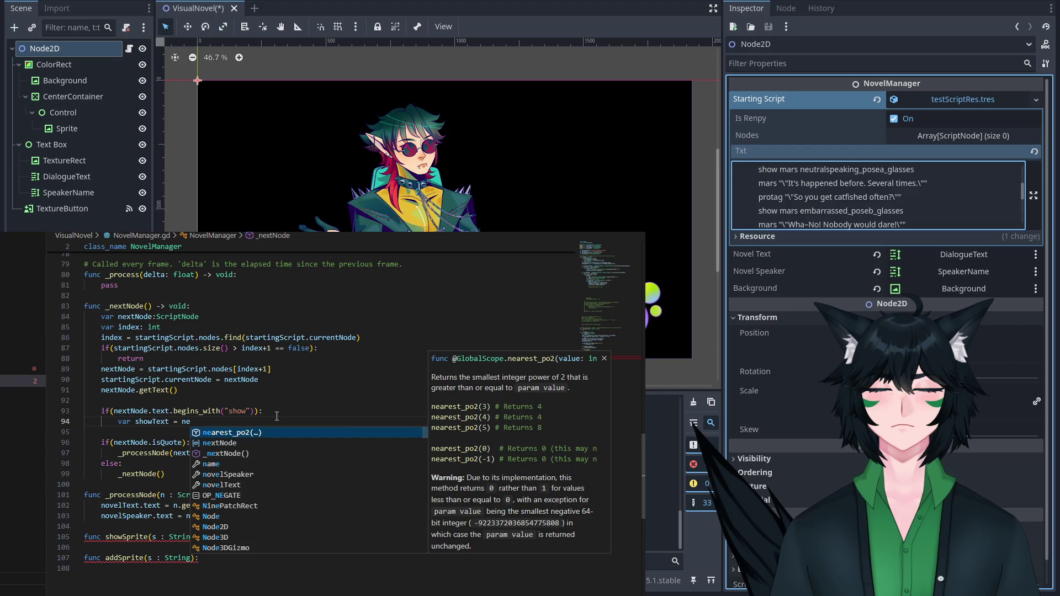
Set showText to nextNode.text.split("show")[1] and add an if(showText.contains(" ")): check.
{"action": "key", "text": "Return"}
{"action": "type", "text": ".text.split"}
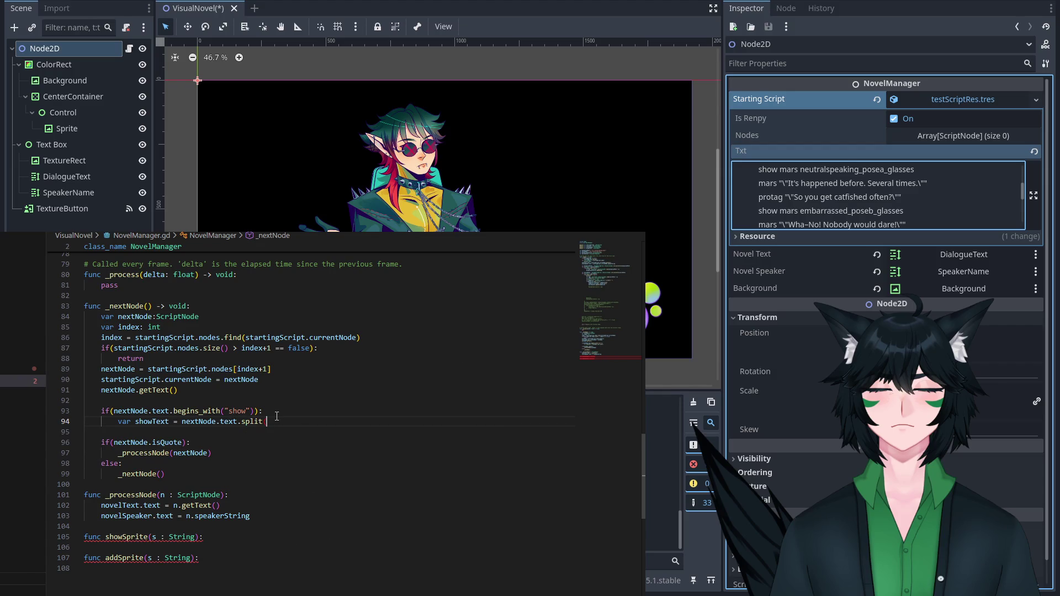
{"action": "type", "text": "(\"show\")"}
{"action": "type", "text": "[1"}
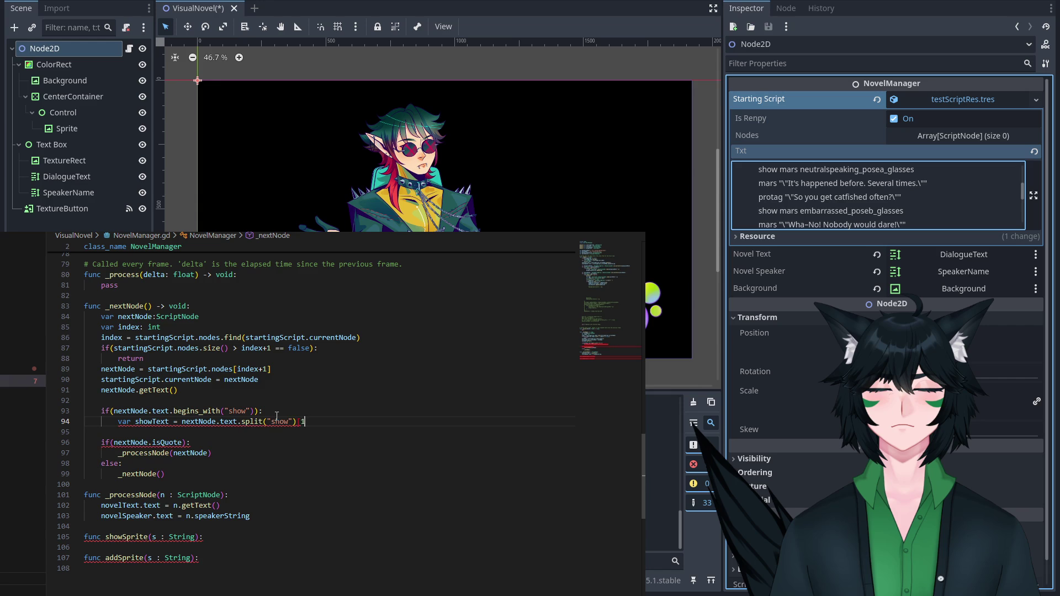
{"action": "type", "text": "]"}
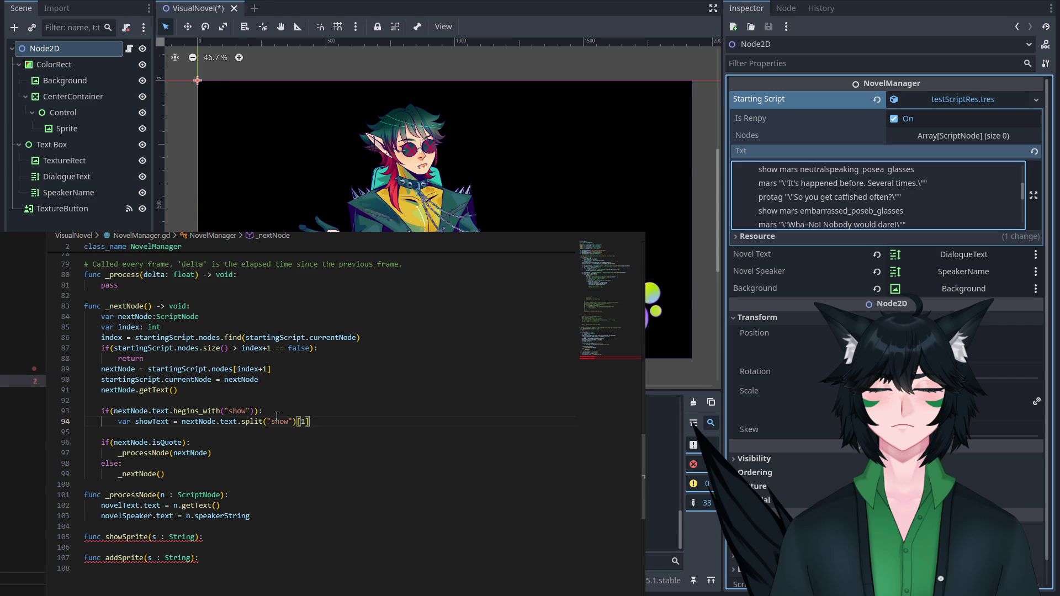
{"action": "key", "text": "Return"}
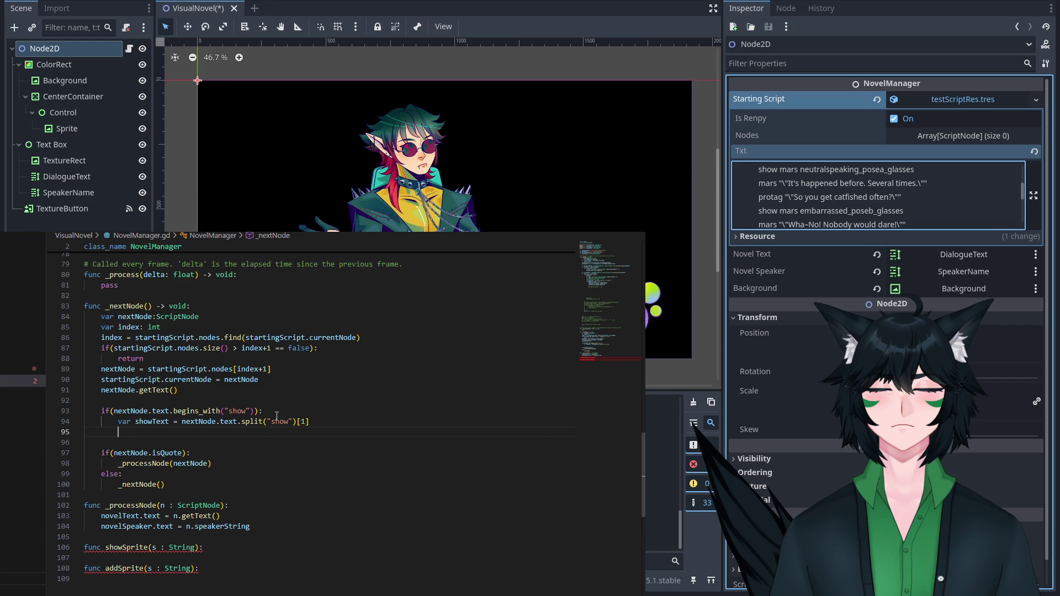
{"action": "type", "text": "if(showText.contains(\" \")):"}
{"action": "key", "text": "Return"}
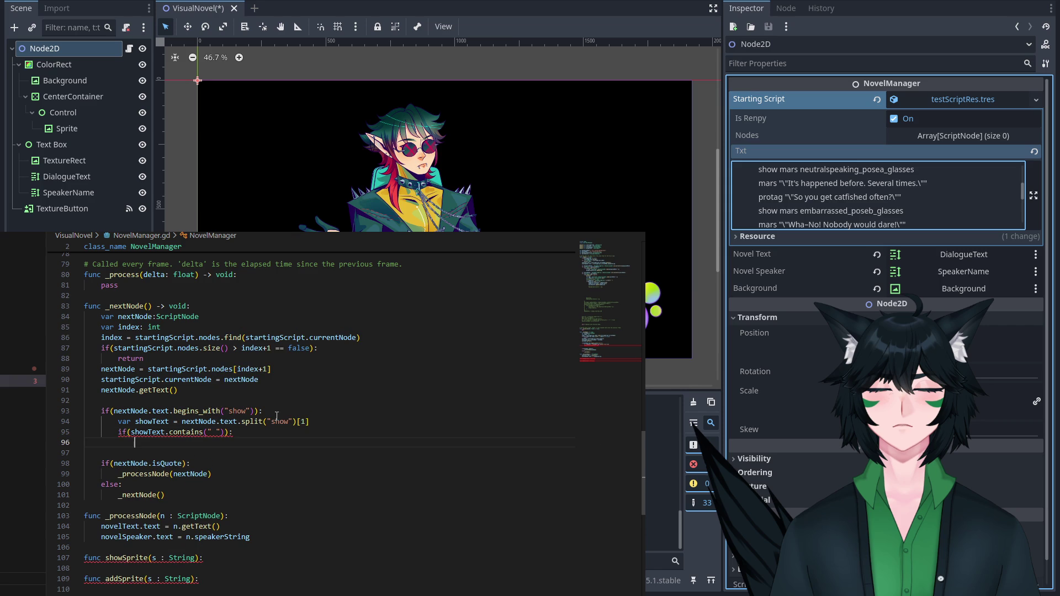
{"action": "scroll", "coordinate": [434, 453], "scroll_direction": "up", "scroll_amount": 2}
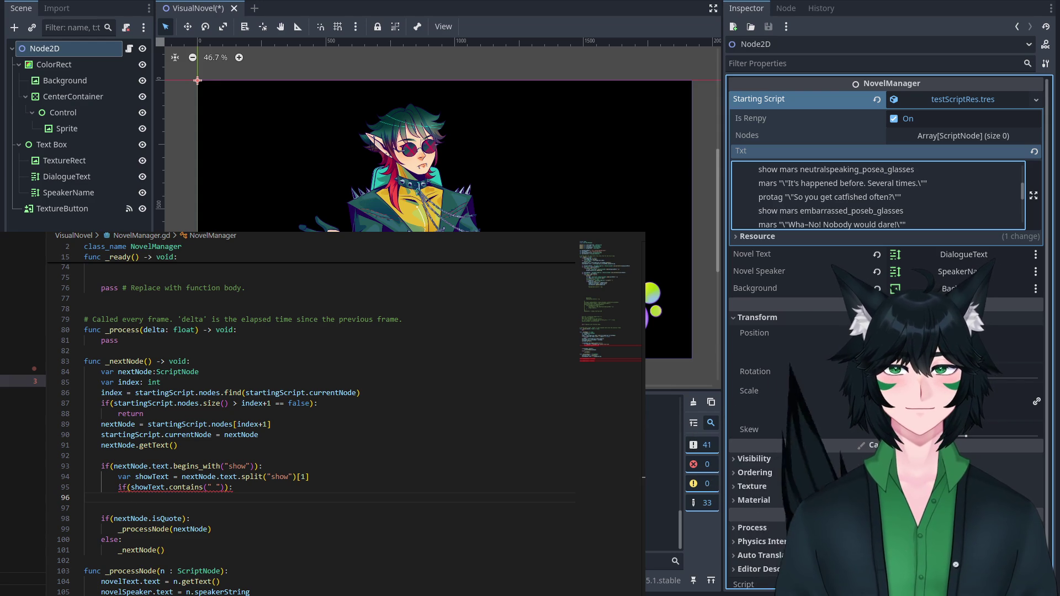
{"action": "key", "text": "Up"}
Inside the space check, create var spriteAsset = SpriteAsset.new().
{"action": "left_click", "coordinate": [220, 480]}
{"action": "left_click", "coordinate": [211, 487]}
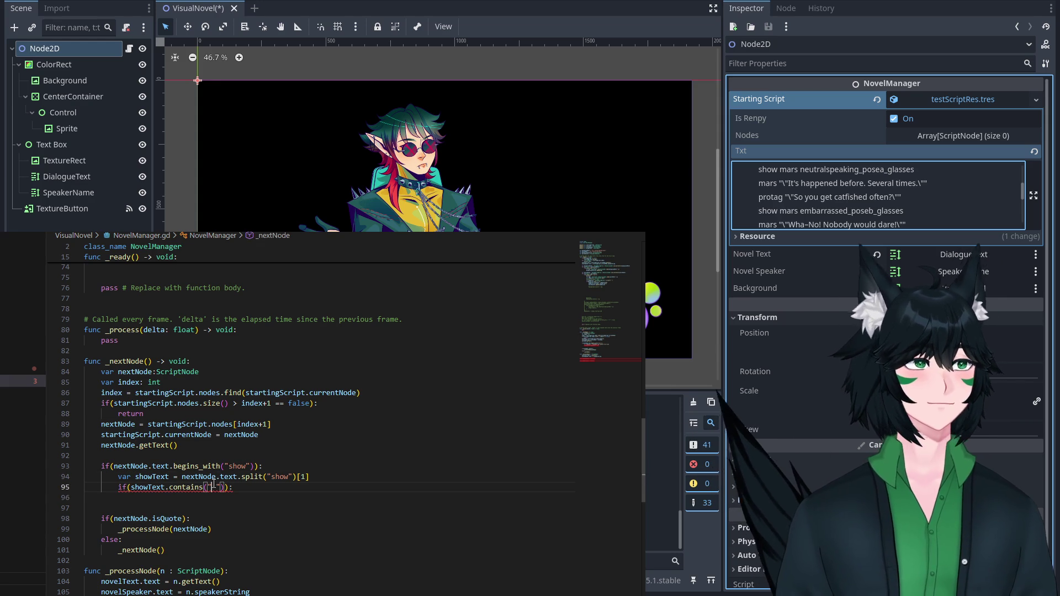
{"action": "left_click", "coordinate": [304, 488]}
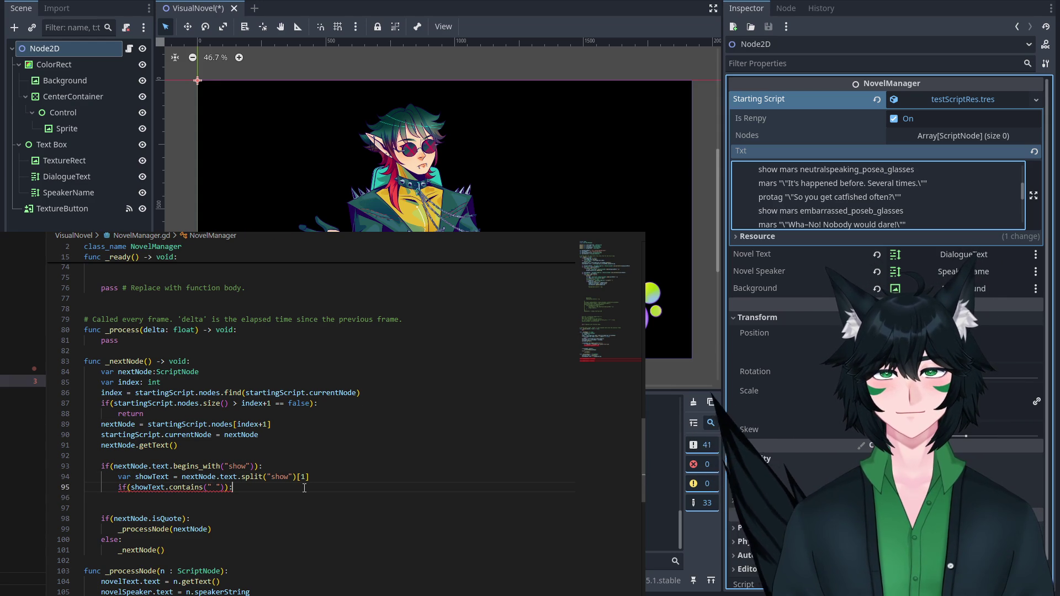
{"action": "key", "text": "Return"}
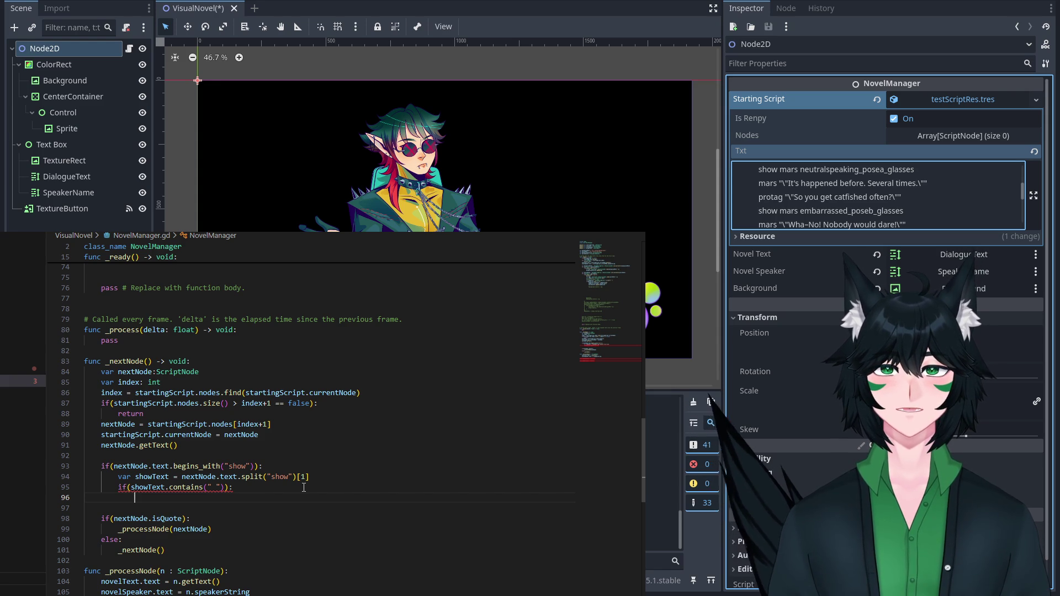
{"action": "type", "text": "Svar S"}
{"action": "key", "text": "BackSpace"}
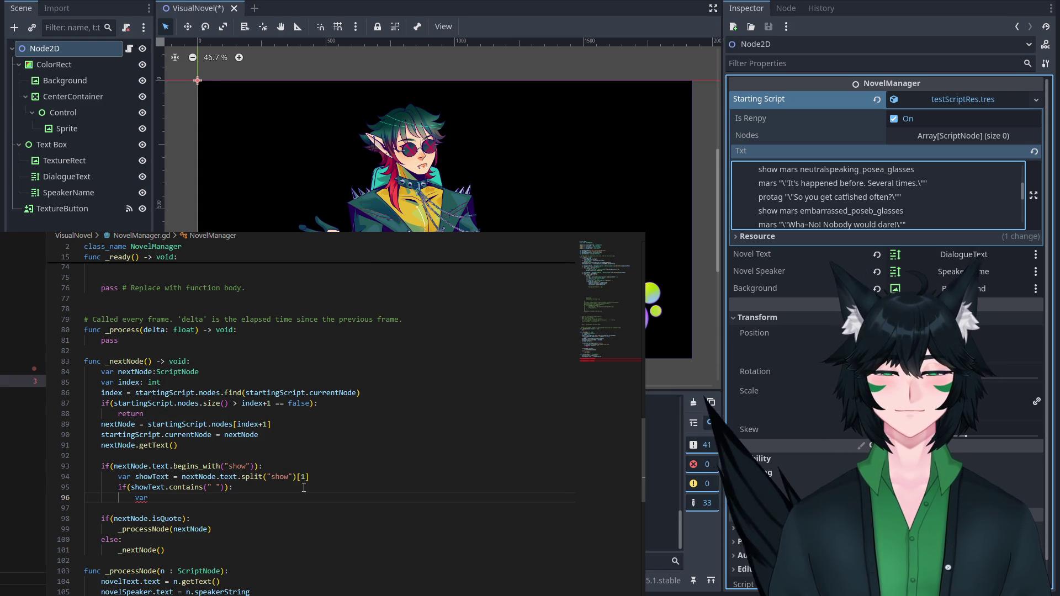
{"action": "type", "text": "priteAsset"}
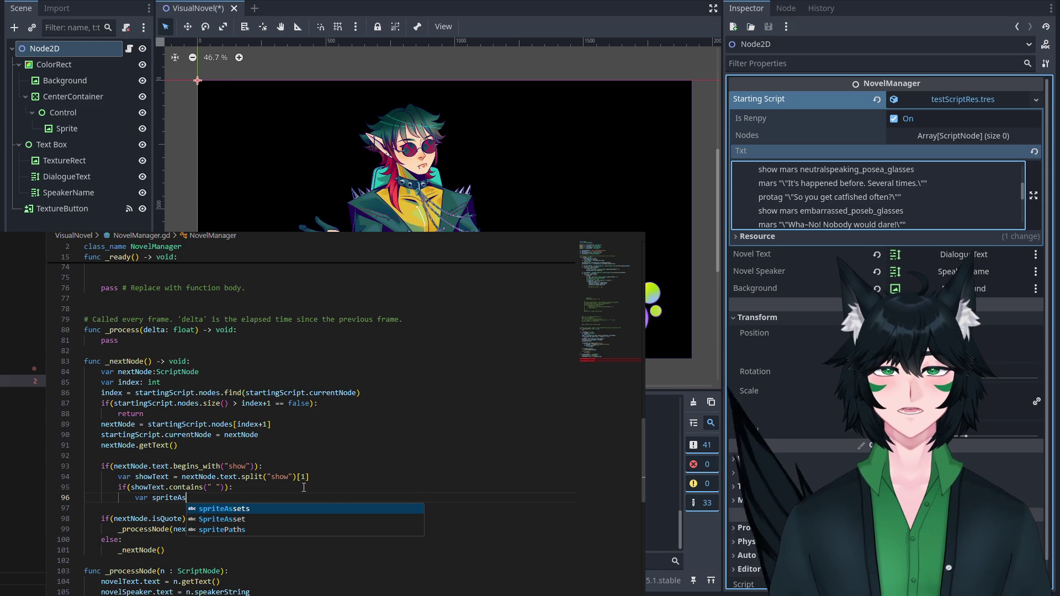
{"action": "key", "text": "BackSpace"}
{"action": "key", "text": "BackSpace"}
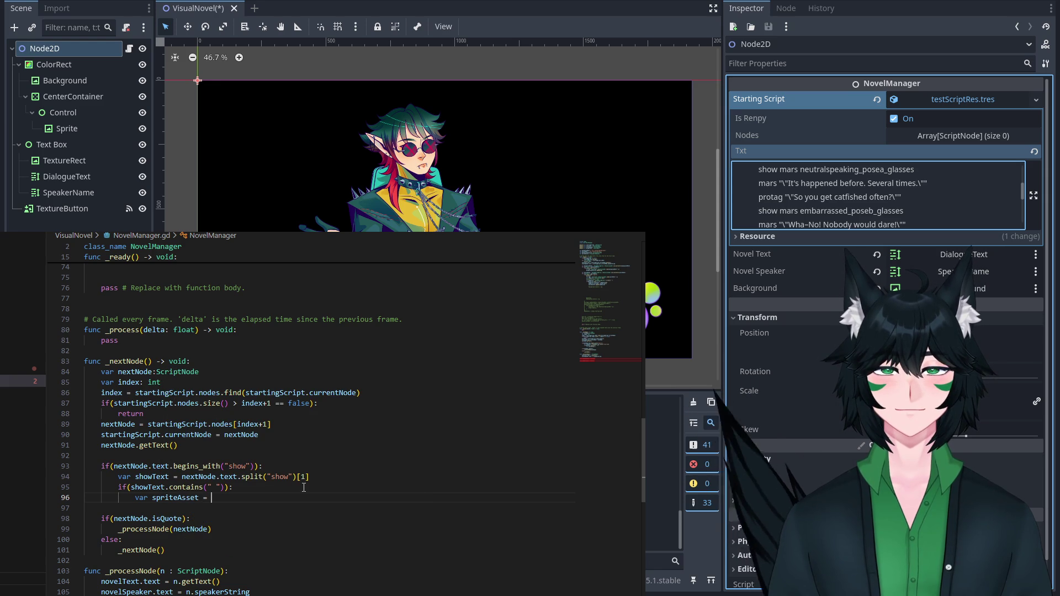
{"action": "type", "text": "= "}
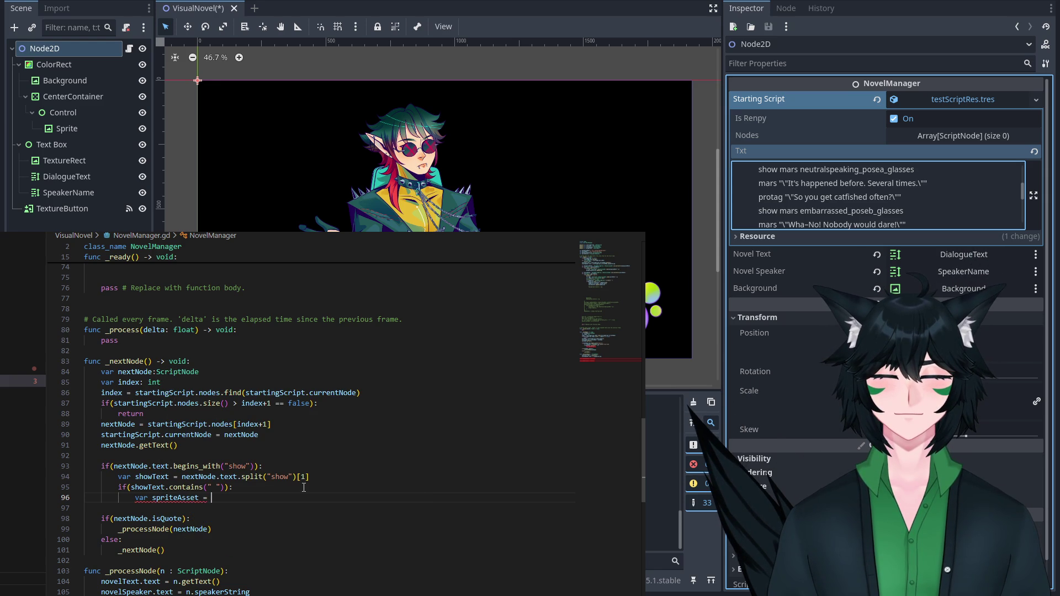
{"action": "type", "text": "Spri"}
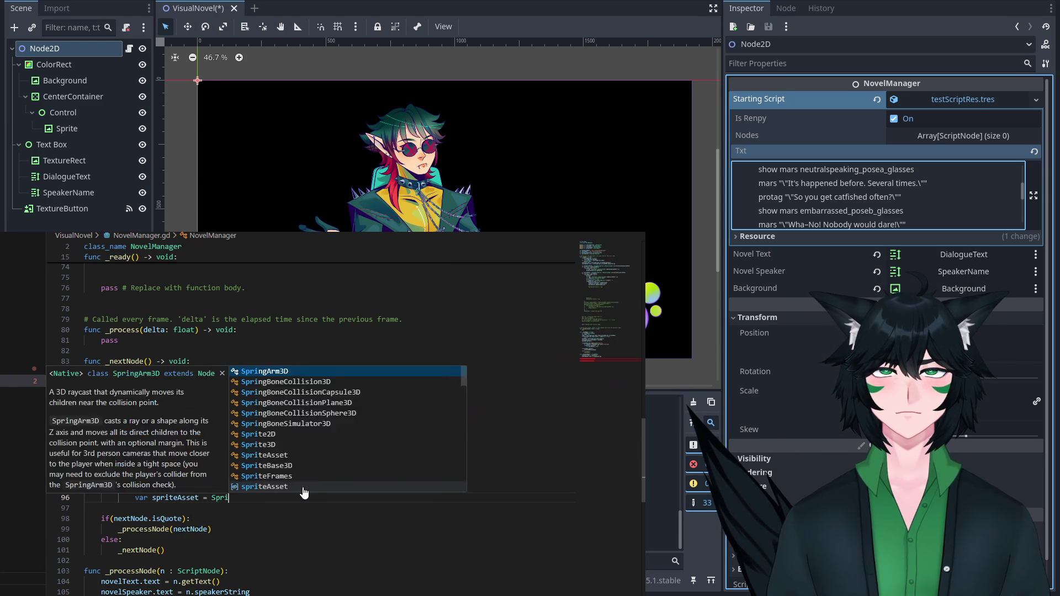
{"action": "type", "text": "teAsset.new()"}
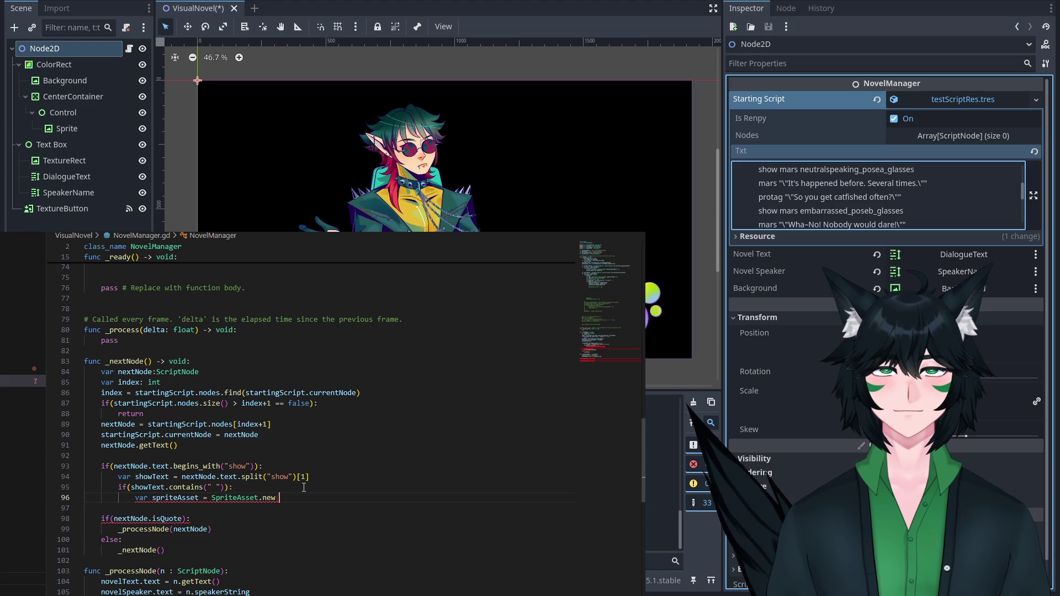
Set spriteAsset.path to showText and begin a spriteAsset.spriteID = assignment.
{"action": "key", "text": "Return"}
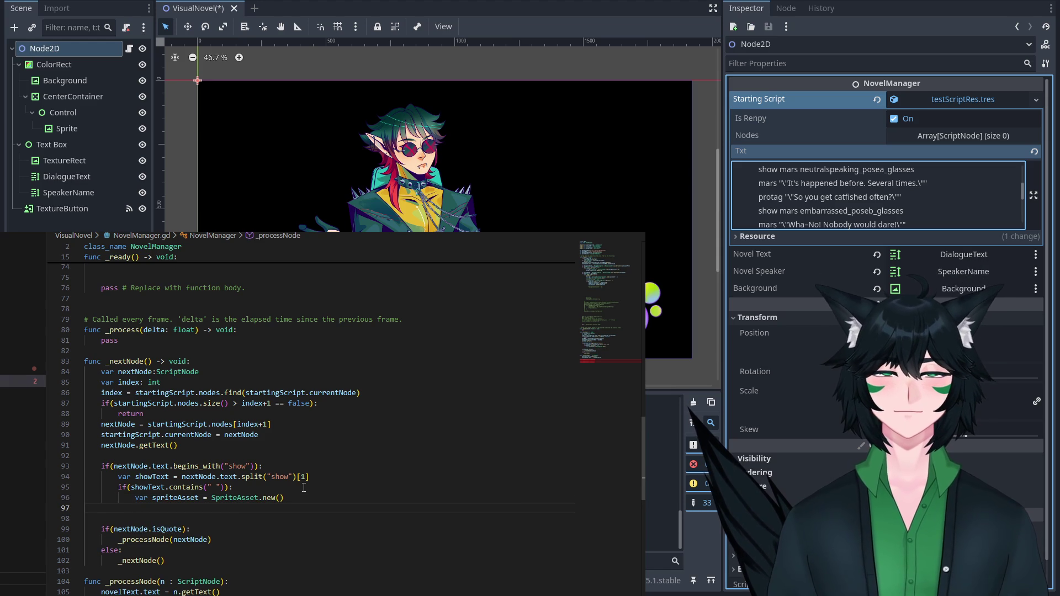
{"action": "type", "text": "s"}
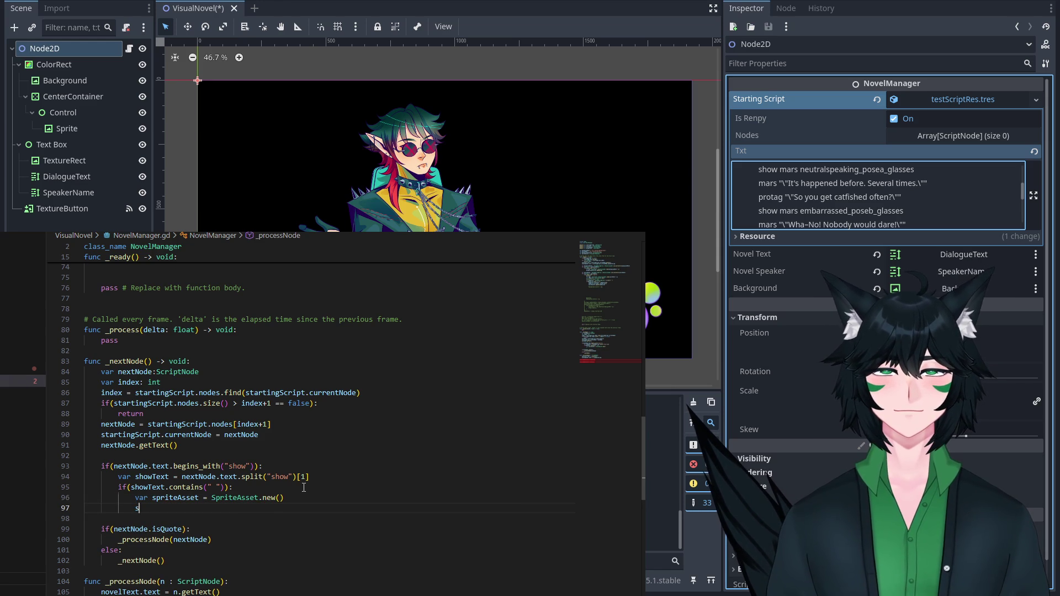
{"action": "type", "text": "priteas"}
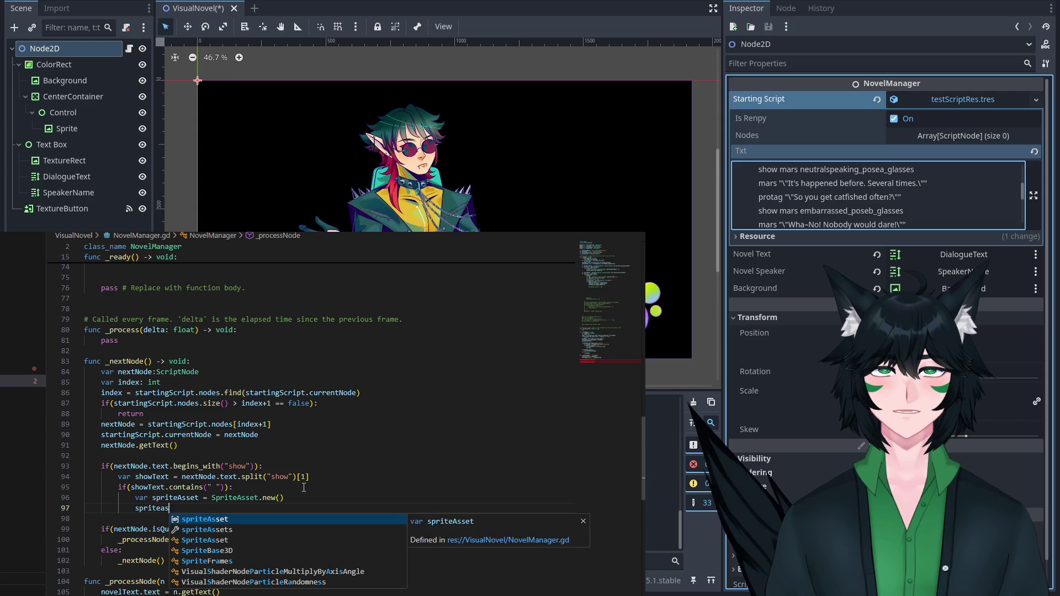
{"action": "key", "text": "Return"}
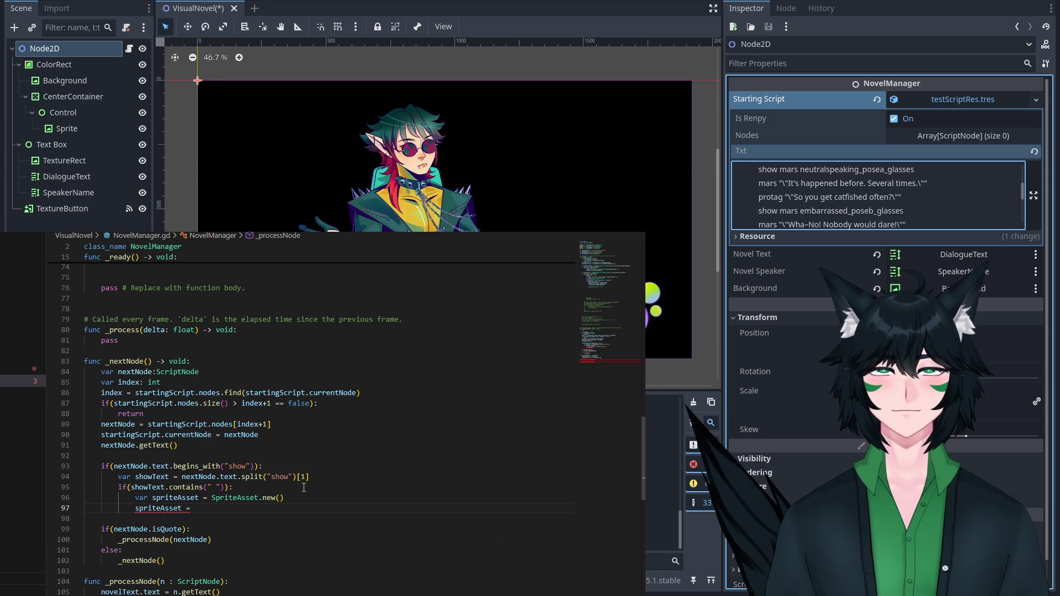
{"action": "key", "text": "BackSpace"}
{"action": "key", "text": "BackSpace"}
{"action": "type", "text": ".p"}
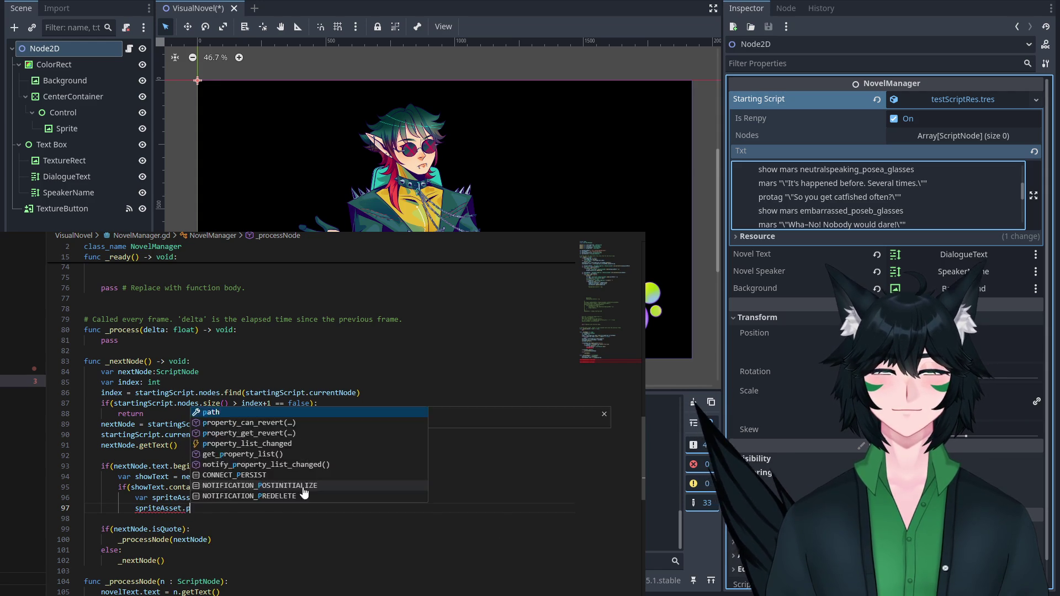
{"action": "type", "text": "ath = showText"}
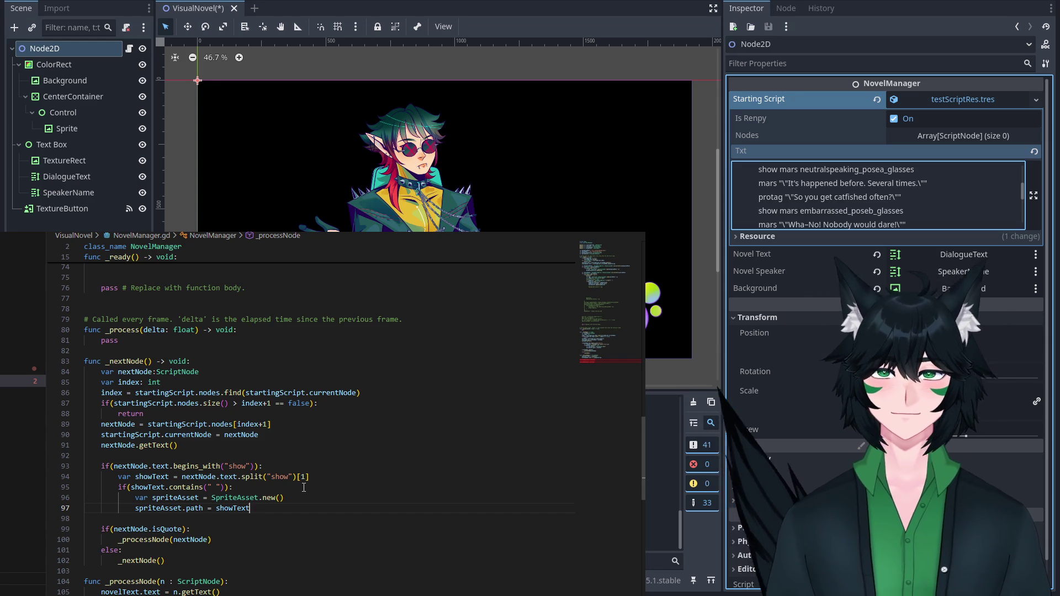
{"action": "key", "text": "Return"}
{"action": "type", "text": "sprie"}
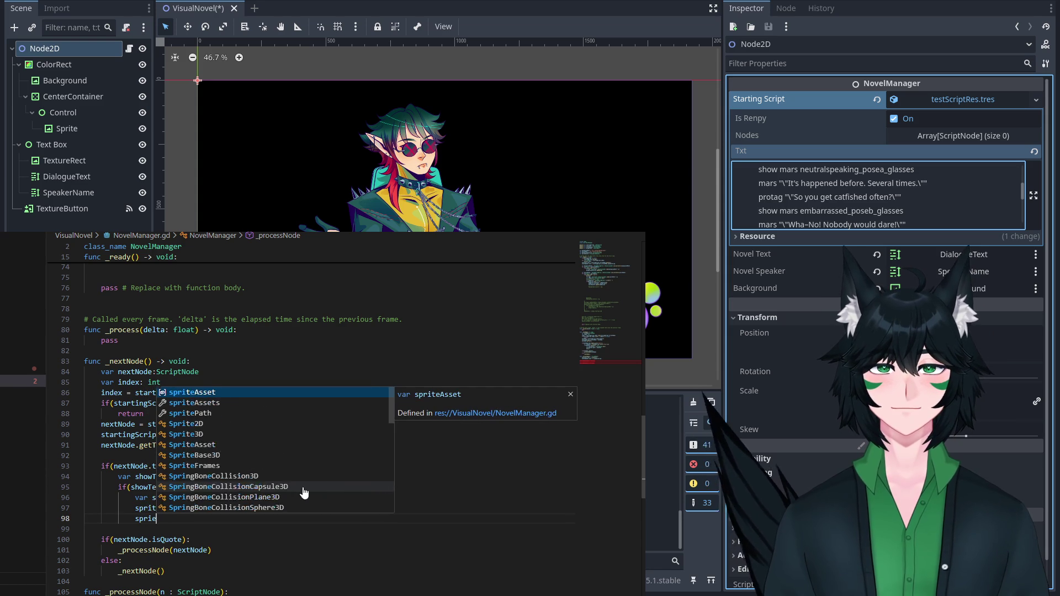
{"action": "key", "text": "BackSpace"}
{"action": "type", "text": "teA"}
{"action": "key", "text": "Return"}
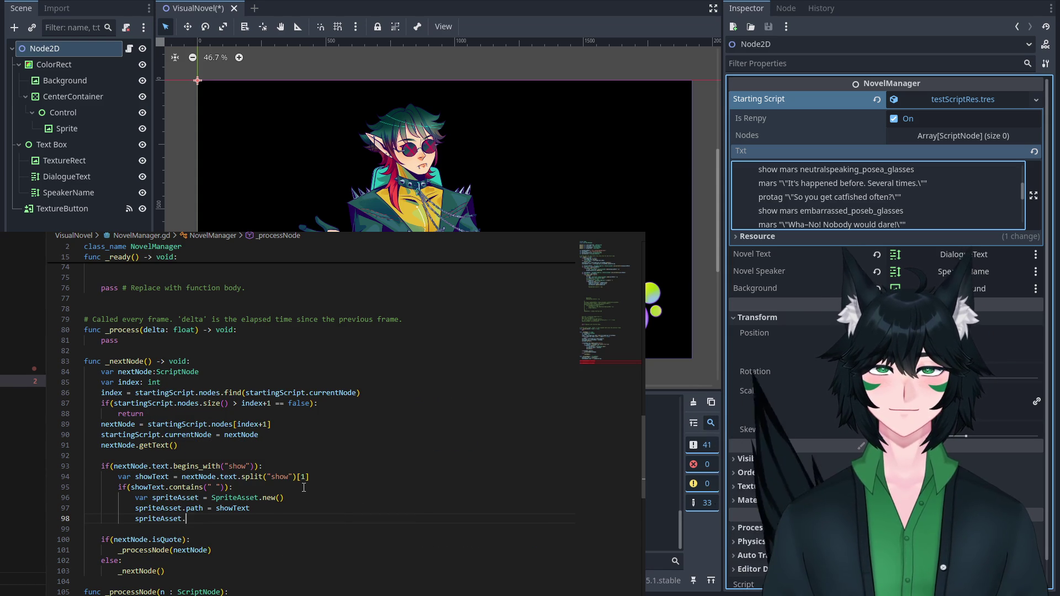
{"action": "type", "text": "."}
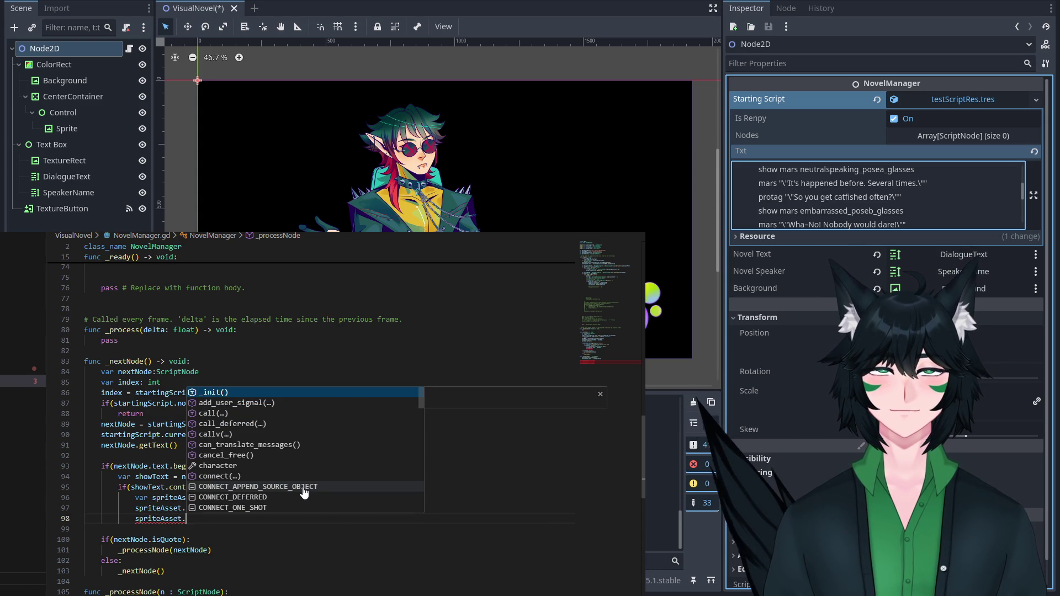
{"action": "type", "text": "id"}
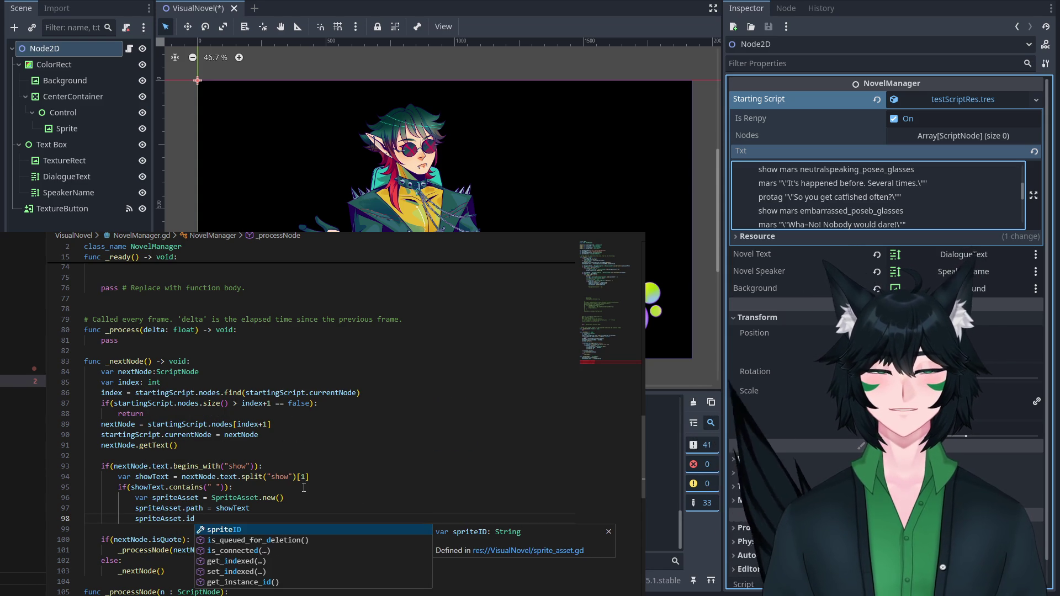
{"action": "key", "text": "Return"}
{"action": "type", "text": "="}
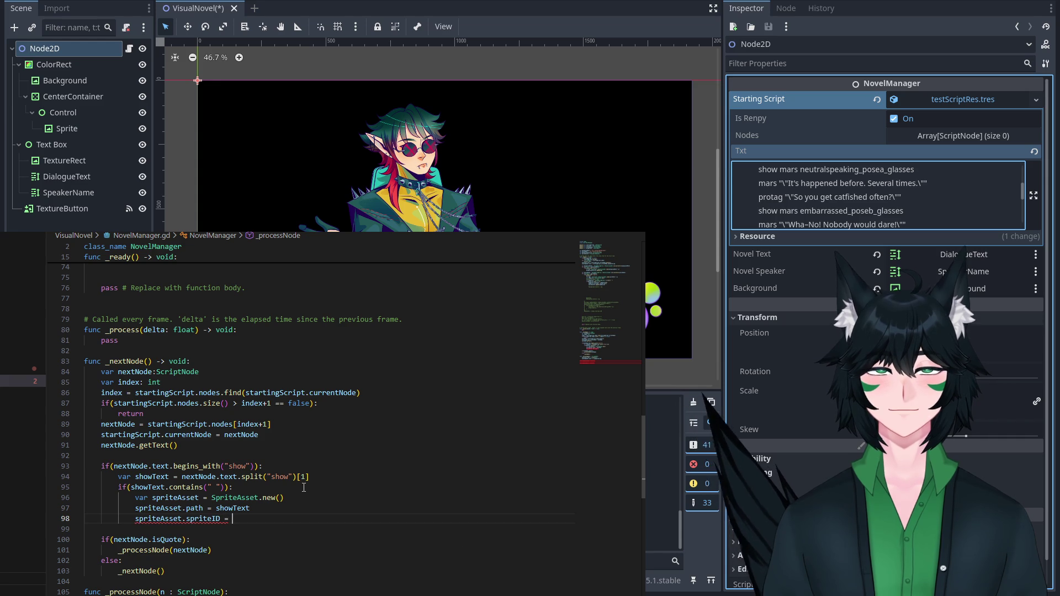
{"action": "scroll", "coordinate": [348, 378], "scroll_direction": "up", "scroll_amount": 5}
Review the name-splitting code in _ready, then select the old SpriteAsset creation lines in _nextNode.
{"action": "scroll", "coordinate": [348, 378], "scroll_direction": "down", "scroll_amount": 3}
{"action": "scroll", "coordinate": [345, 379], "scroll_direction": "down", "scroll_amount": 10}
{"action": "scroll", "coordinate": [343, 379], "scroll_direction": "up", "scroll_amount": 15}
{"action": "scroll", "coordinate": [343, 379], "scroll_direction": "up", "scroll_amount": 14}
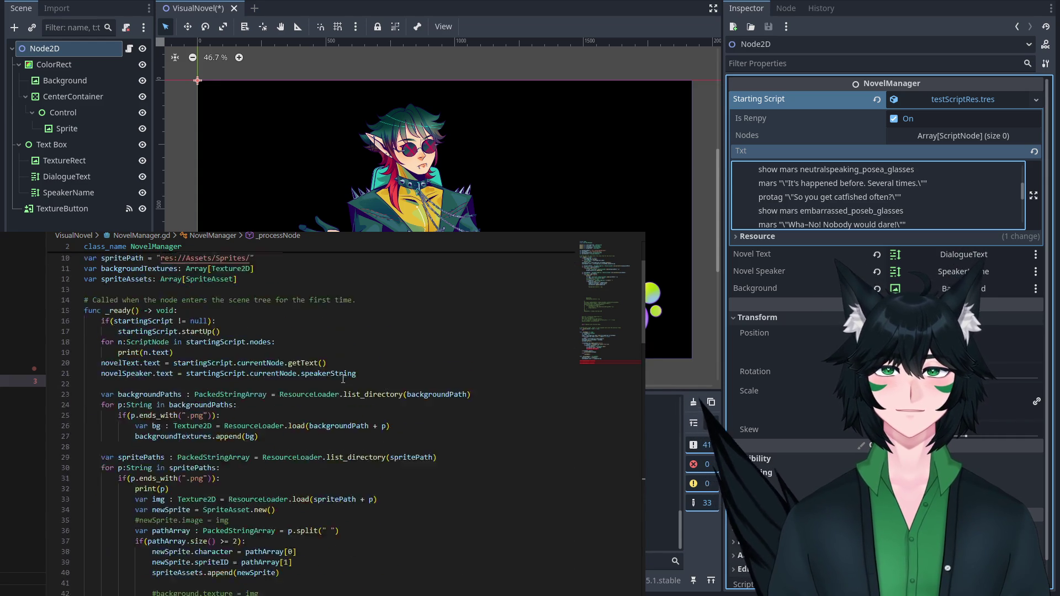
{"action": "scroll", "coordinate": [343, 379], "scroll_direction": "down", "scroll_amount": 4}
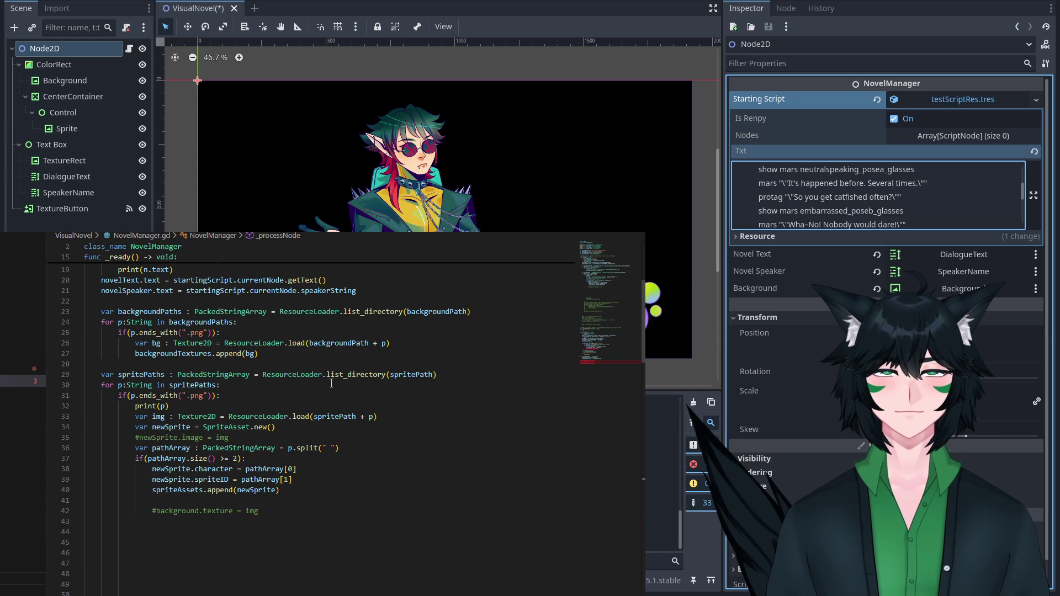
{"action": "left_click_drag", "start_coordinate": [282, 490], "coordinate": [84, 448]}
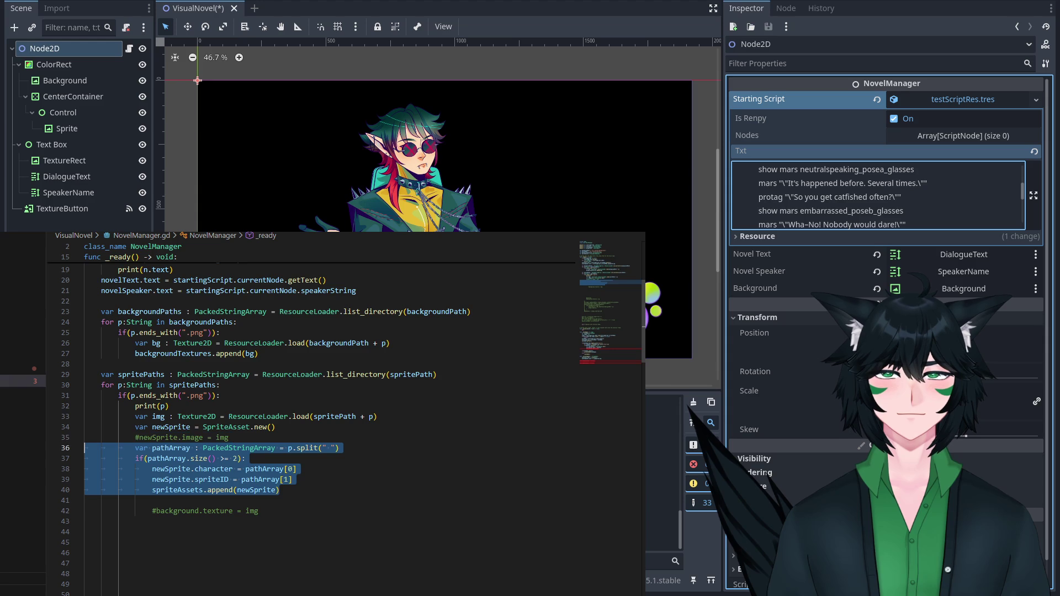
{"action": "left_click", "coordinate": [378, 491]}
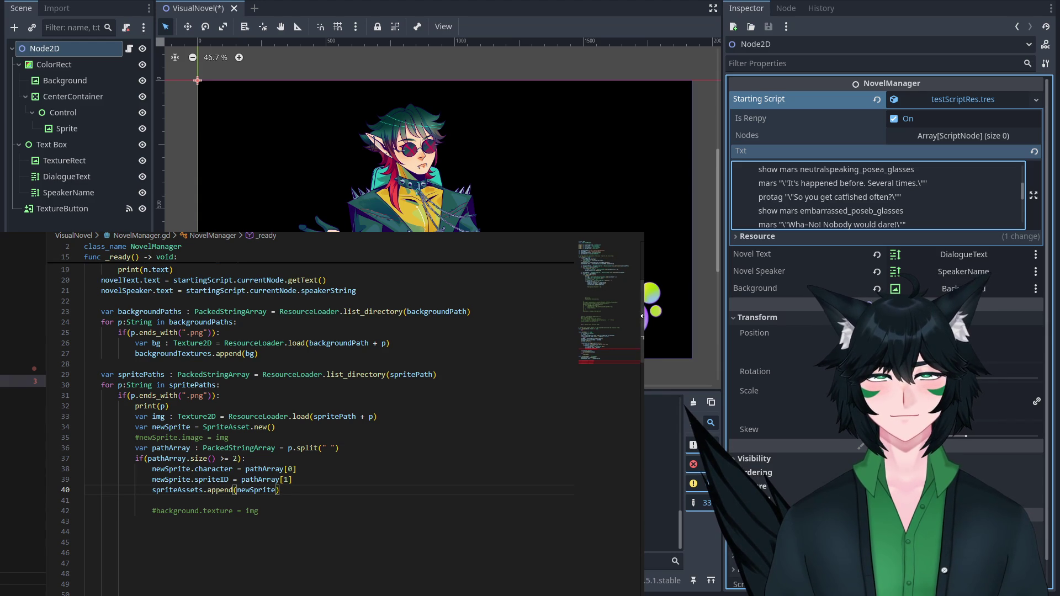
{"action": "scroll", "coordinate": [636, 470], "scroll_direction": "down", "scroll_amount": 20}
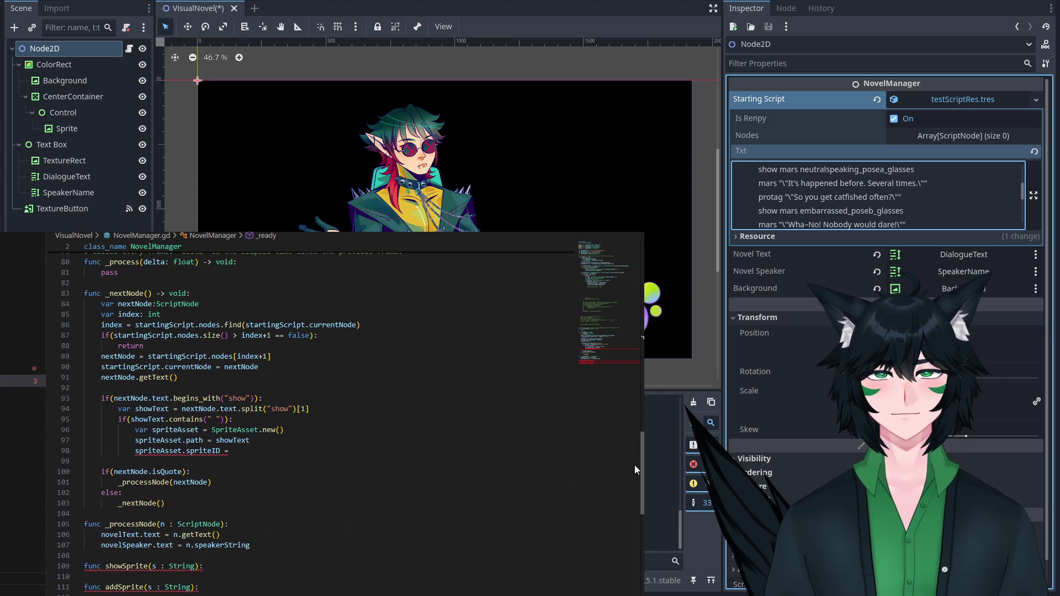
{"action": "mouse_move", "coordinate": [287, 451]}
{"action": "left_mouse_down"}
{"action": "mouse_move", "coordinate": [121, 438]}
{"action": "mouse_move", "coordinate": [133, 434]}
{"action": "left_mouse_up"}
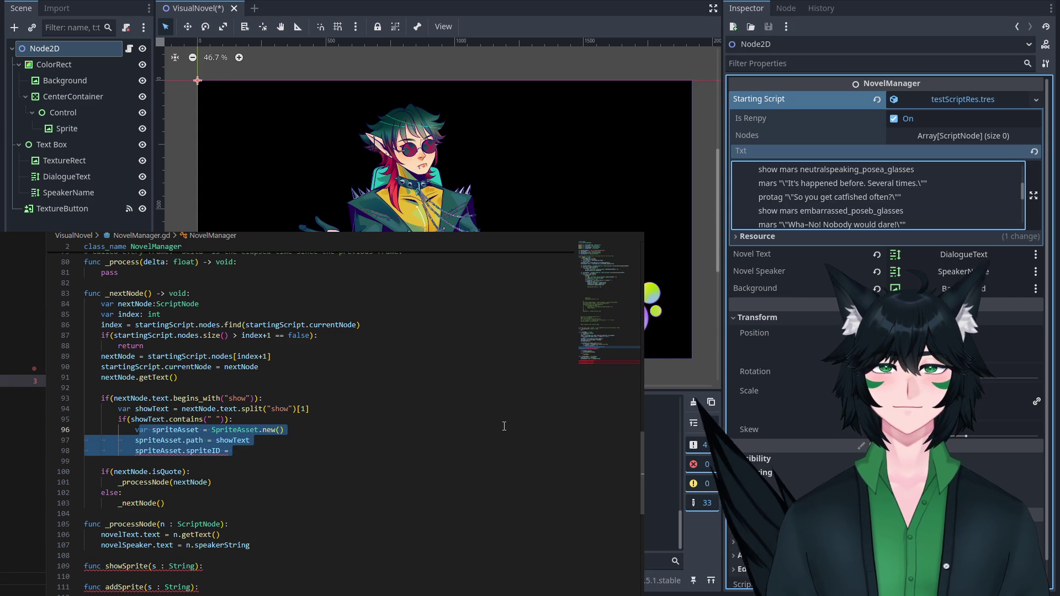
Replace the selected lines with a for a : SpriteAsset in spriteAssets: loop.
{"action": "type", "text": "v"}
{"action": "key", "text": "Return"}
{"action": "key", "text": "BackSpace"}
{"action": "key", "text": "Return"}
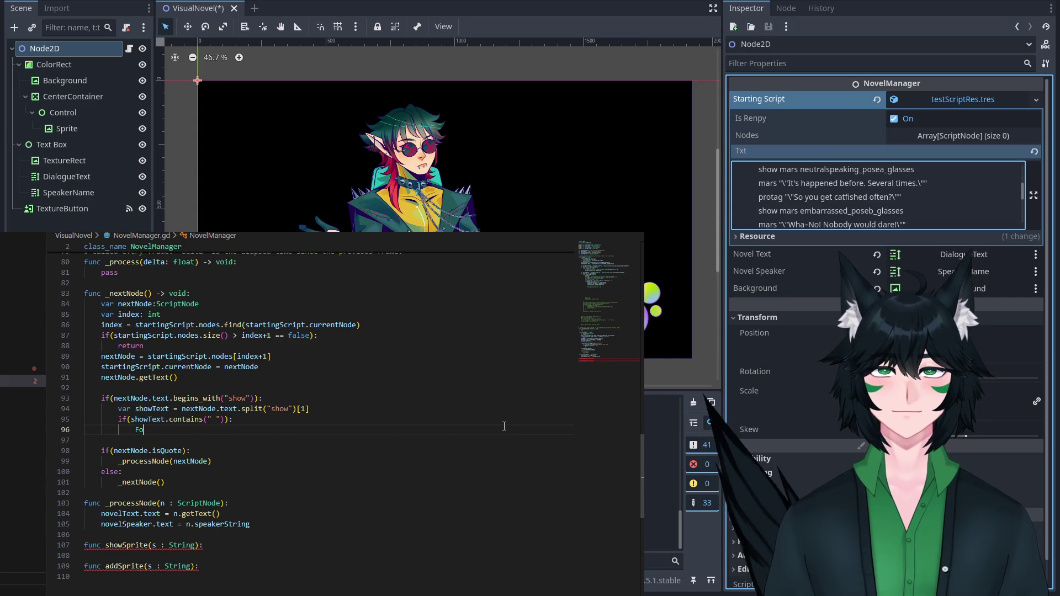
{"action": "key", "text": "ctrl+BackSpace"}
{"action": "type", "text": "for "}
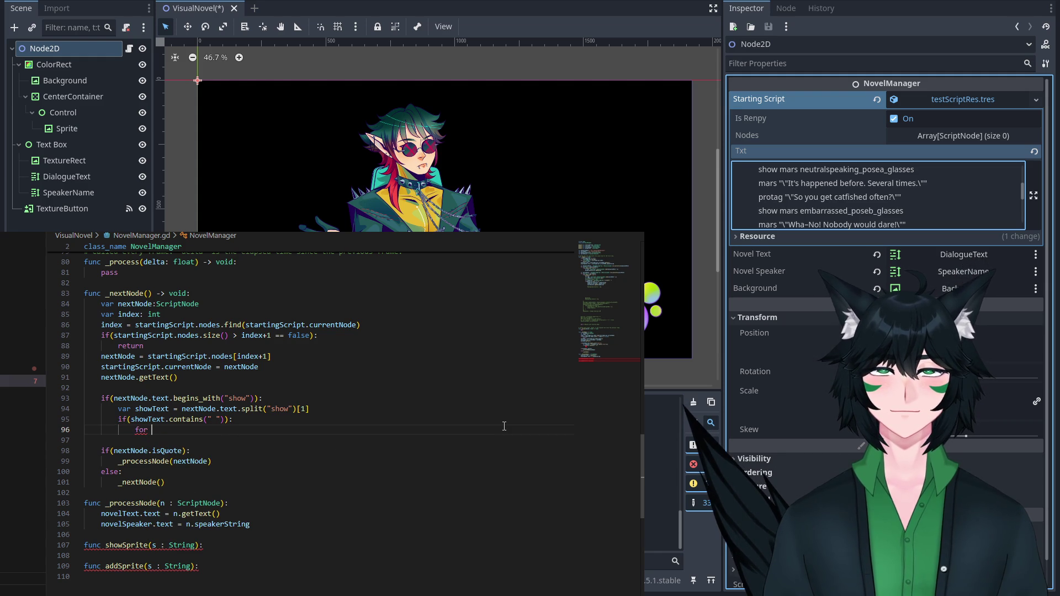
{"action": "type", "text": "a:"}
{"action": "key", "text": "BackSpace"}
{"action": "key", "text": "BackSpace"}
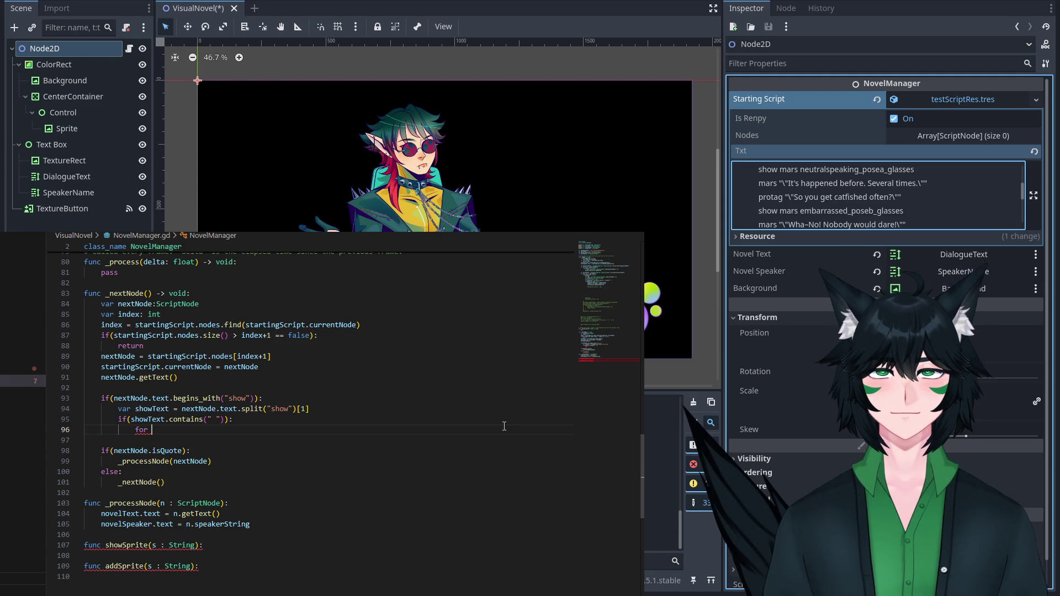
{"action": "key", "text": "Escape"}
{"action": "type", "text": "a : SpriteA"}
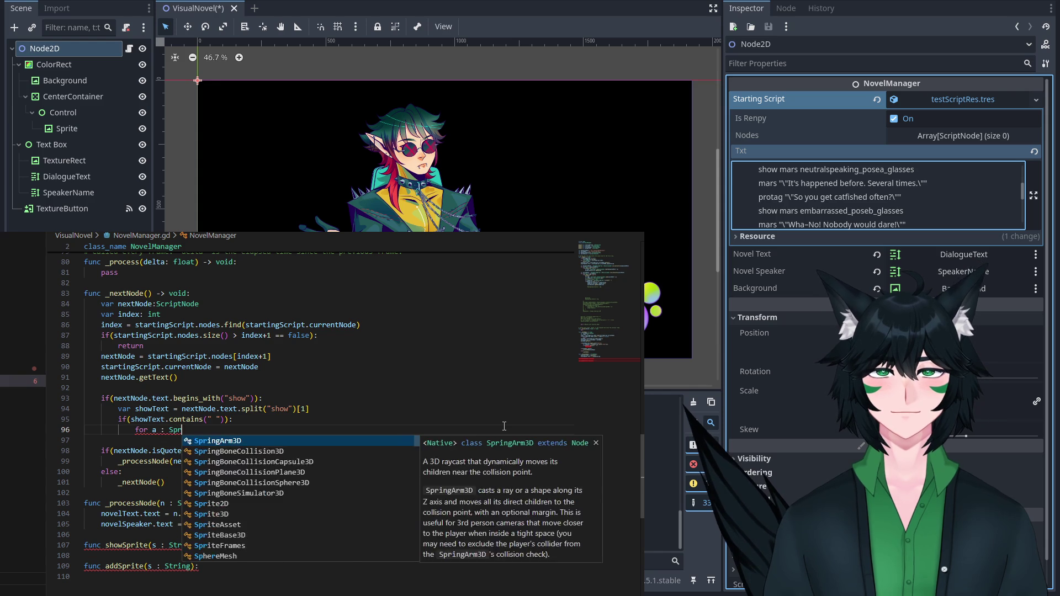
{"action": "key", "text": "Return"}
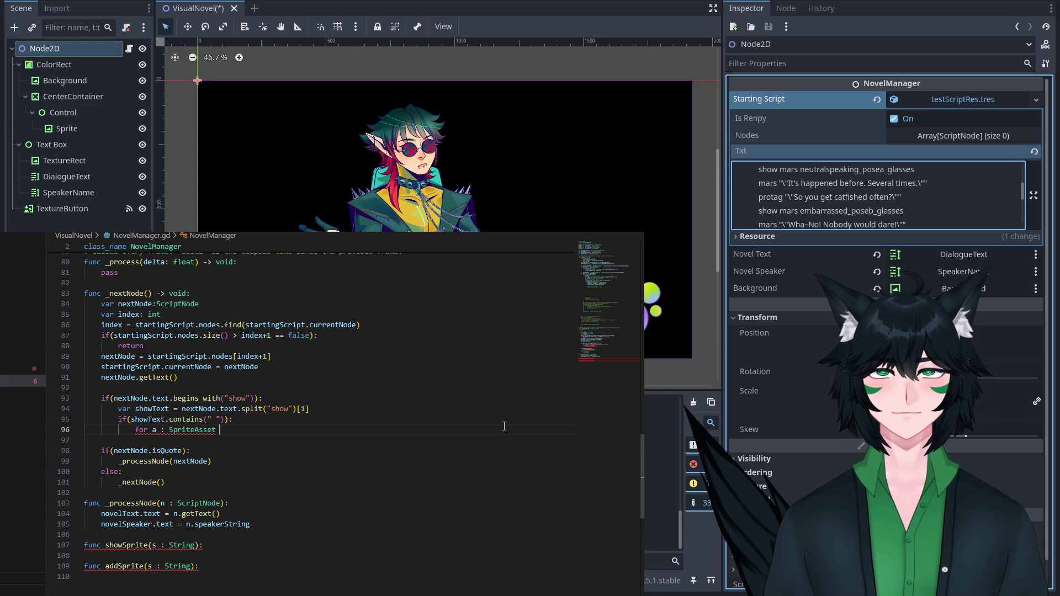
{"action": "scroll", "coordinate": [505, 426], "scroll_direction": "up", "scroll_amount": 20}
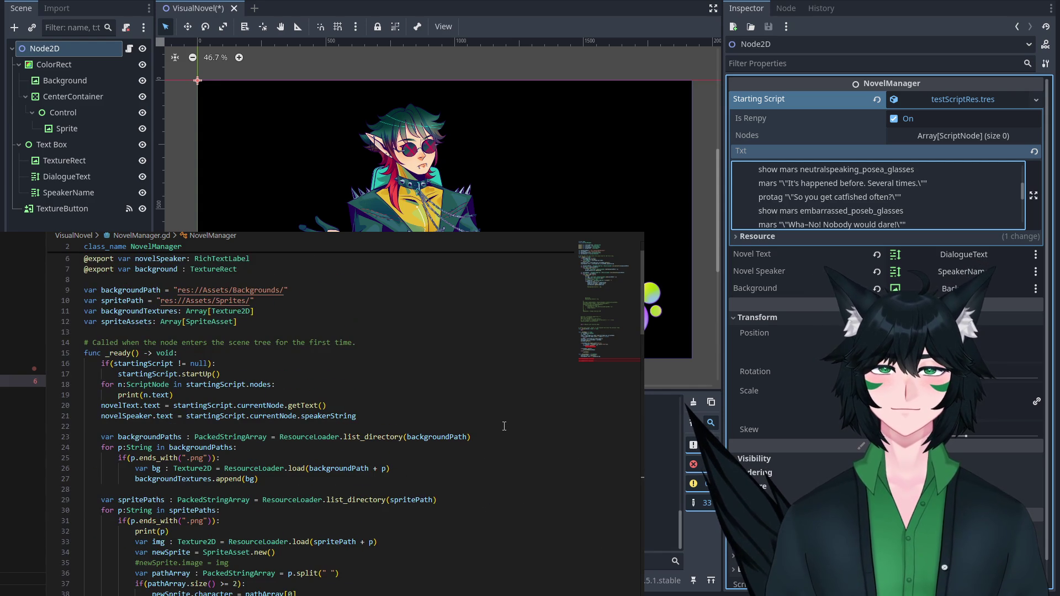
{"action": "type", "text": "in sprite"}
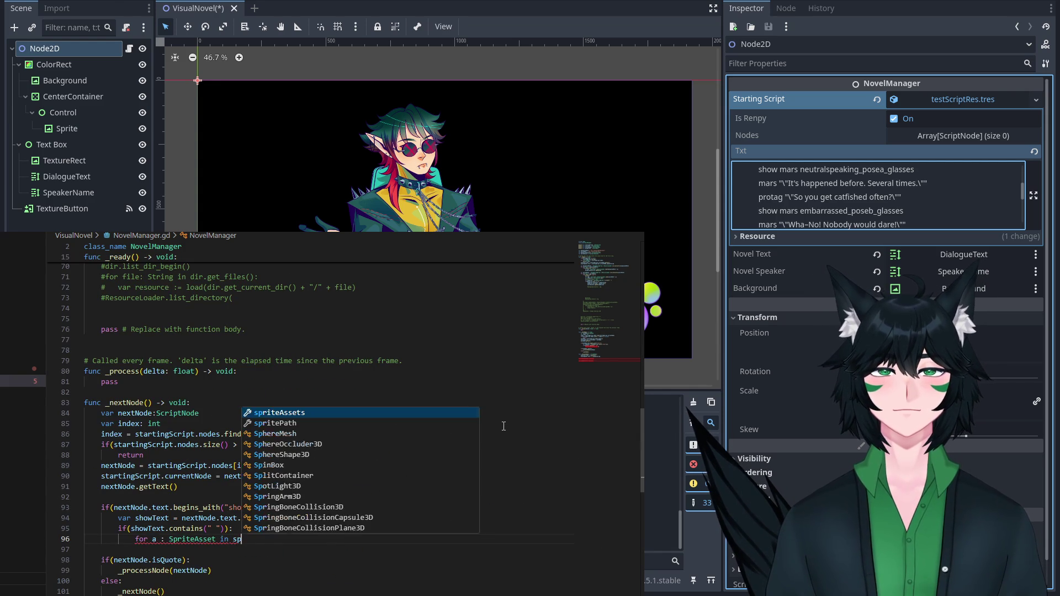
{"action": "key", "text": "Return"}
{"action": "key", "text": "Return"}
Inside the loop, add an if(a.path == showText): check with an empty body line.
{"action": "type", "text": "if("}
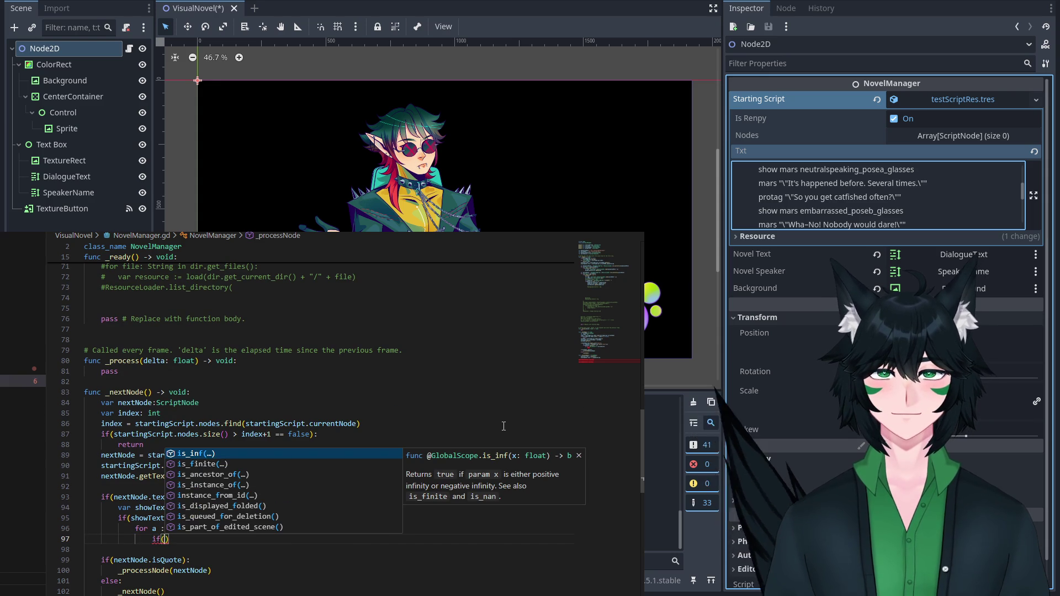
{"action": "scroll", "coordinate": [483, 394], "scroll_direction": "down", "scroll_amount": 3}
{"action": "type", "text": "a."}
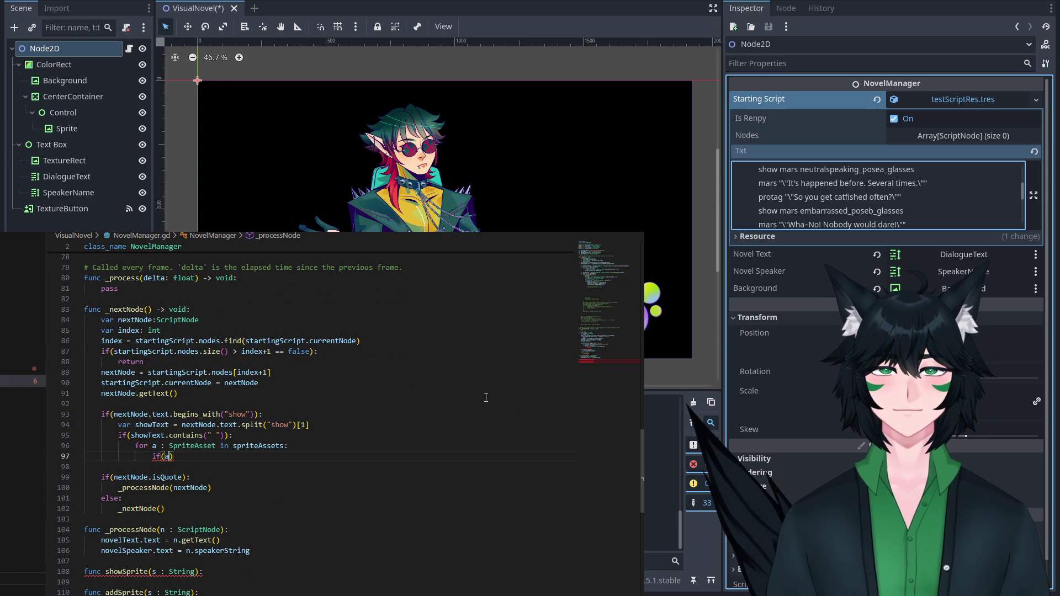
{"action": "type", "text": "spri"}
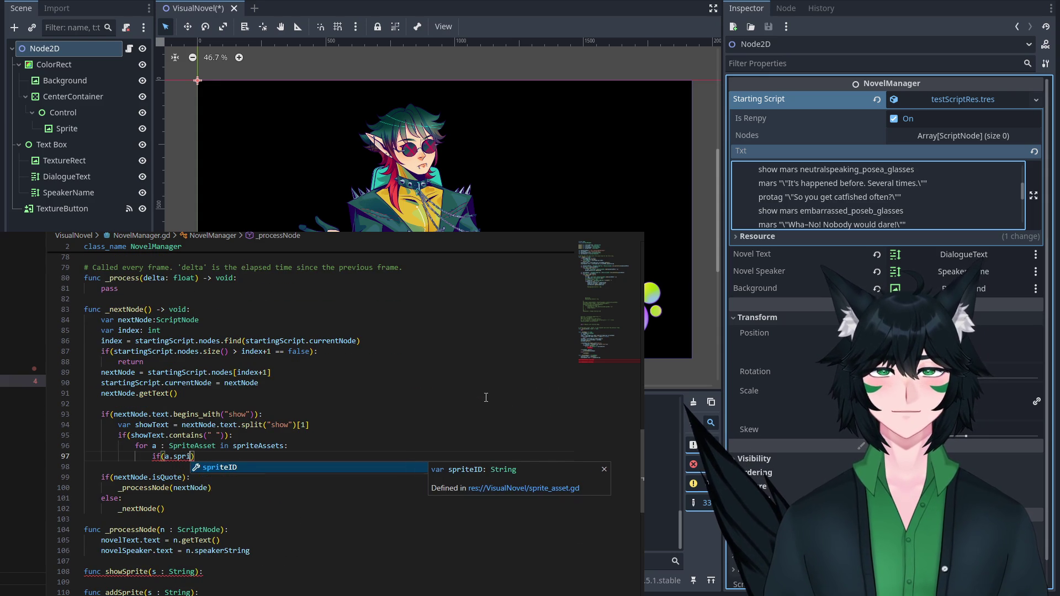
{"action": "key", "text": "Return"}
{"action": "type", "text": "=="}
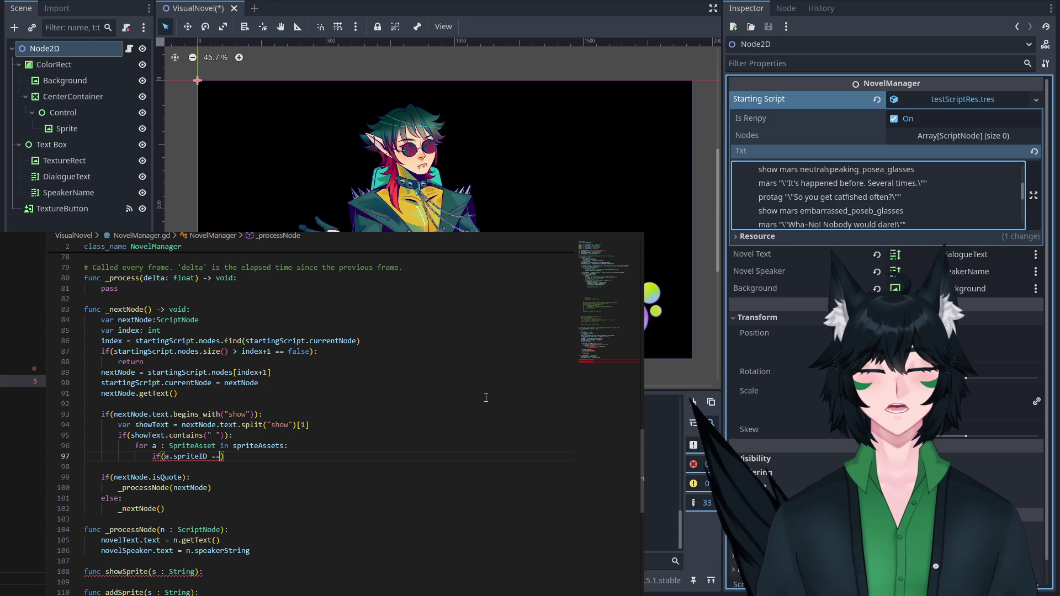
{"action": "key", "text": "BackSpace"}
{"action": "key", "text": "BackSpace"}
{"action": "key", "text": "BackSpace"}
{"action": "type", "text": "Path"}
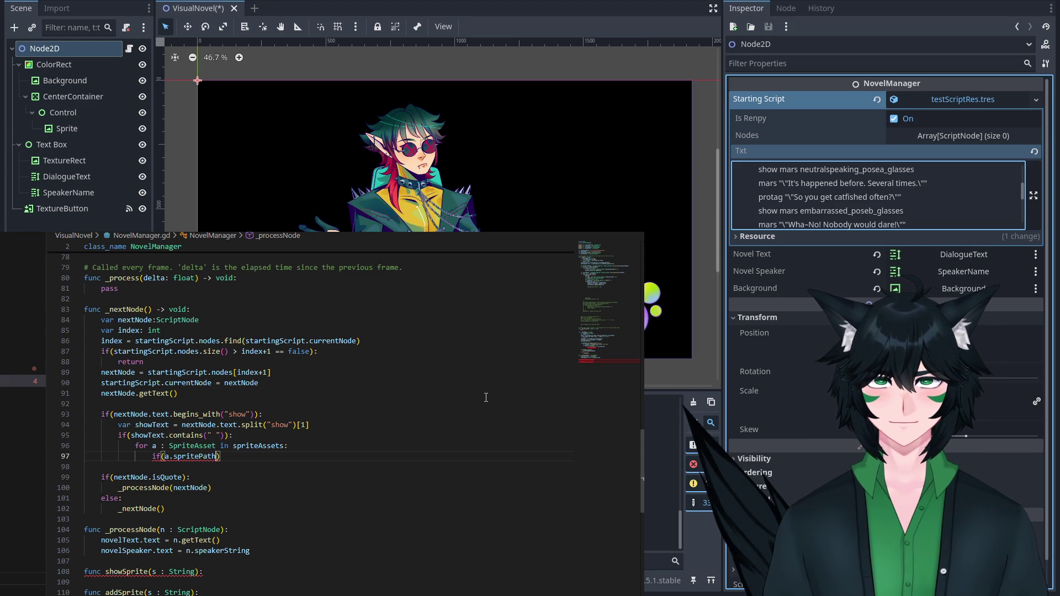
{"action": "key", "text": "BackSpace"}
{"action": "key", "text": "BackSpace"}
{"action": "key", "text": "BackSpace"}
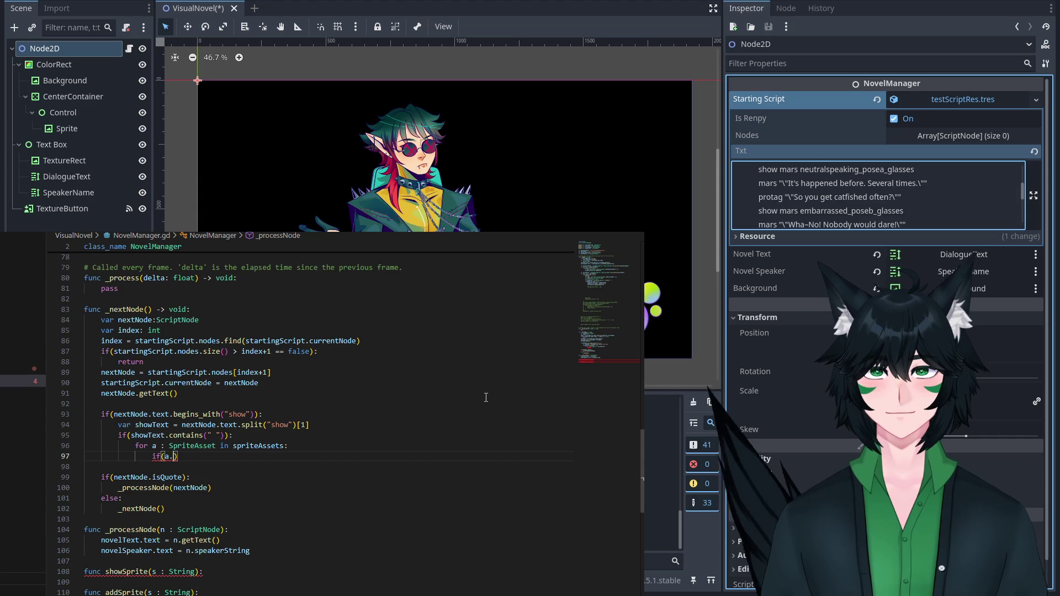
{"action": "type", "text": "path == show"}
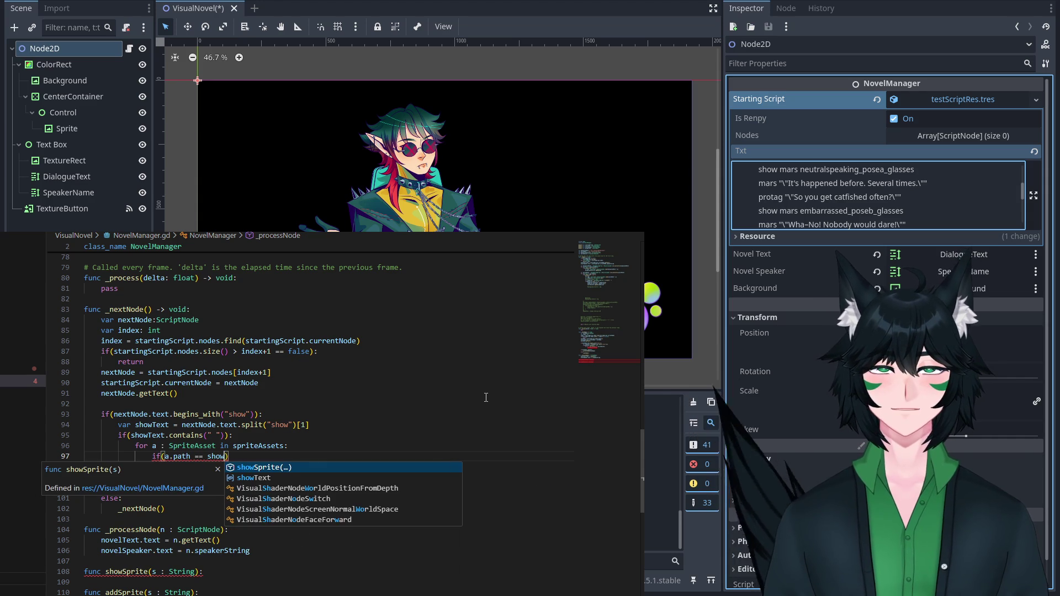
{"action": "key", "text": "Down"}
{"action": "key", "text": "Return"}
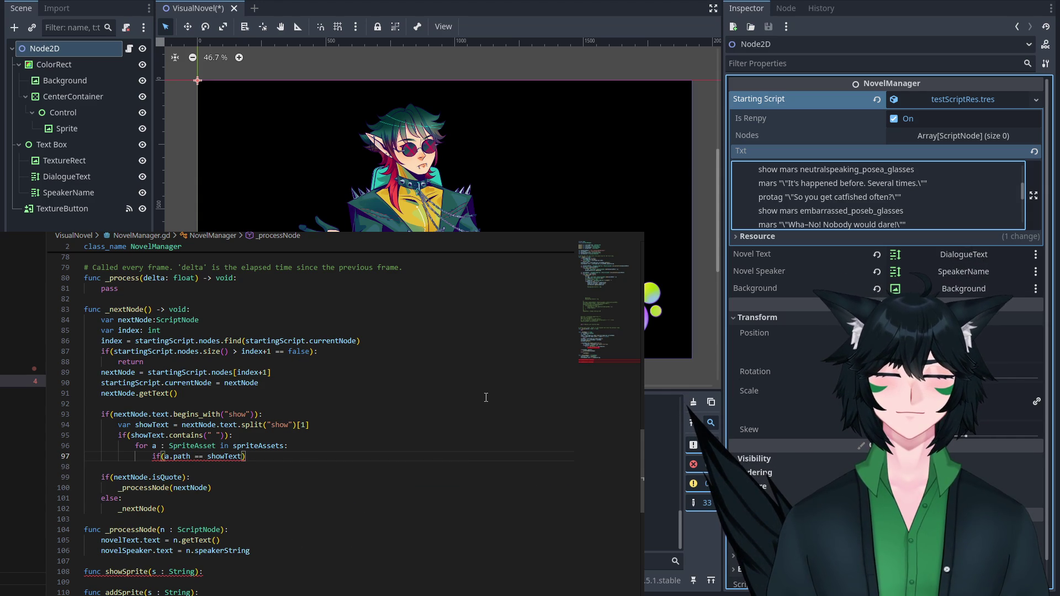
{"action": "type", "text": "):"}
{"action": "key", "text": "Return"}
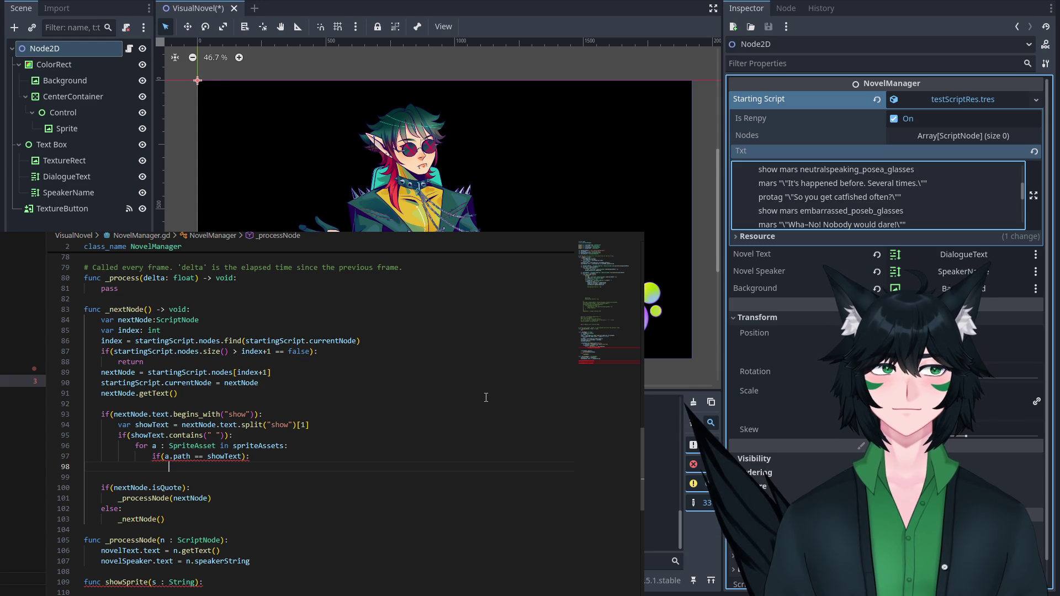
{"action": "scroll", "coordinate": [486, 398], "scroll_direction": "up", "scroll_amount": 20}
{"action": "left_click", "coordinate": [267, 362]}
{"action": "left_click", "coordinate": [265, 313]}
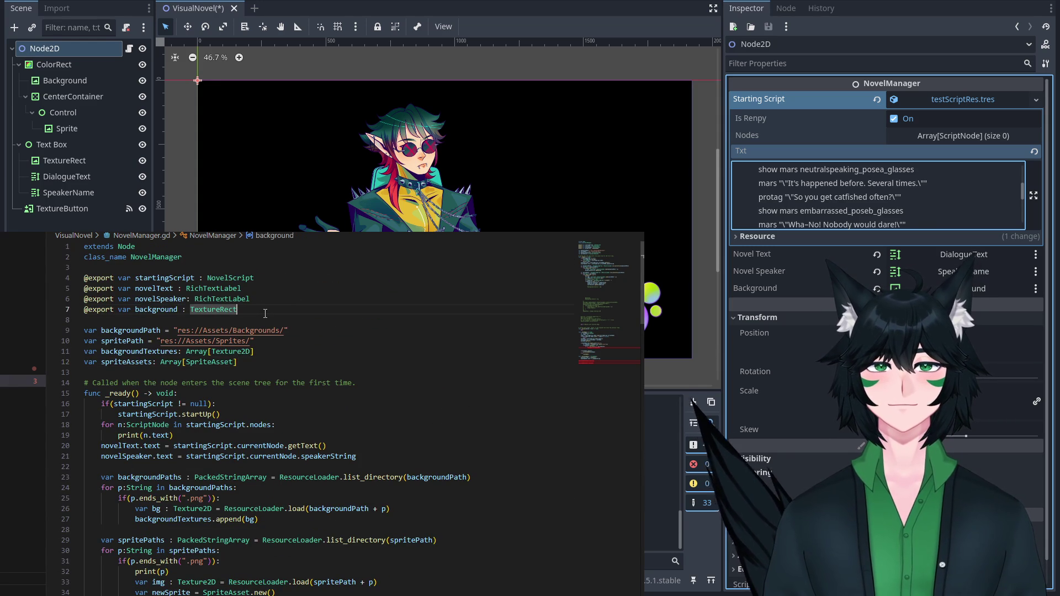
{"action": "key", "text": "Return"}
{"action": "type", "text": "@export var spr"}
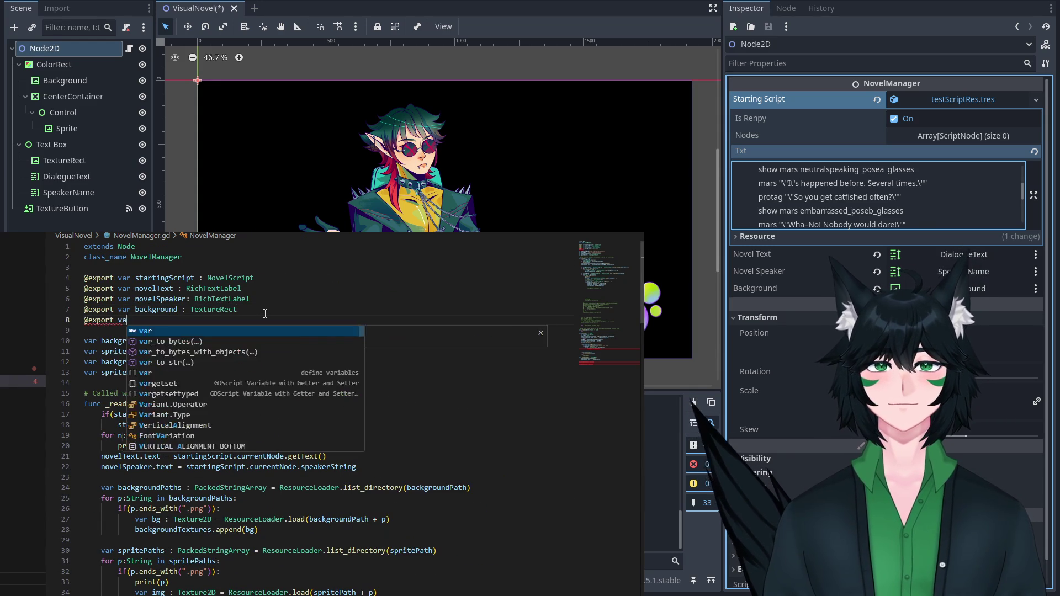
{"action": "type", "text": "ite "}
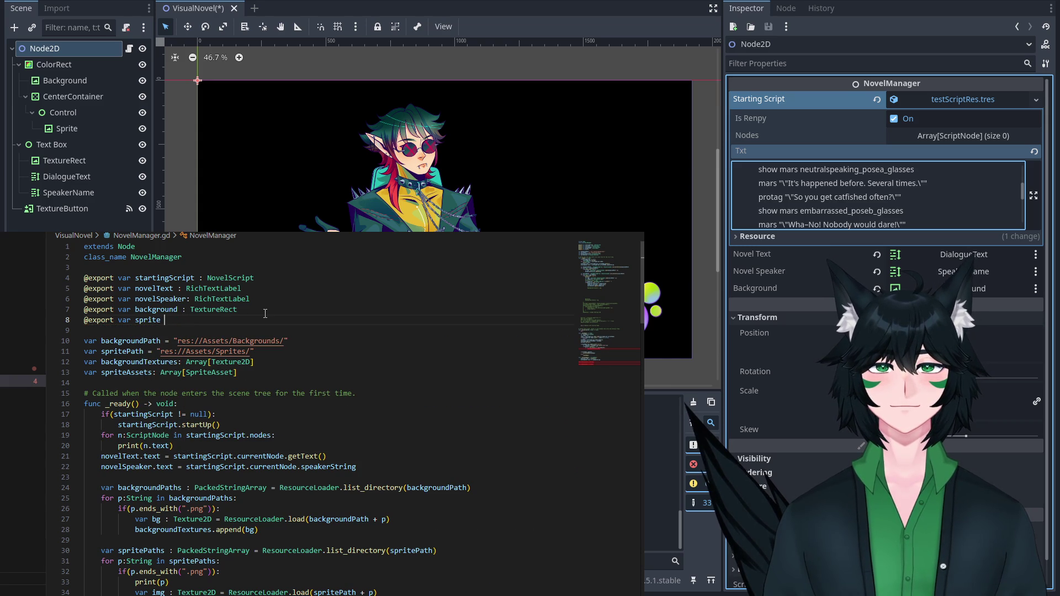
{"action": "type", "text": ": Texture"}
{"action": "key", "text": "Return"}
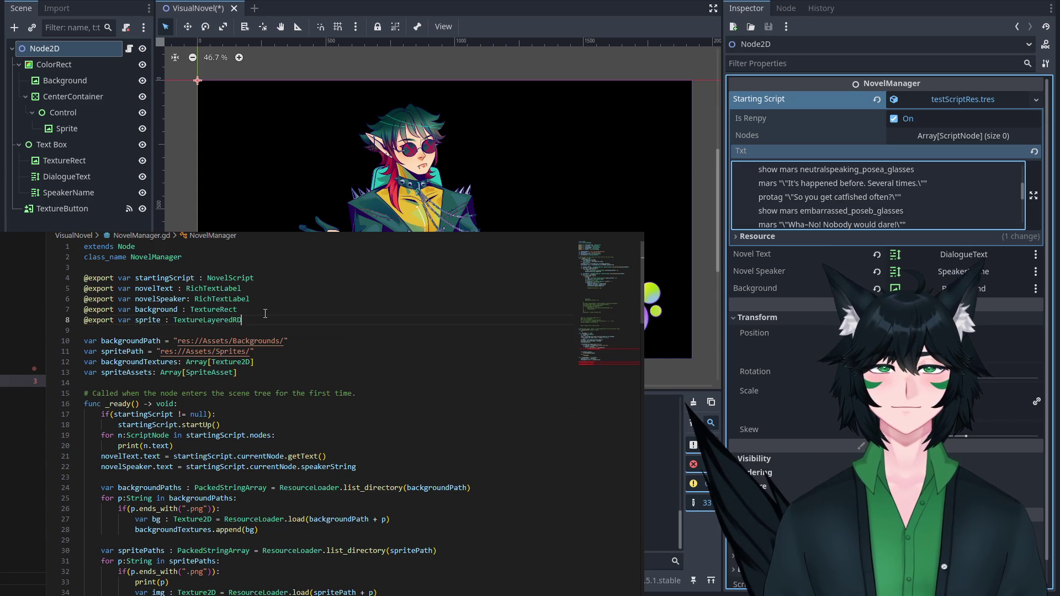
{"action": "key", "text": "BackSpace"}
{"action": "key", "text": "BackSpace"}
{"action": "key", "text": "BackSpace"}
{"action": "scroll", "coordinate": [302, 282], "scroll_direction": "down", "scroll_amount": 3}
{"action": "scroll", "coordinate": [304, 287], "scroll_direction": "up", "scroll_amount": 3}
{"action": "scroll", "coordinate": [320, 331], "scroll_direction": "down", "scroll_amount": 20}
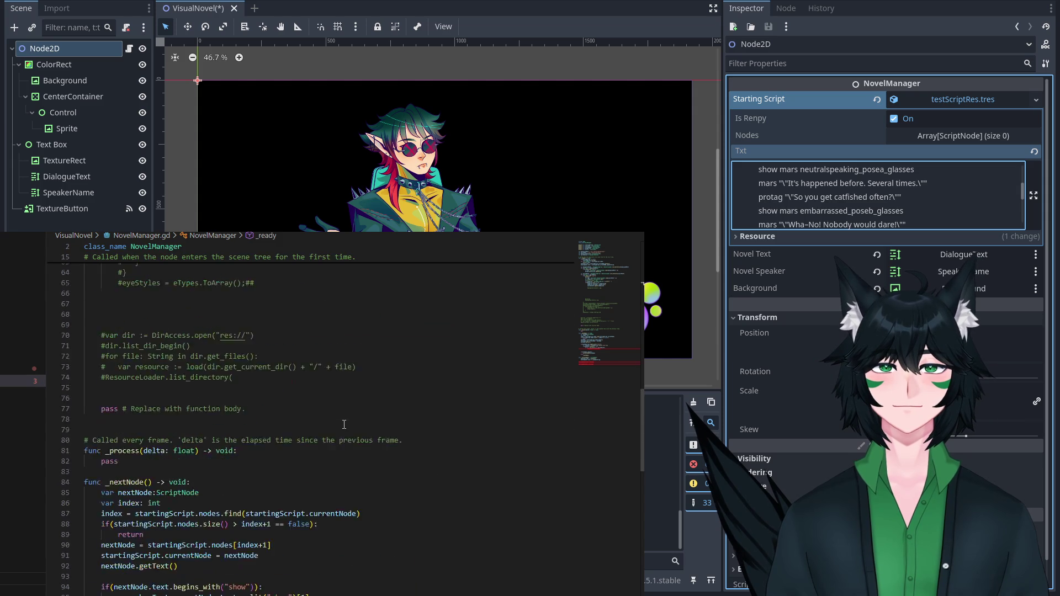
{"action": "left_click", "coordinate": [287, 327]}
Inside the path-match check, set sprite.texture = a.image.
{"action": "key", "text": "Return"}
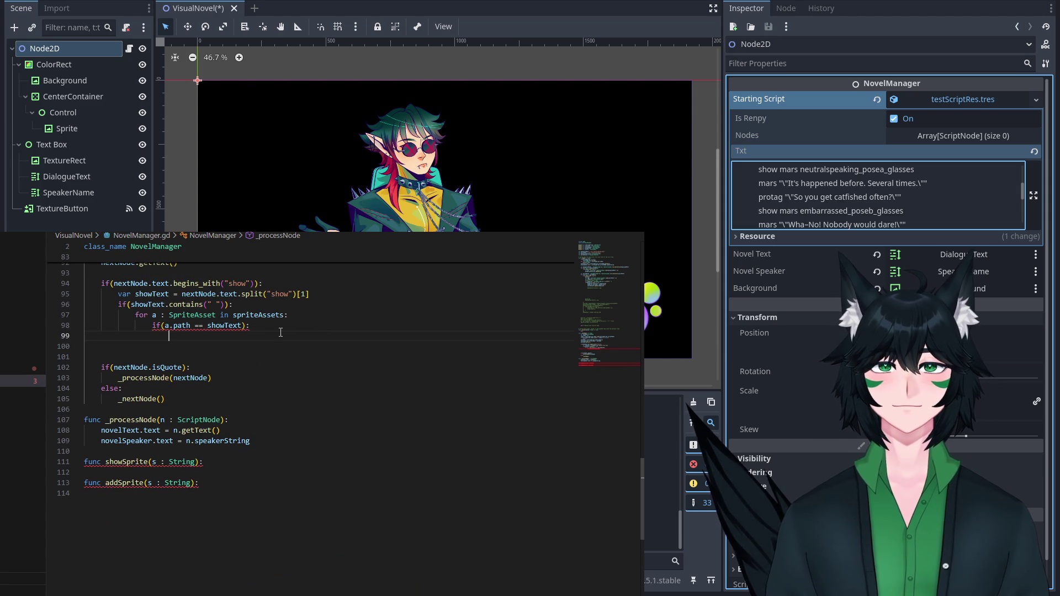
{"action": "type", "text": "sprite"}
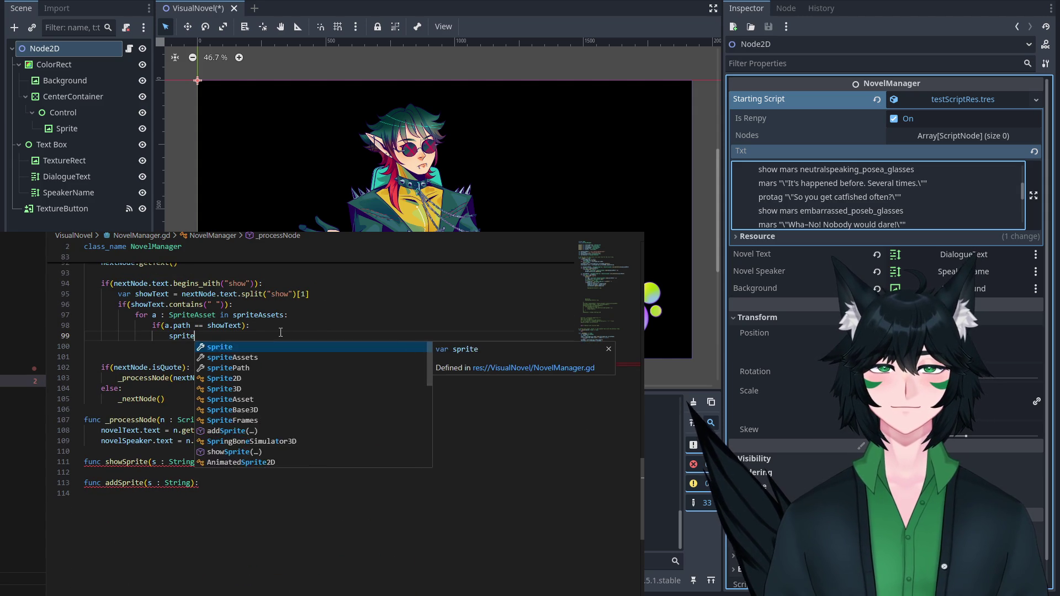
{"action": "type", "text": ".te"}
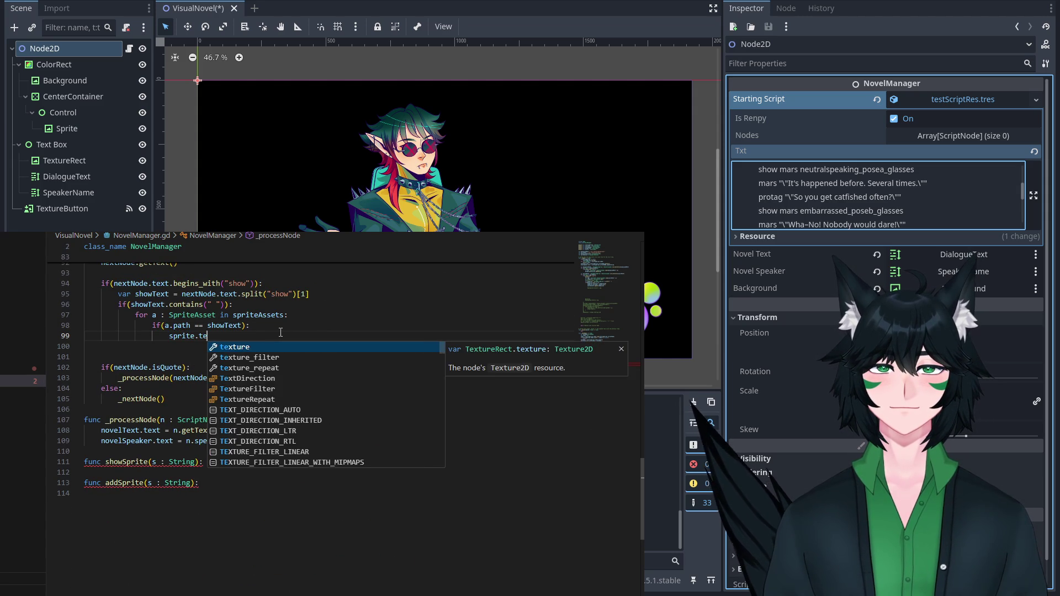
{"action": "type", "text": "xture = a"}
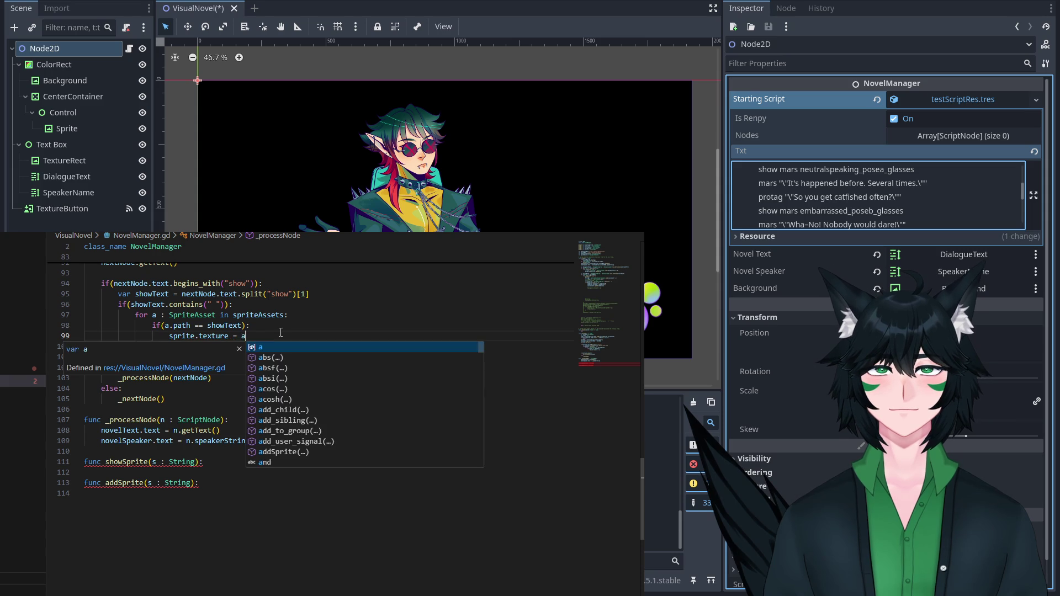
{"action": "type", "text": ".image"}
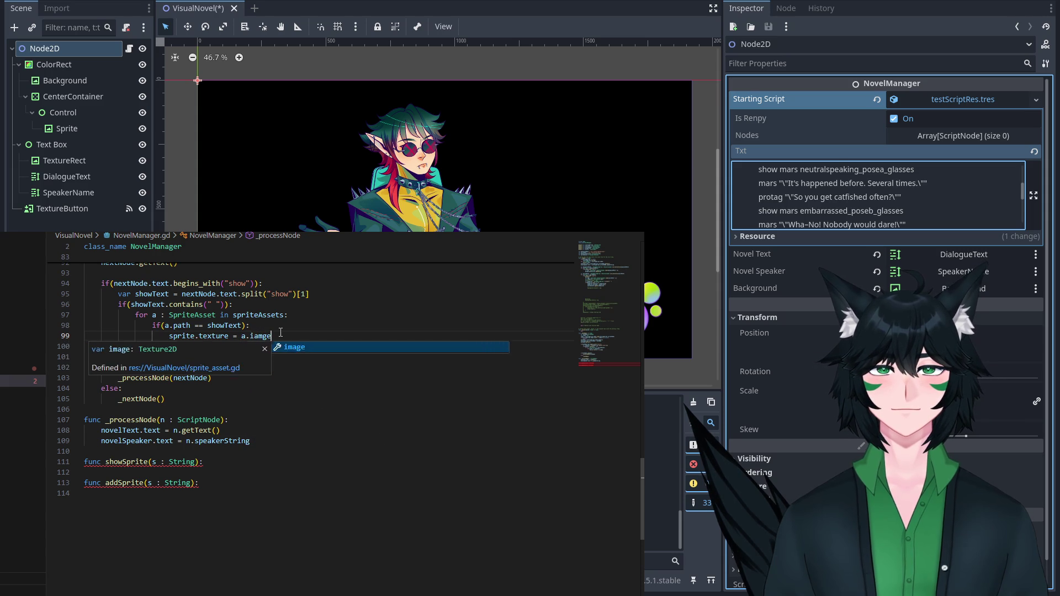
{"action": "scroll", "coordinate": [320, 327], "scroll_direction": "up", "scroll_amount": 7}
{"action": "scroll", "coordinate": [319, 327], "scroll_direction": "down", "scroll_amount": 4}
{"action": "left_click", "coordinate": [276, 366]}
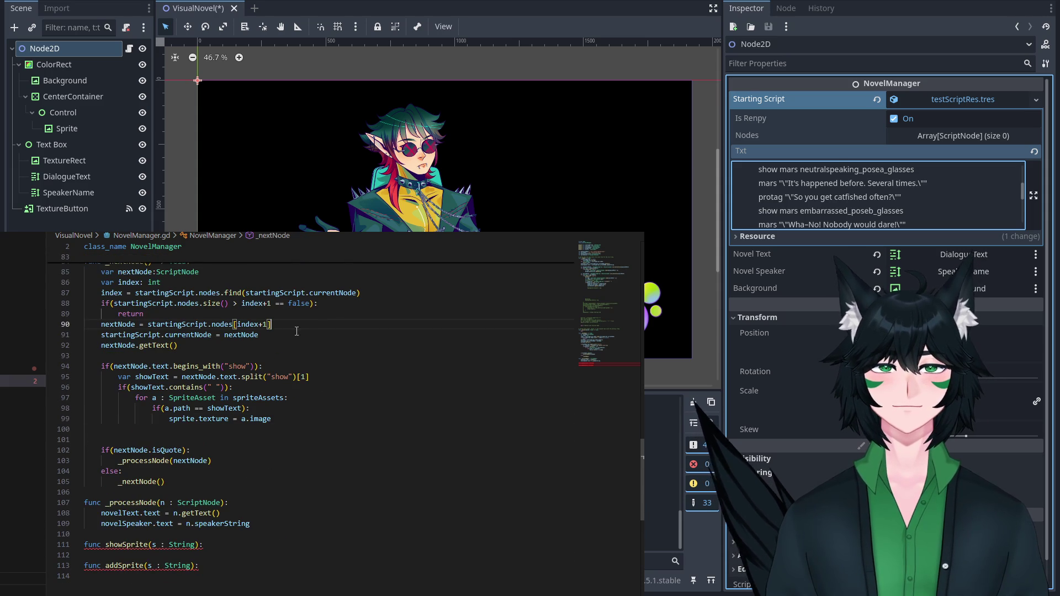
{"action": "left_click", "coordinate": [279, 388]}
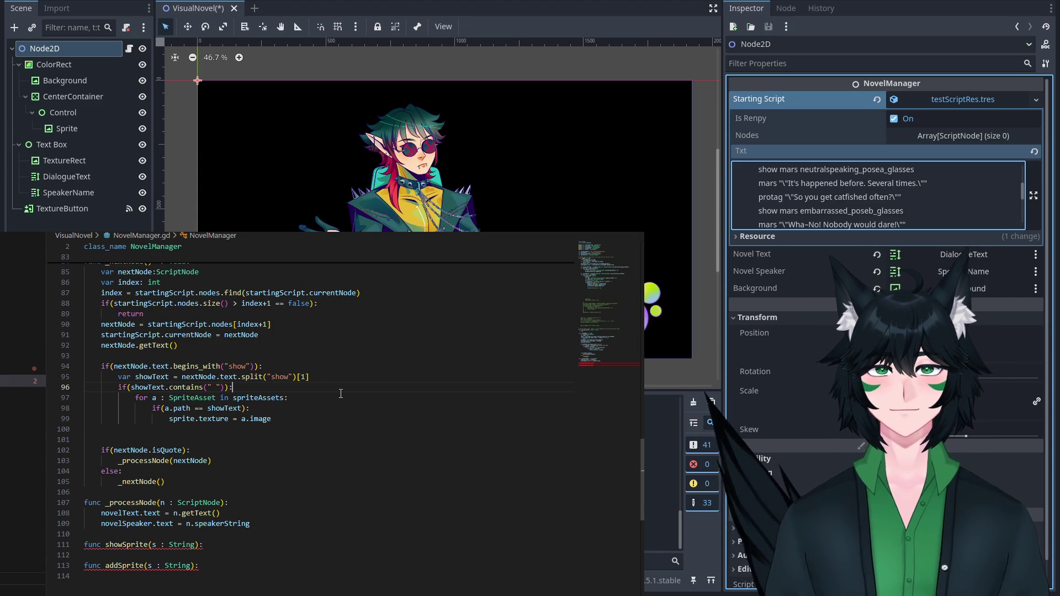
Add if(showText.contains(" with ")): setting showtext to showText.split(" with ")[0].
{"action": "key", "text": "Return"}
{"action": "type", "text": "if(showT"}
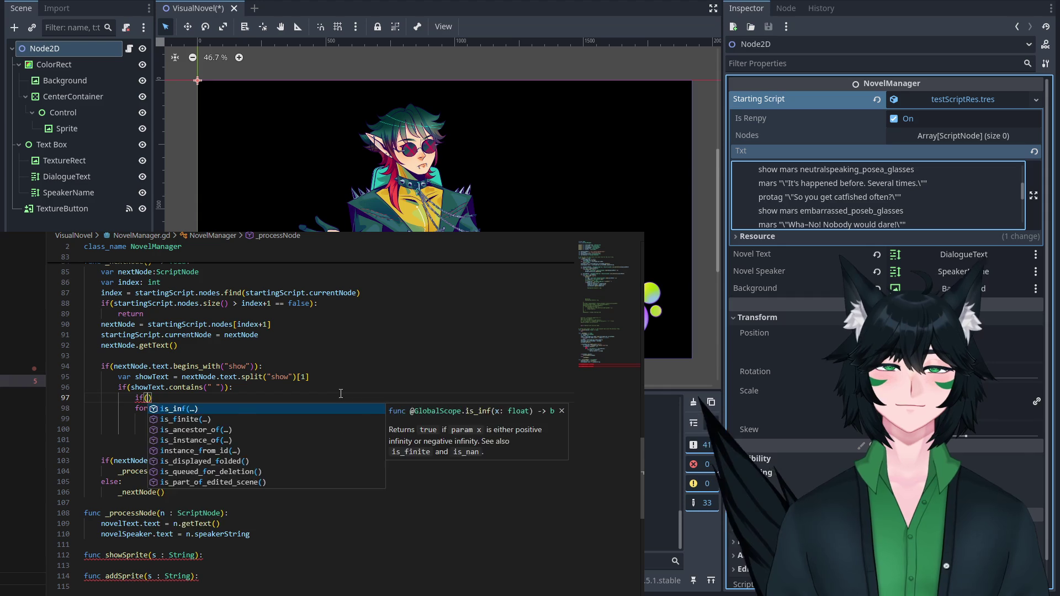
{"action": "type", "text": "ext."}
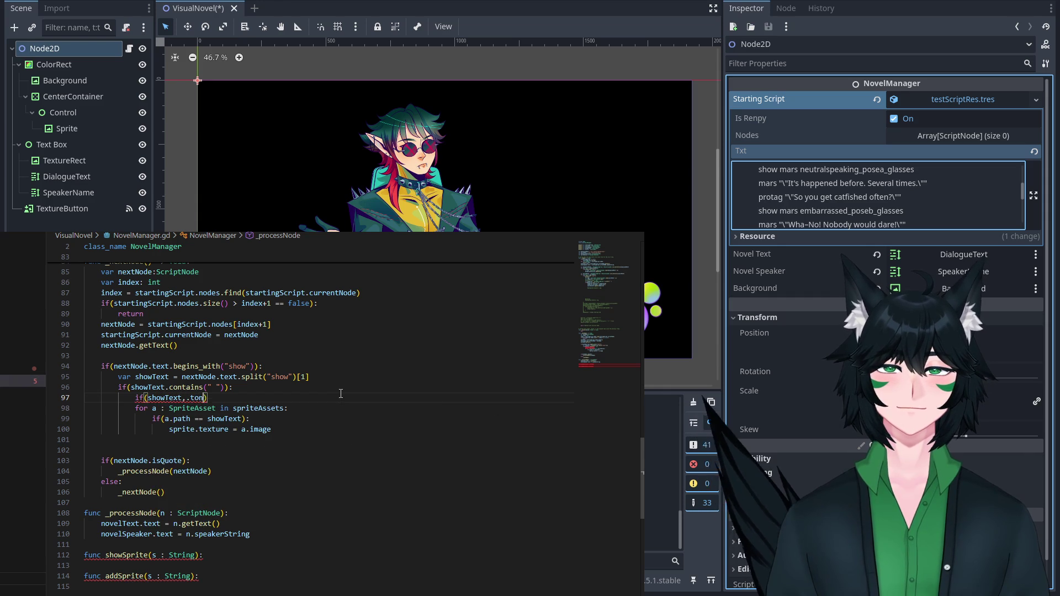
{"action": "type", "text": "con"}
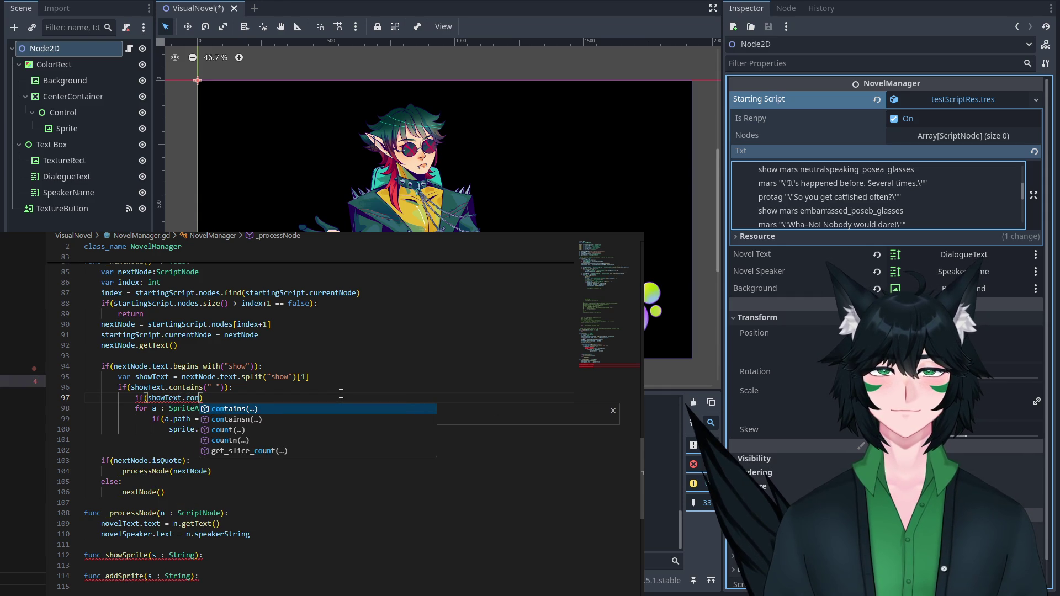
{"action": "key", "text": "Return"}
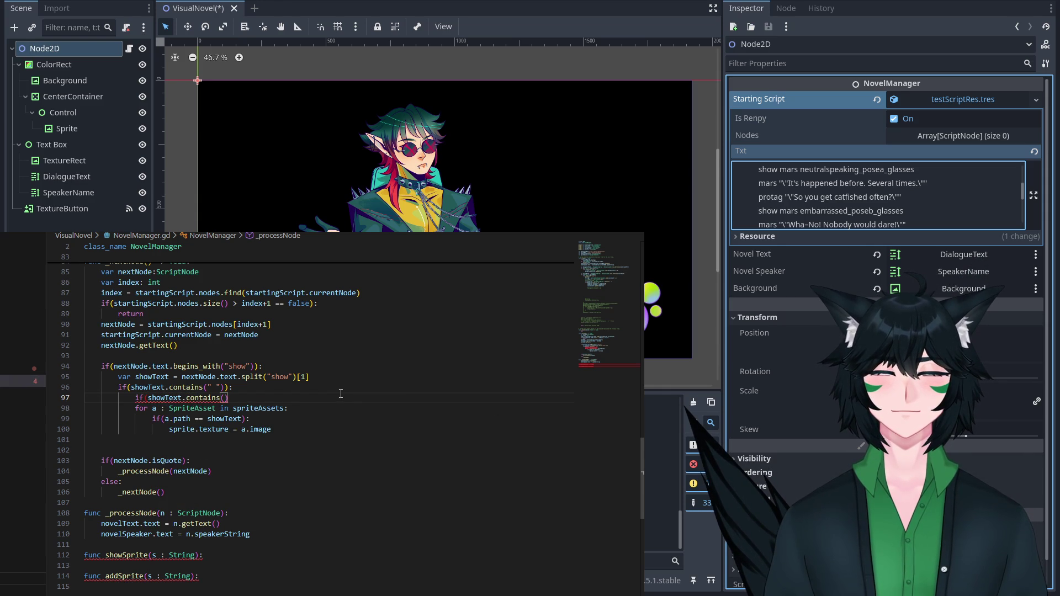
{"action": "type", "text": ")"}
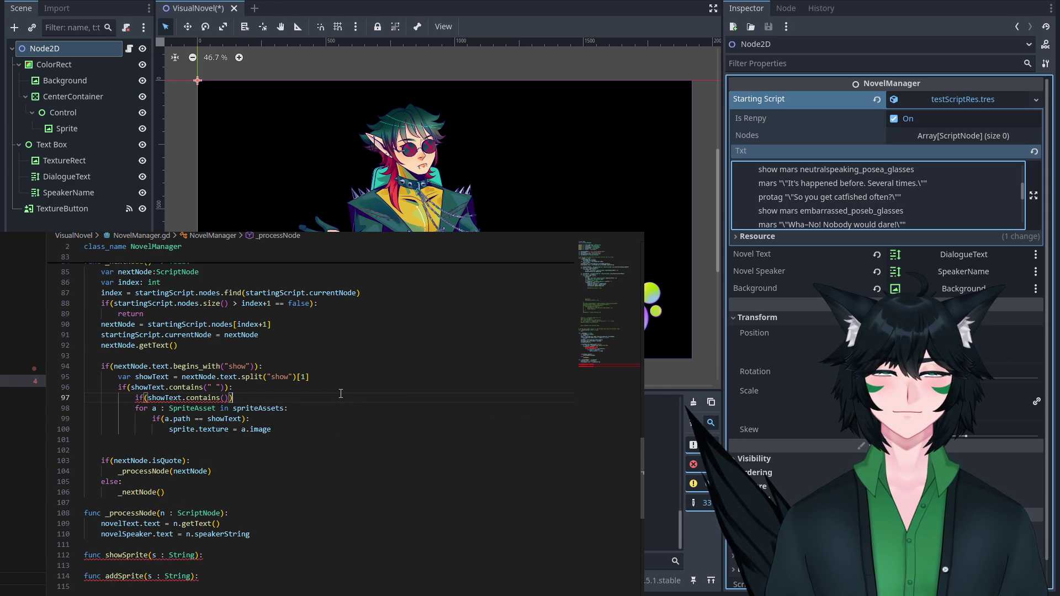
{"action": "key", "text": "BackSpace"}
{"action": "key", "text": "BackSpace"}
{"action": "type", "text": "\" wit"}
{"action": "key", "text": "BackSpace"}
{"action": "key", "text": "BackSpace"}
{"action": "key", "text": "BackSpace"}
{"action": "type", "text": "with \""}
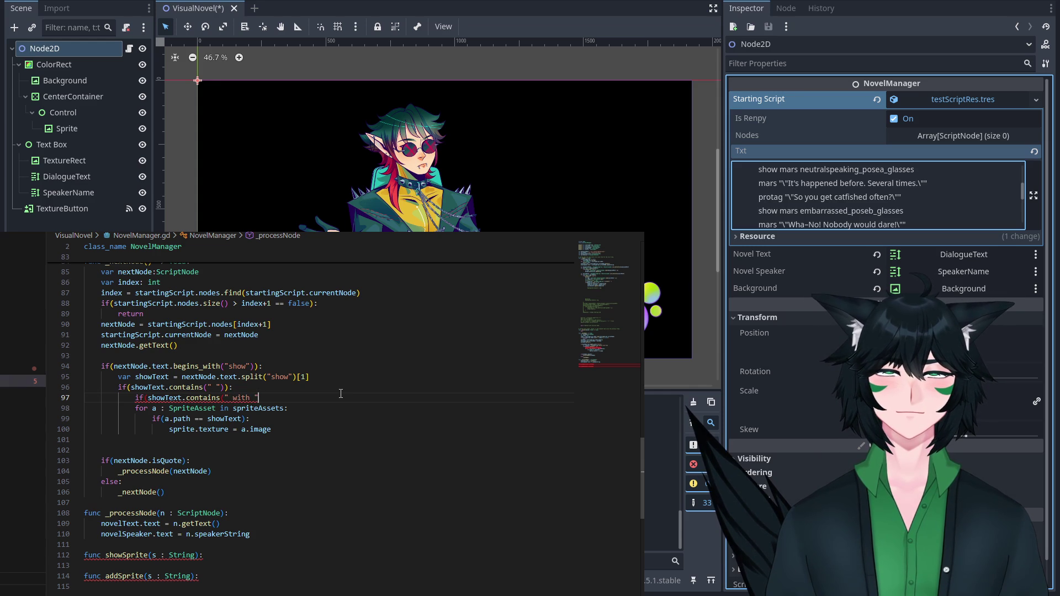
{"action": "type", "text": "))"}
{"action": "key", "text": "Return"}
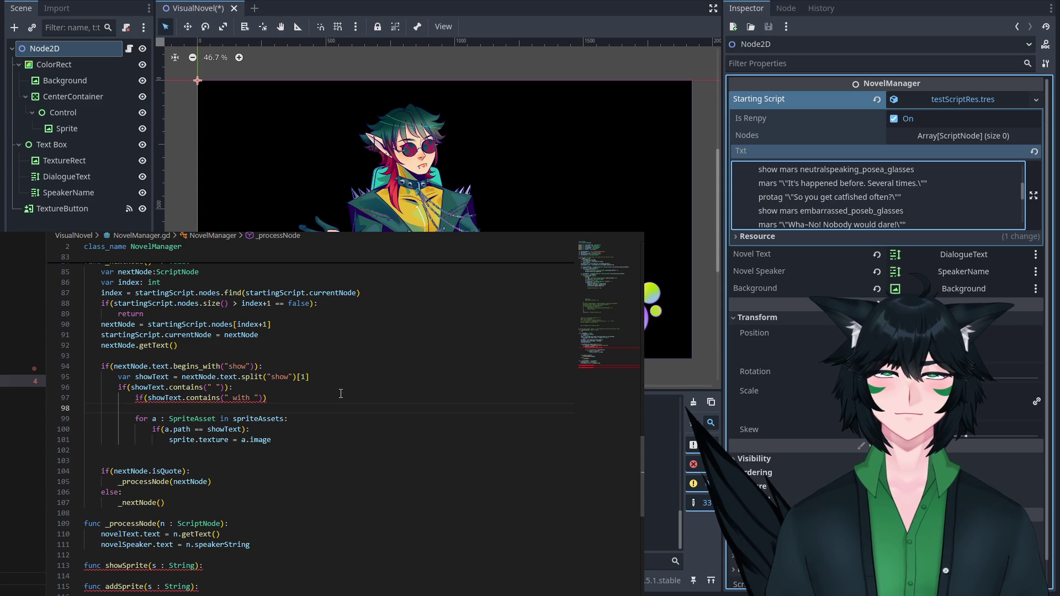
{"action": "type", "text": "showtext = s"}
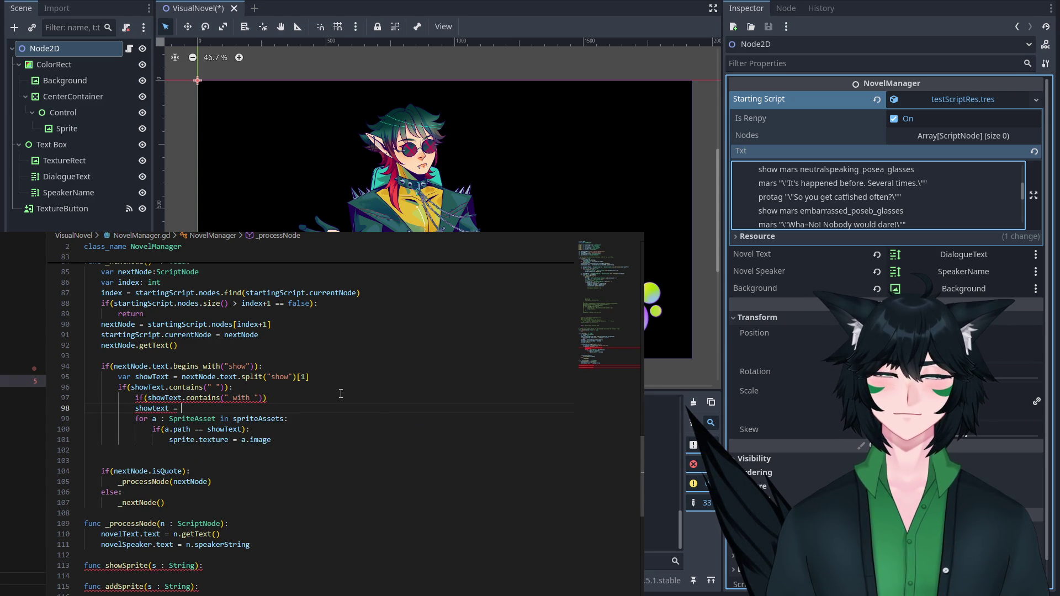
{"action": "type", "text": "how"}
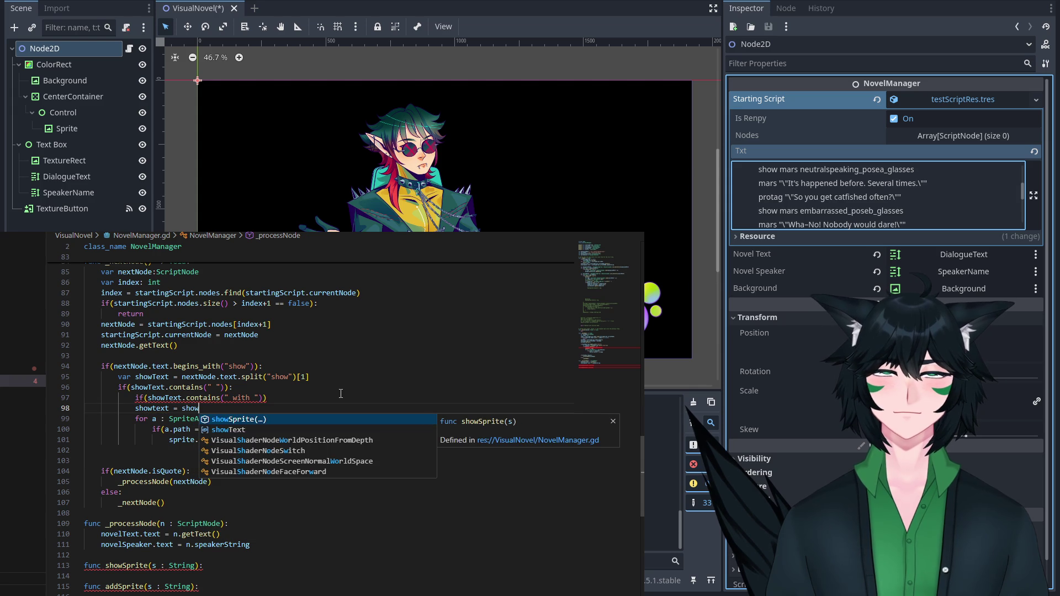
{"action": "type", "text": "Text.split"}
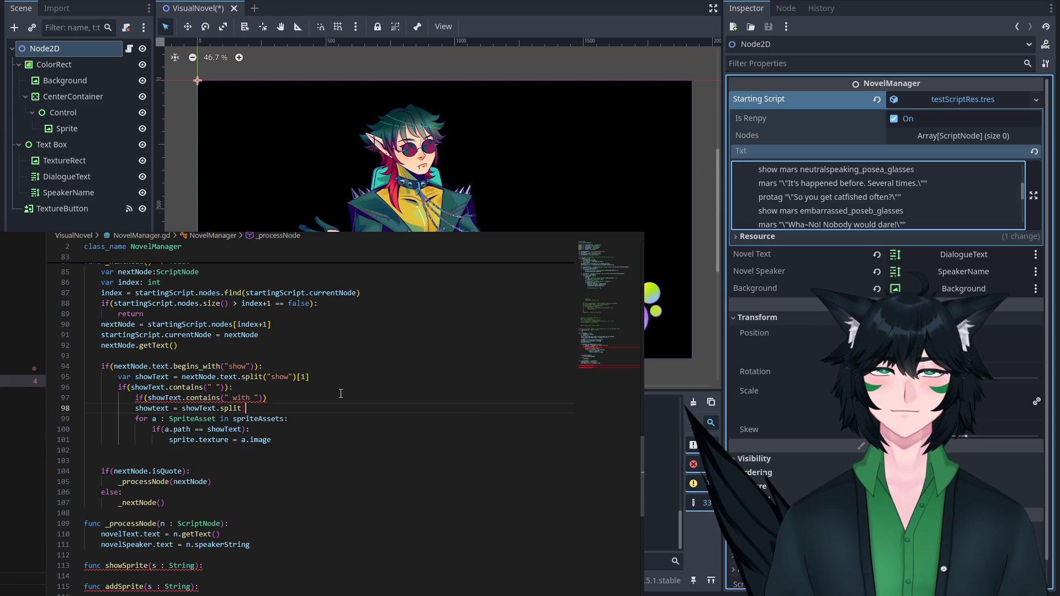
{"action": "type", "text": "(\" with \" )"}
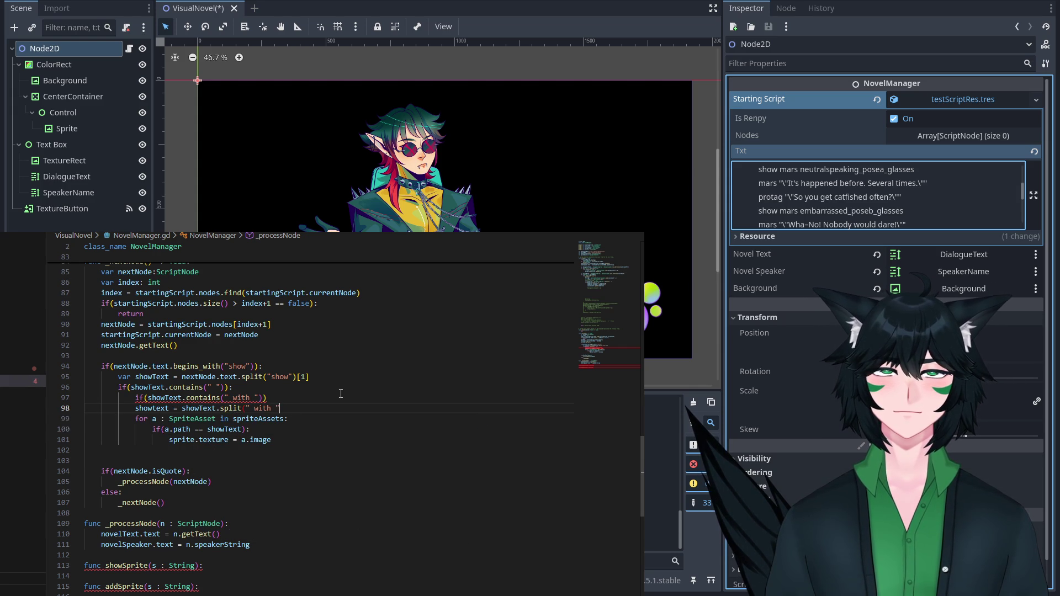
{"action": "key", "text": "BackSpace"}
{"action": "key", "text": "BackSpace"}
{"action": "type", "text": ")"}
{"action": "type", "text": "[0]"}
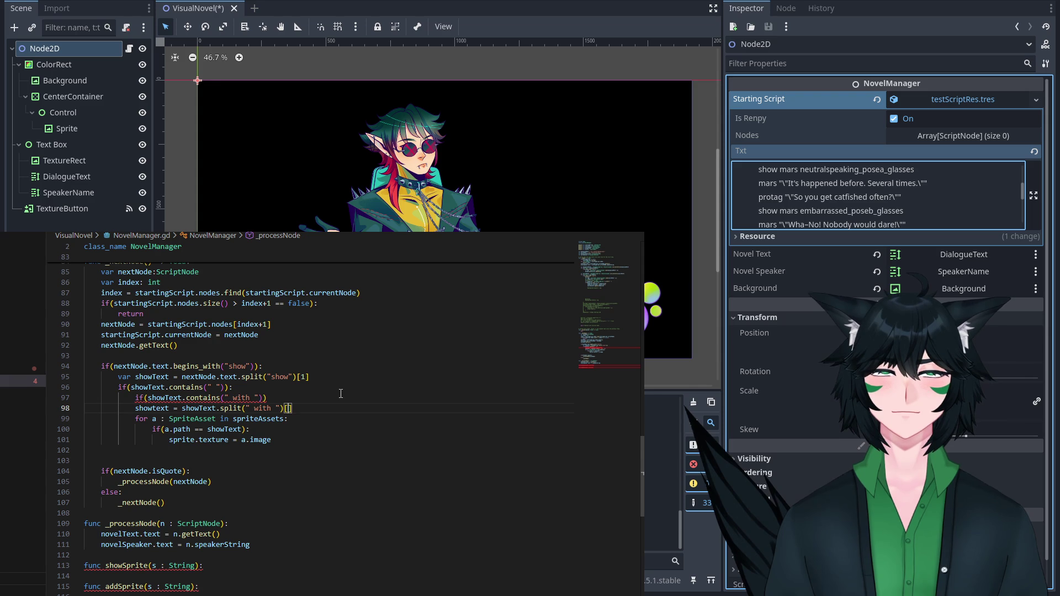
{"action": "left_click", "coordinate": [338, 396]}
{"action": "type", "text": ":"}
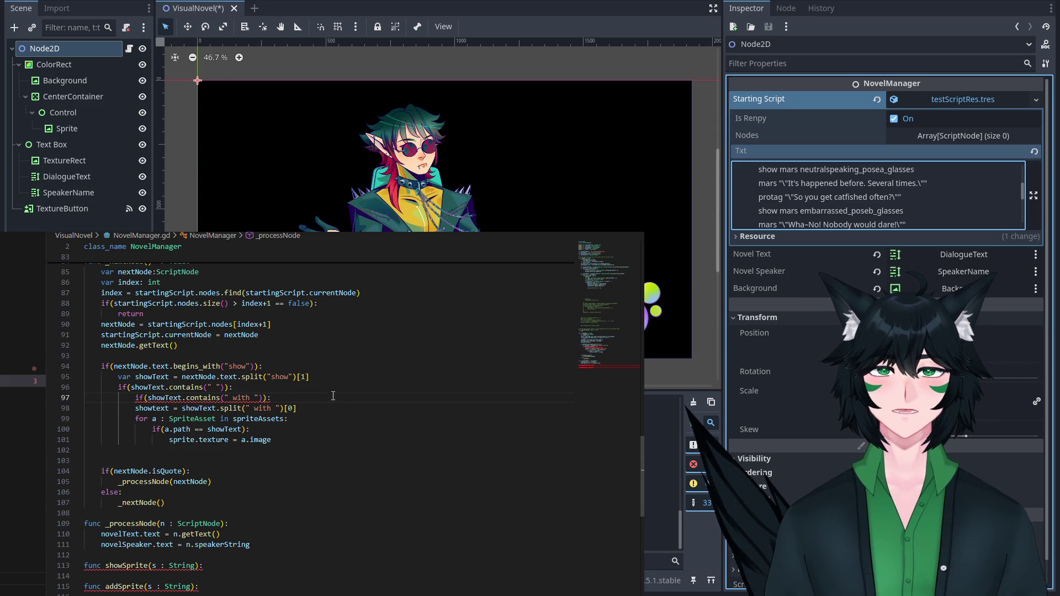
Indent the sprite-asset loop under the " with " check and save the script.
{"action": "left_click_drag", "start_coordinate": [344, 440], "coordinate": [138, 408]}
{"action": "key", "text": "Tab"}
{"action": "key", "text": "End"}
{"action": "left_click", "coordinate": [344, 437]}
{"action": "triple_click", "coordinate": [344, 436]}
{"action": "left_click", "coordinate": [325, 437]}
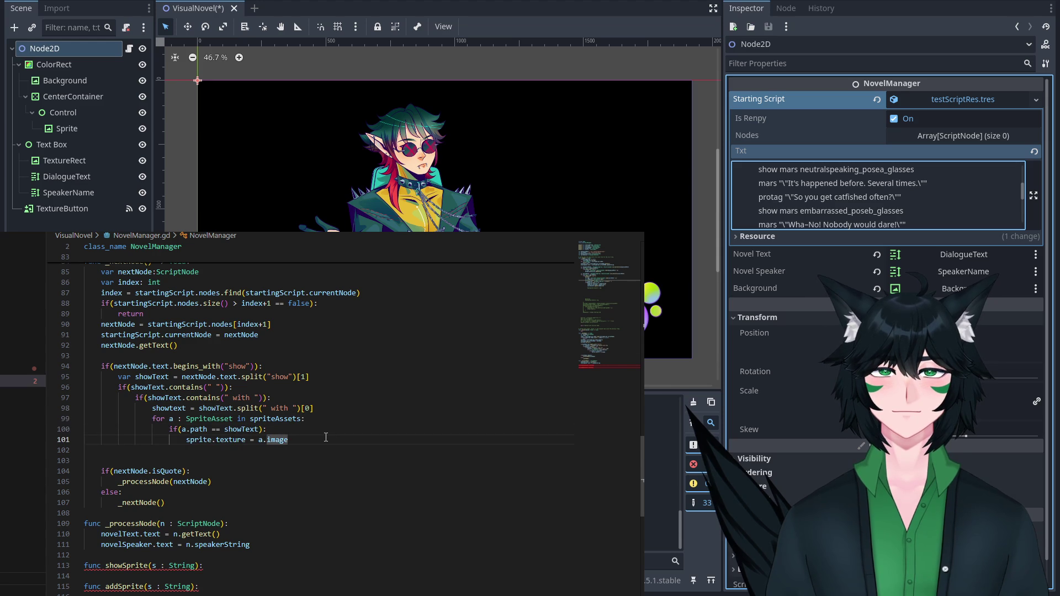
{"action": "key", "text": "alt+f"}
{"action": "key", "text": "Return"}
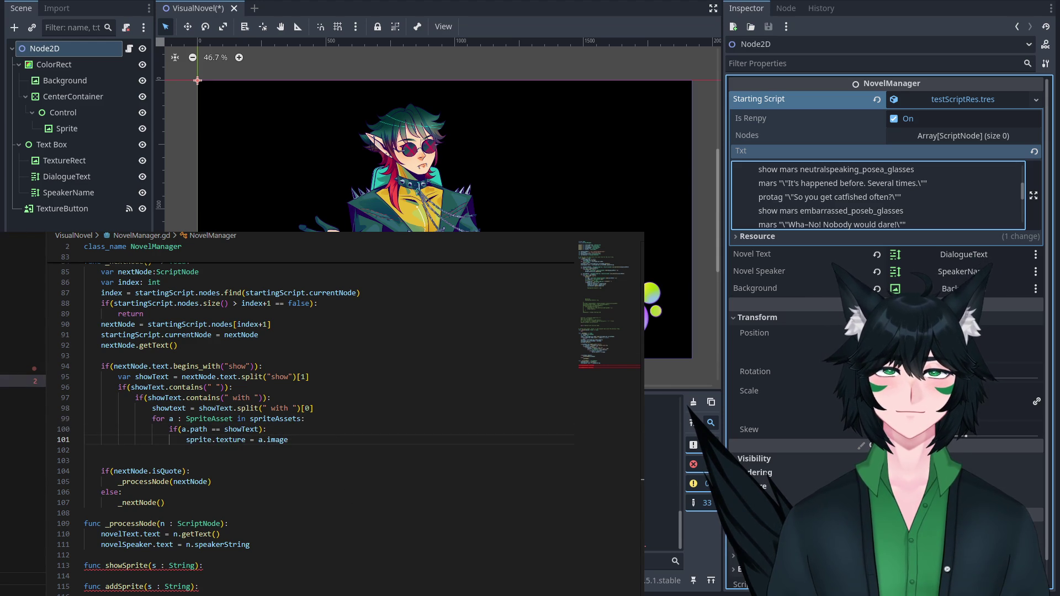
{"action": "scroll", "coordinate": [972, 191], "scroll_direction": "up", "scroll_amount": 3}
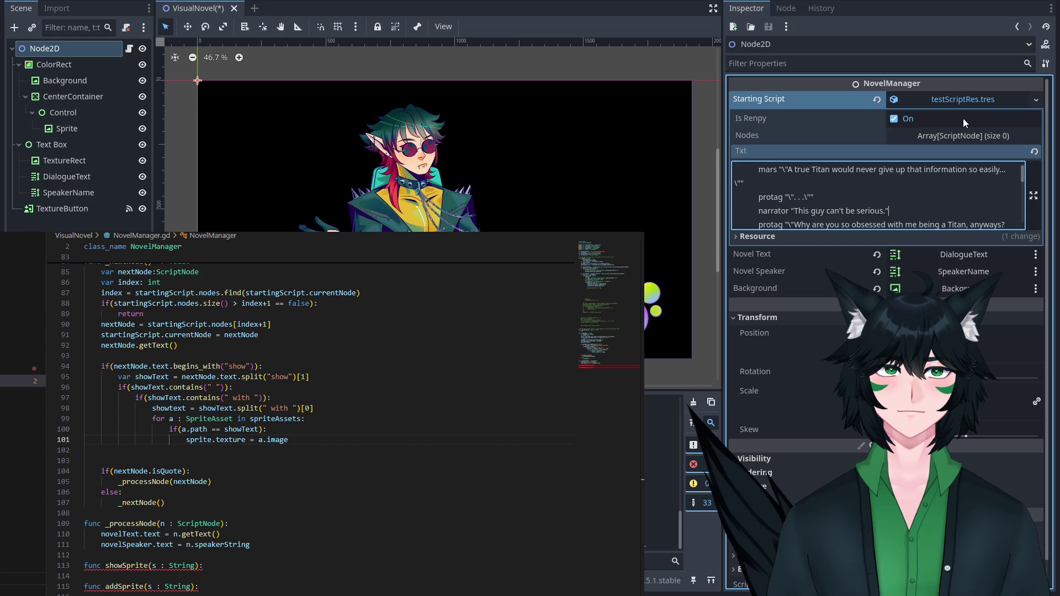
Select Node2D to view the NovelManager properties in the Inspector.
{"action": "left_click", "coordinate": [88, 64]}
{"action": "left_click", "coordinate": [84, 49]}
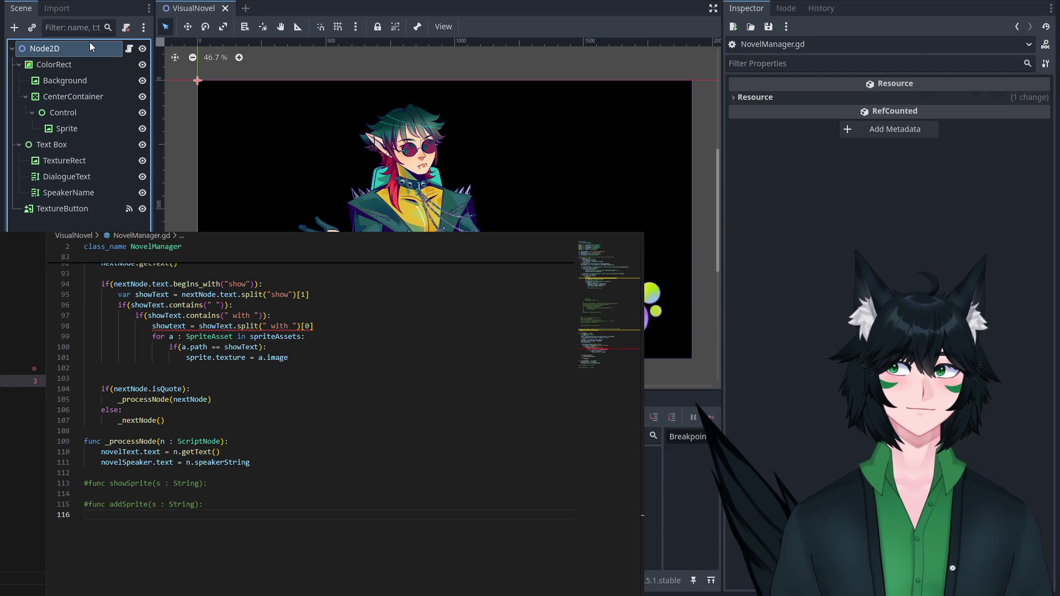
Correct showtext to showText on line 98 and save NovelManager.gd.
{"action": "left_click", "coordinate": [90, 43]}
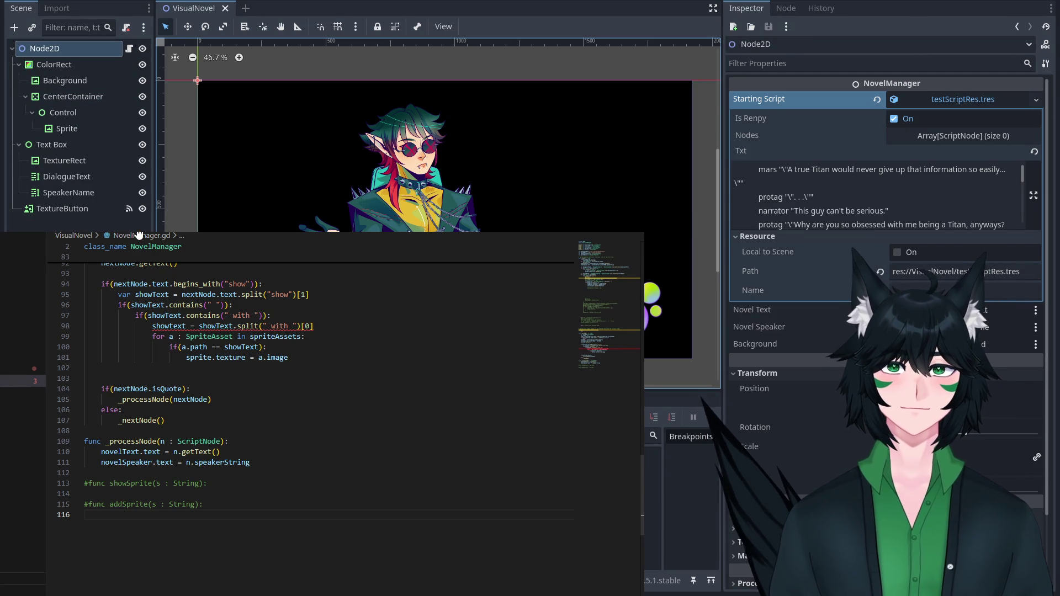
{"action": "scroll", "coordinate": [182, 336], "scroll_direction": "up", "scroll_amount": 3}
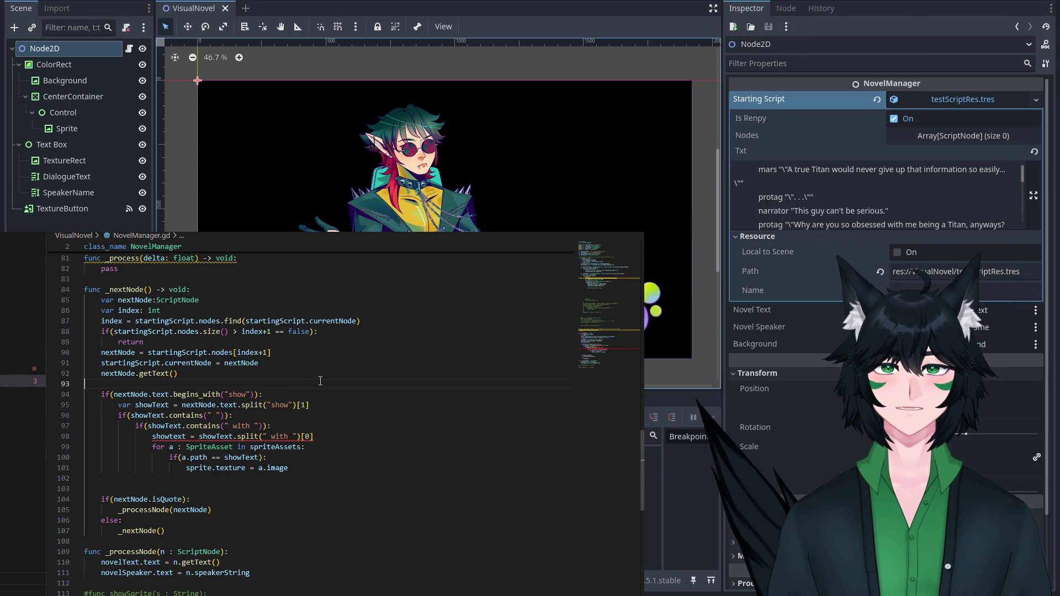
{"action": "left_click", "coordinate": [308, 436]}
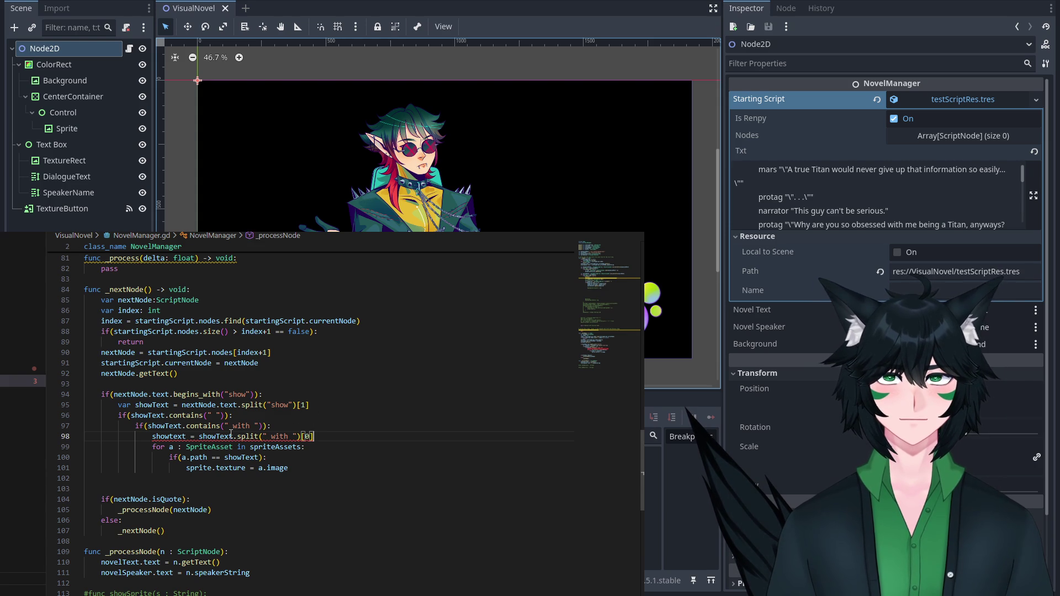
{"action": "mouse_move", "coordinate": [231, 434]}
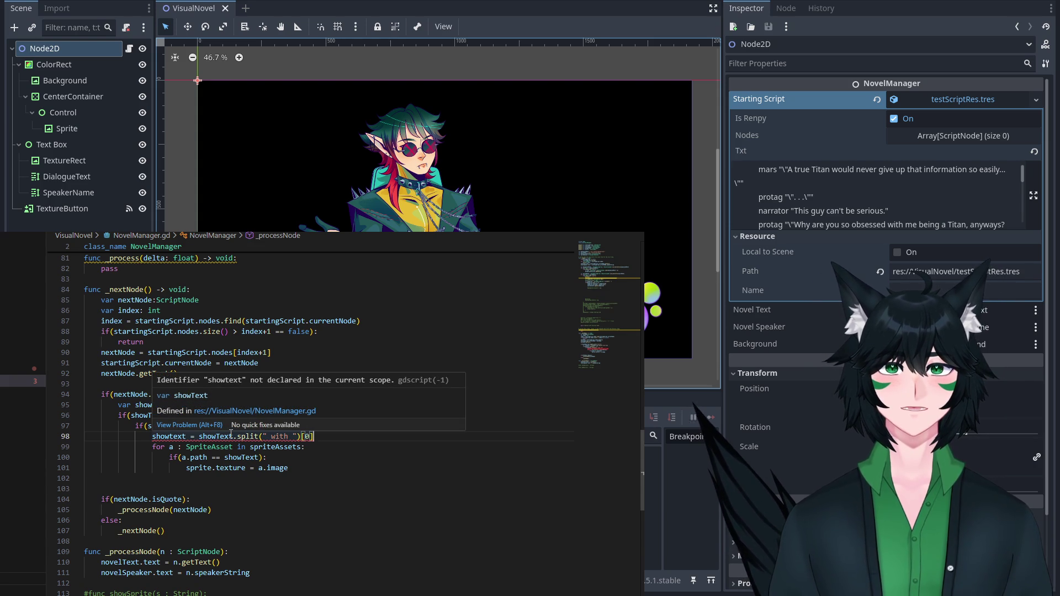
{"action": "left_click_drag", "start_coordinate": [173, 436], "coordinate": [169, 436]}
{"action": "type", "text": "T"}
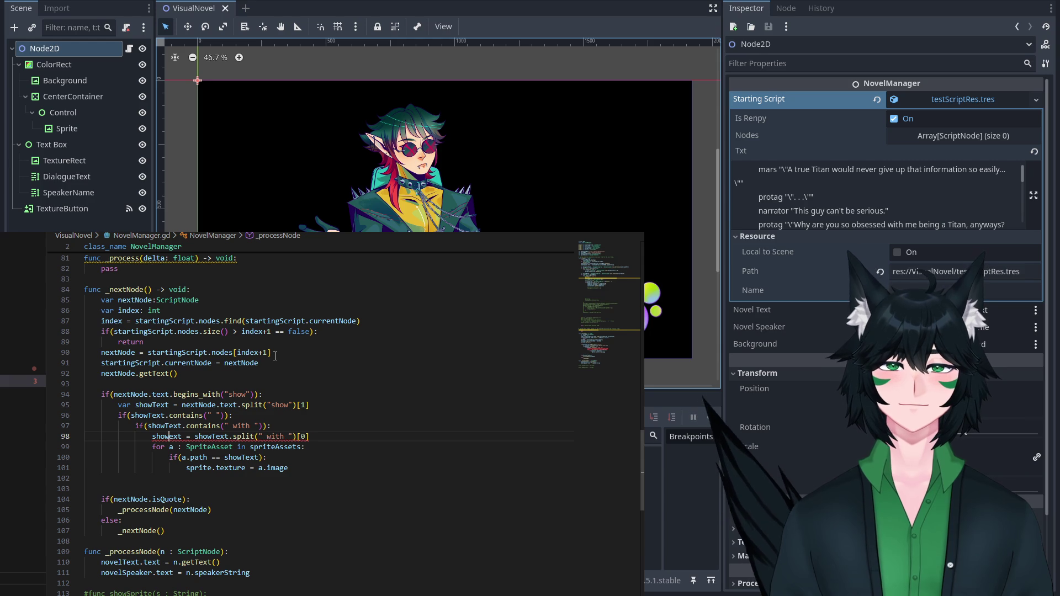
{"action": "left_click", "coordinate": [275, 356]}
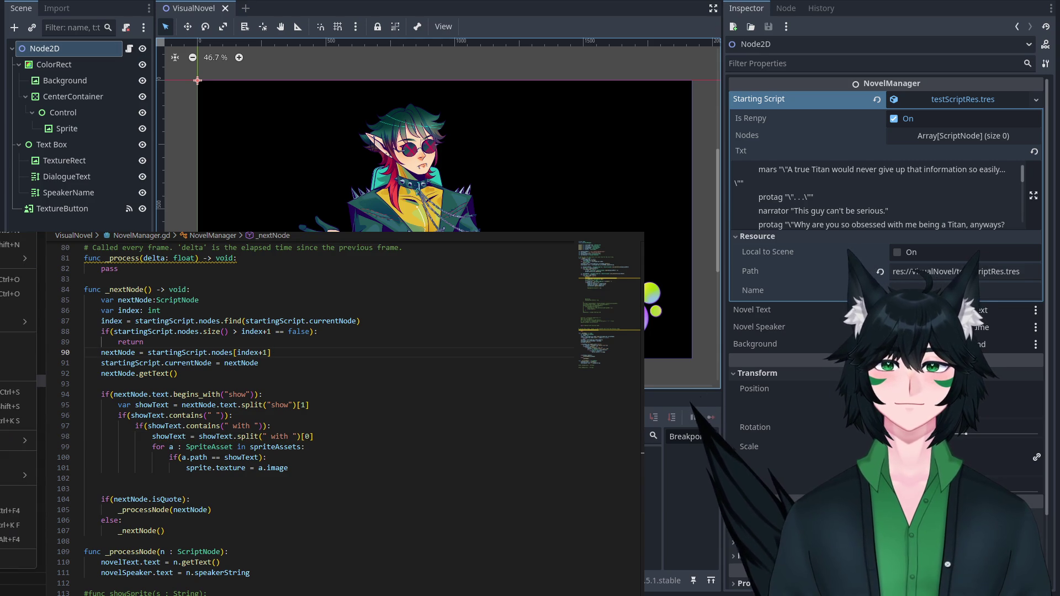
{"action": "left_click", "coordinate": [16, 392]}
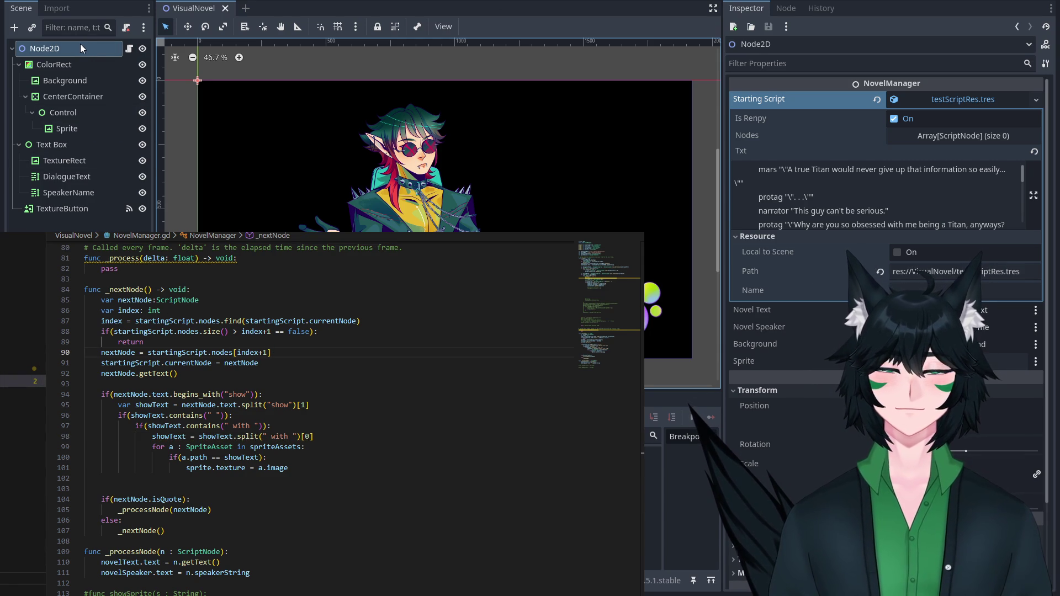
Assign the Sprite node to NovelManager's Sprite slot, clear its placeholder texture, and run the project.
{"action": "left_click", "coordinate": [81, 126]}
{"action": "left_click_drag", "start_coordinate": [939, 361], "coordinate": [989, 361]}
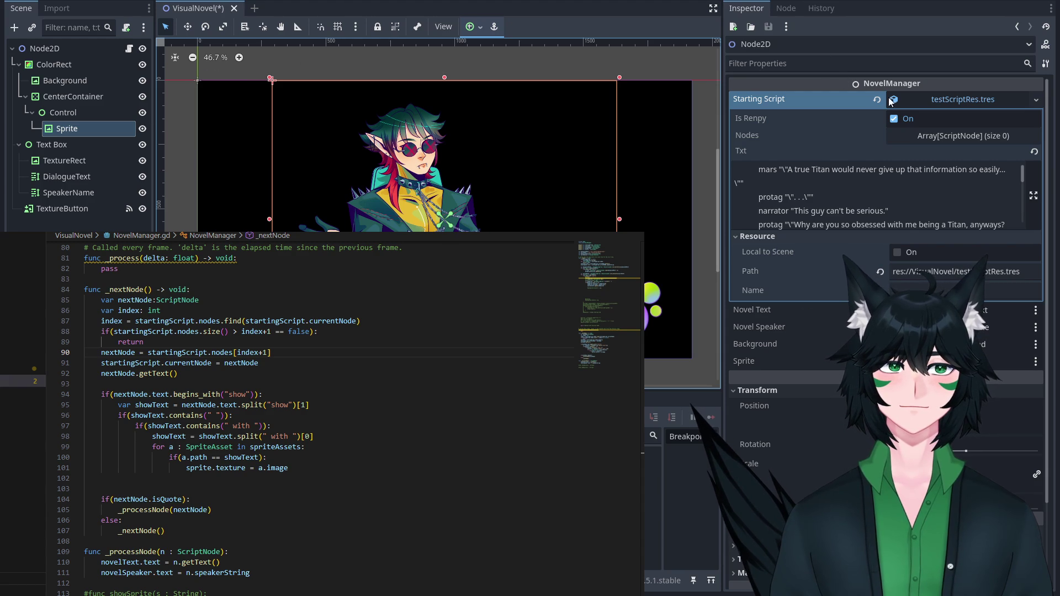
{"action": "left_click", "coordinate": [877, 99]}
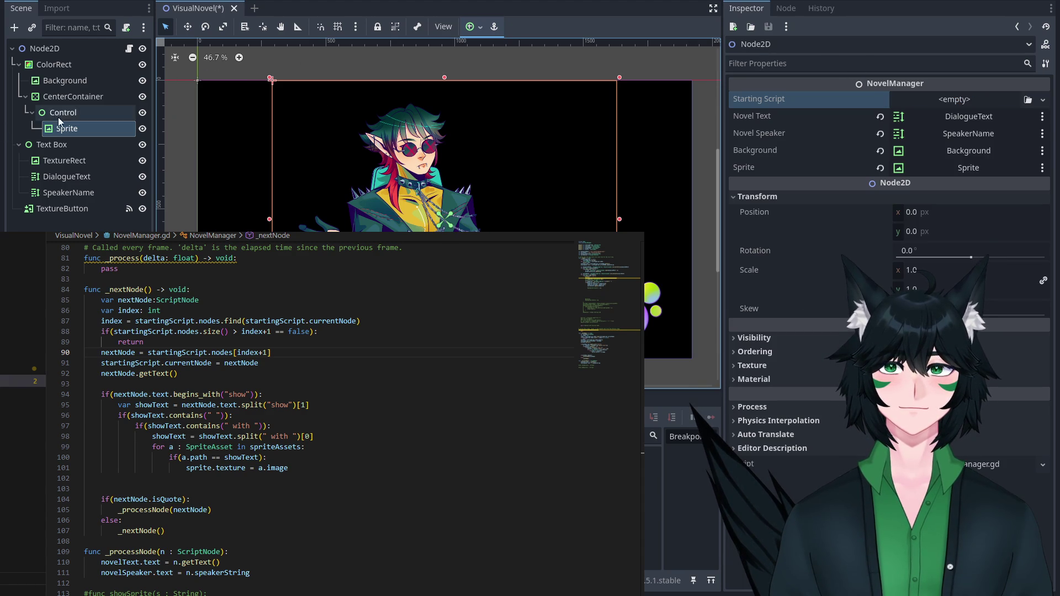
{"action": "left_click", "coordinate": [66, 128]}
{"action": "left_click", "coordinate": [880, 100]}
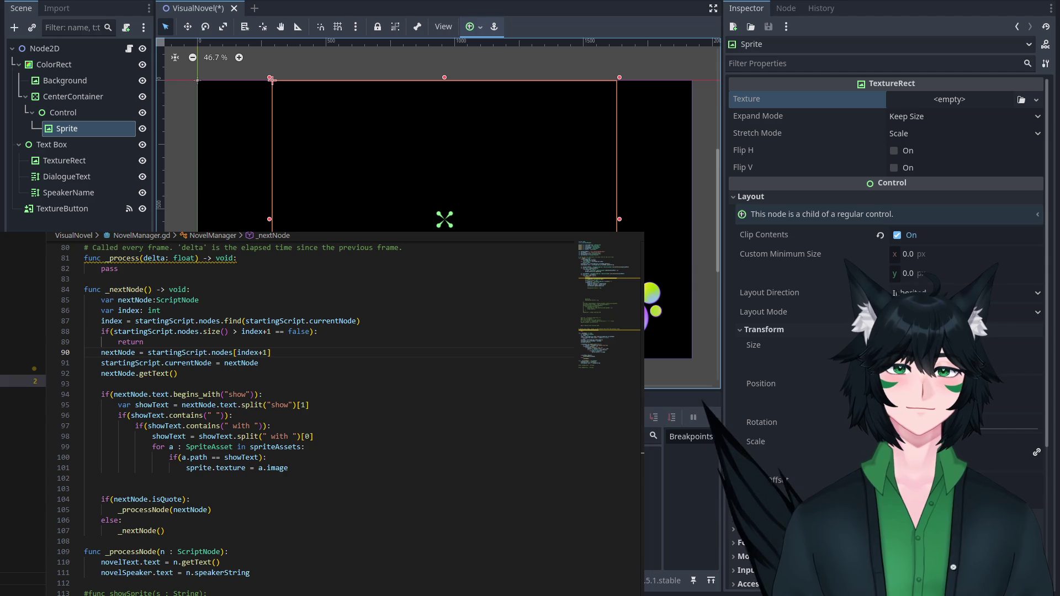
{"action": "key", "text": "F5"}
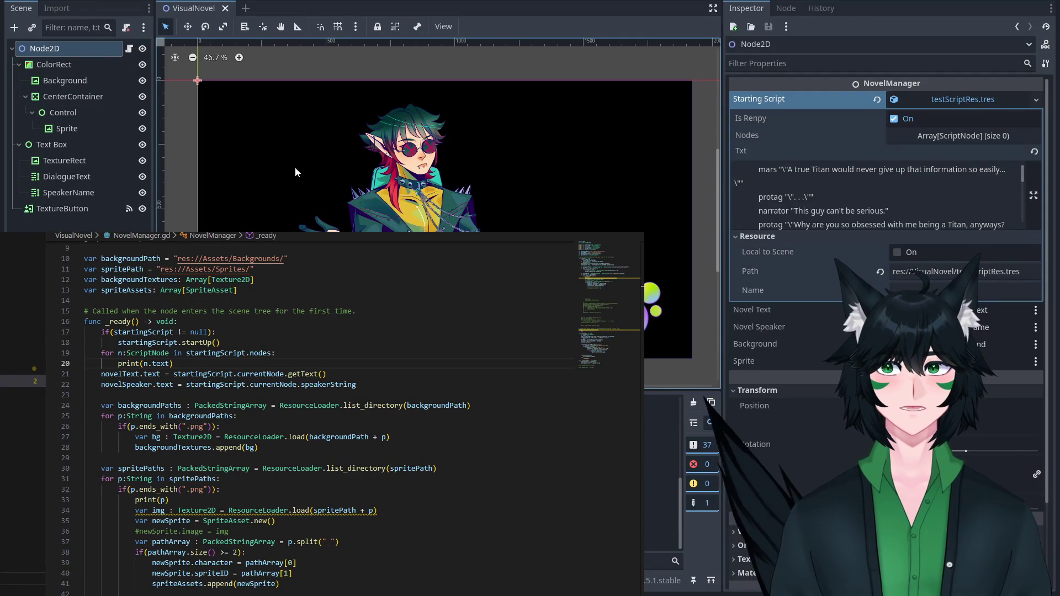
Clear the placeholder texture from the Sprite node under Control.
{"action": "left_click", "coordinate": [63, 112]}
{"action": "left_click", "coordinate": [67, 128]}
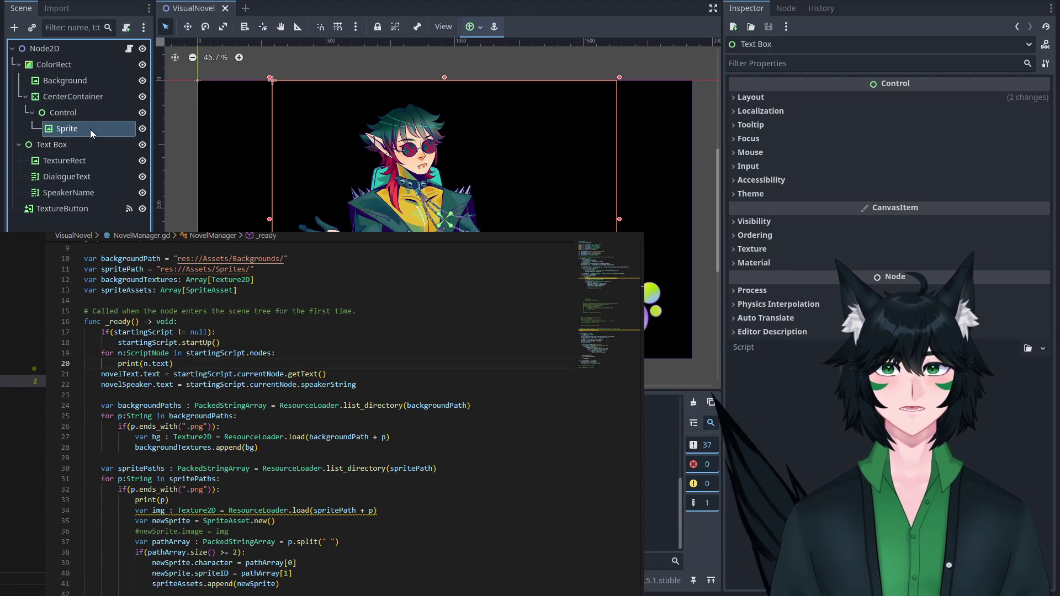
{"action": "left_click", "coordinate": [877, 107]}
Save and run the visual novel, click through five dialogue lines, then close the game.
{"action": "key", "text": "F5"}
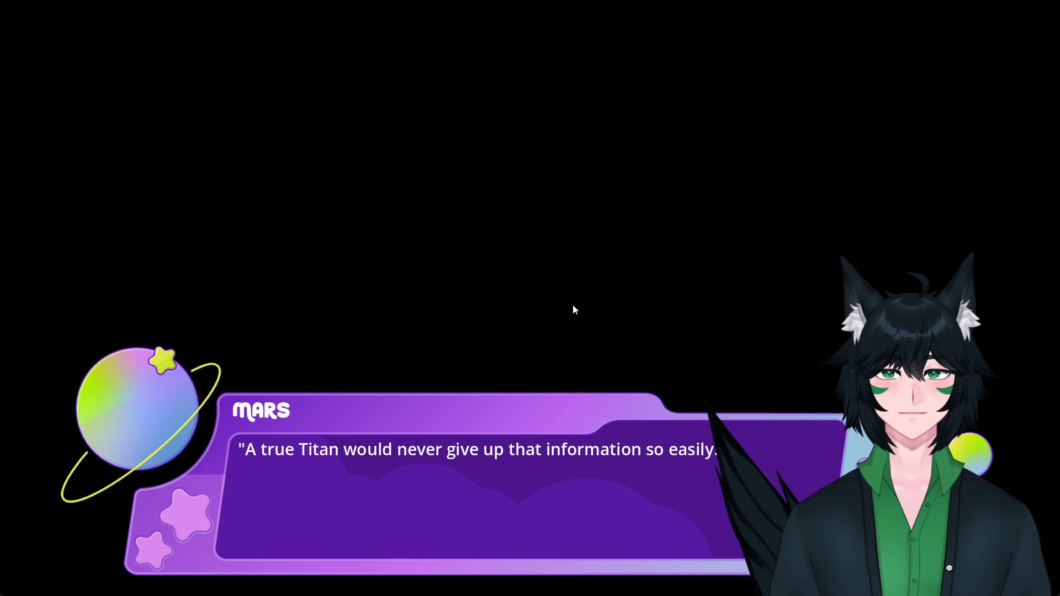
{"action": "left_click", "coordinate": [580, 304]}
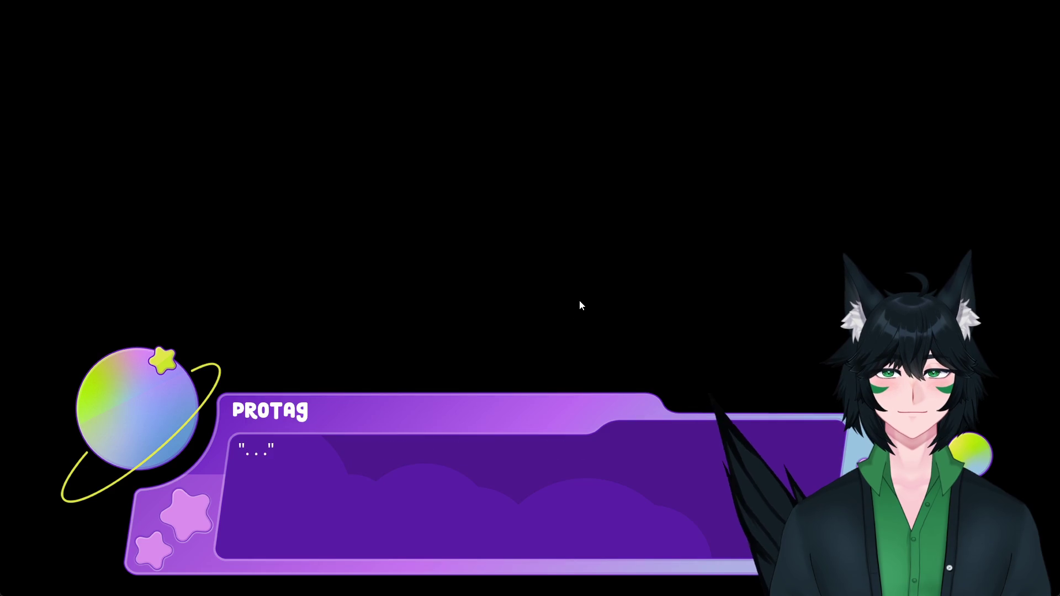
{"action": "left_click", "coordinate": [580, 304]}
{"action": "left_click", "coordinate": [580, 302]}
{"action": "left_click", "coordinate": [580, 301]}
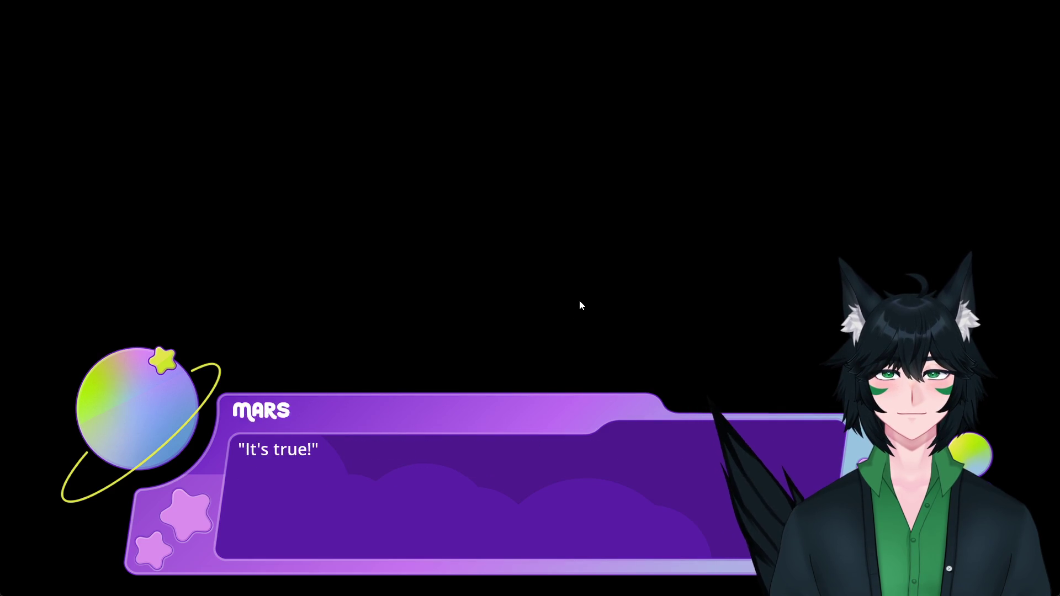
{"action": "left_click", "coordinate": [580, 302]}
{"action": "left_click", "coordinate": [1028, 8]}
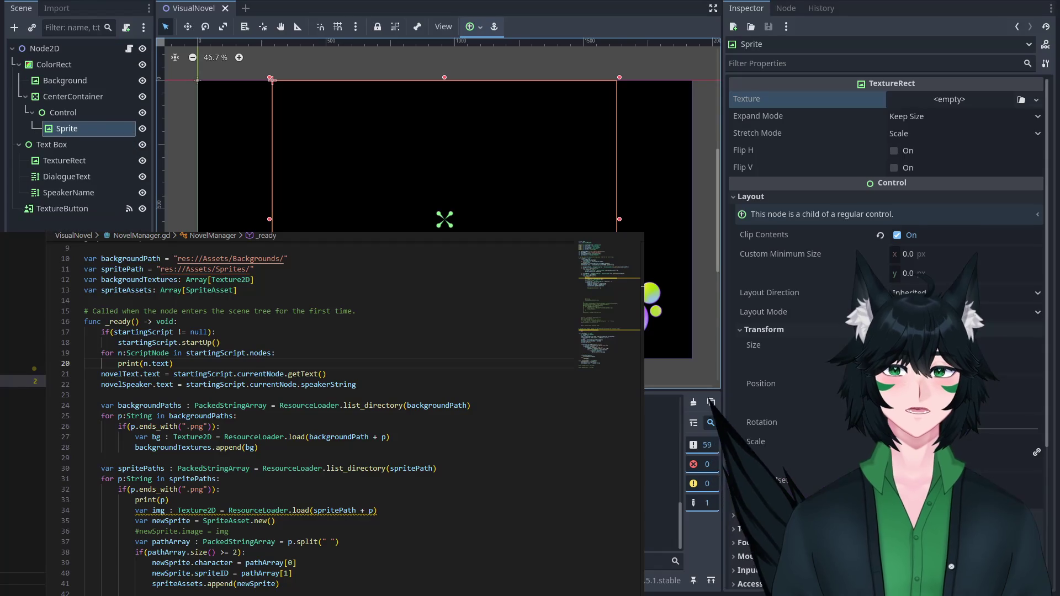
In NovelManager.gd's _nextNode, open a blank line right after the begins_with("show") check.
{"action": "scroll", "coordinate": [332, 414], "scroll_direction": "down", "scroll_amount": 5}
{"action": "scroll", "coordinate": [332, 414], "scroll_direction": "up", "scroll_amount": 9}
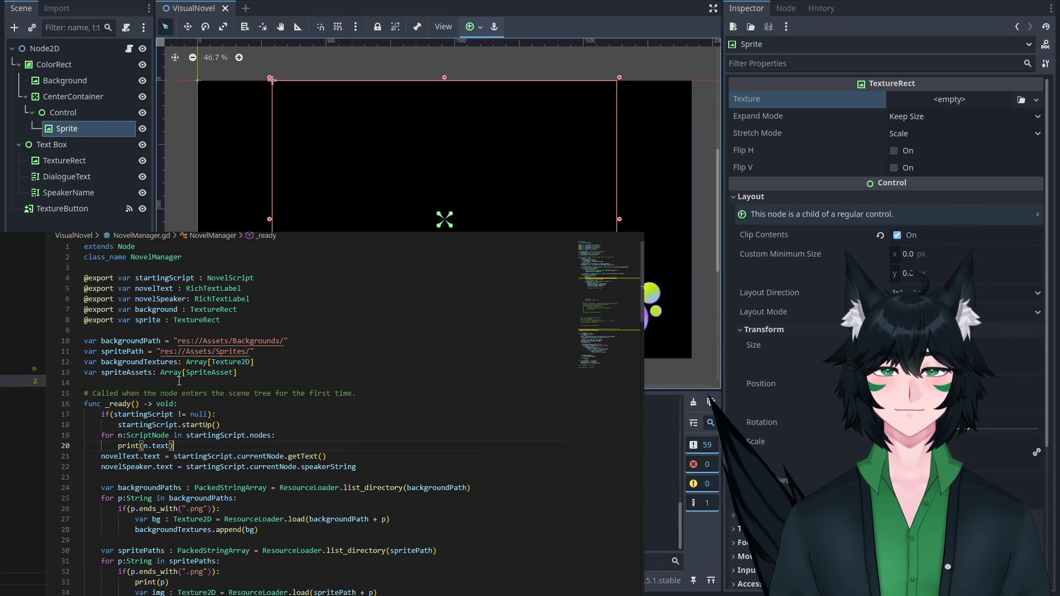
{"action": "left_click", "coordinate": [241, 278], "text": "ctrl"}
{"action": "key", "text": "alt+Left"}
{"action": "scroll", "coordinate": [305, 352], "scroll_direction": "down", "scroll_amount": 7}
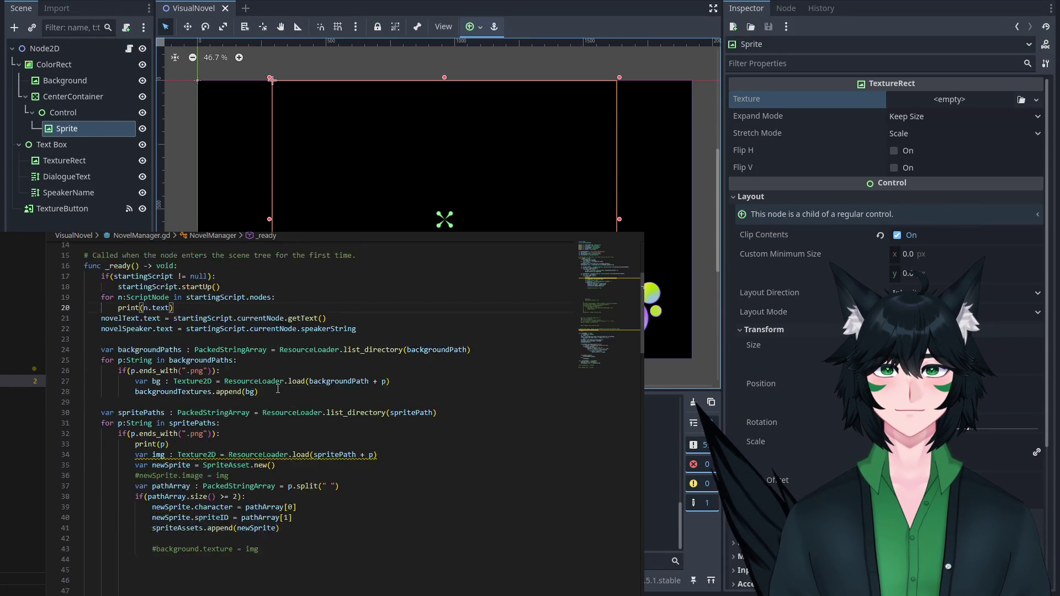
{"action": "left_click", "coordinate": [305, 352]}
{"action": "scroll", "coordinate": [305, 352], "scroll_direction": "down", "scroll_amount": 15}
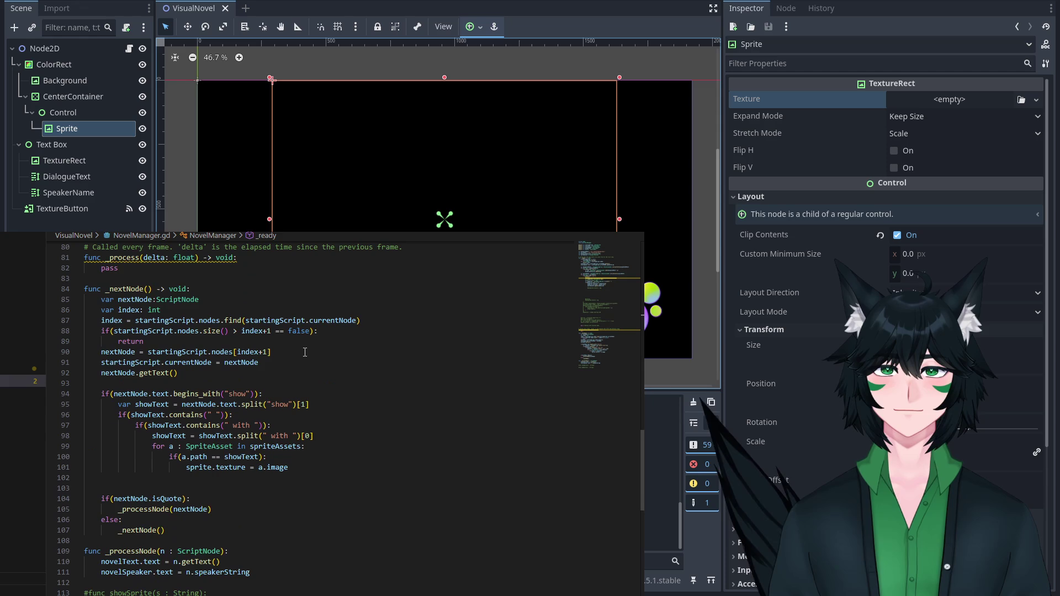
{"action": "left_click", "coordinate": [305, 373]}
{"action": "scroll", "coordinate": [305, 364], "scroll_direction": "down", "scroll_amount": 1}
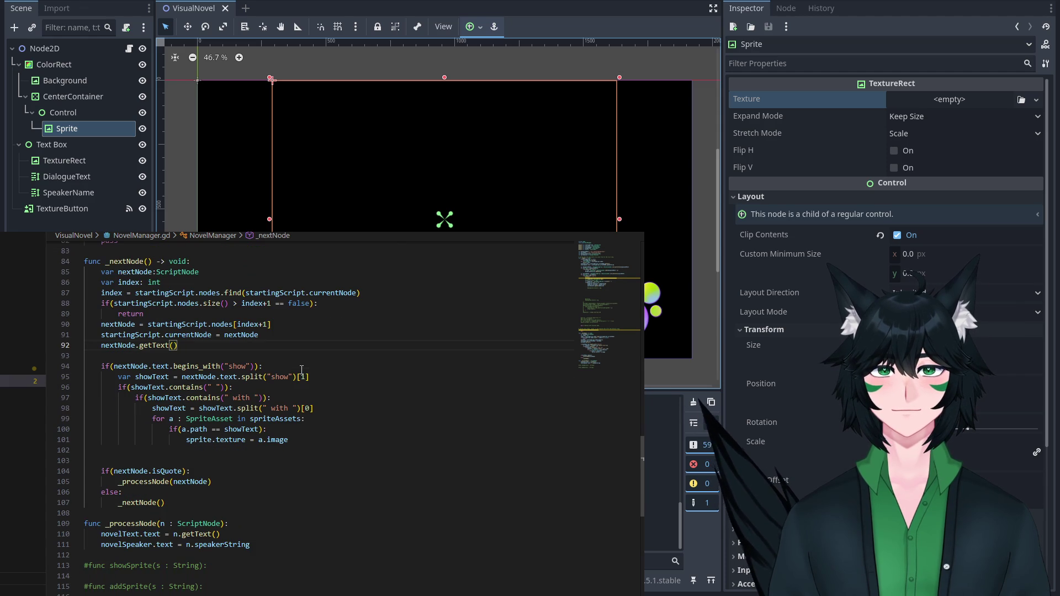
{"action": "left_click", "coordinate": [289, 361]}
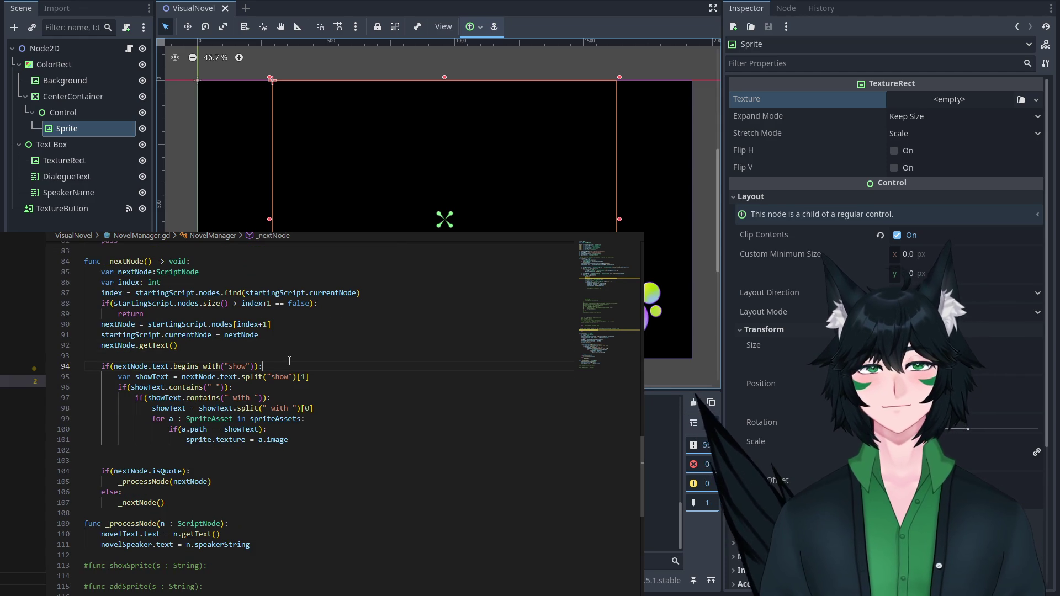
{"action": "key", "text": "Return"}
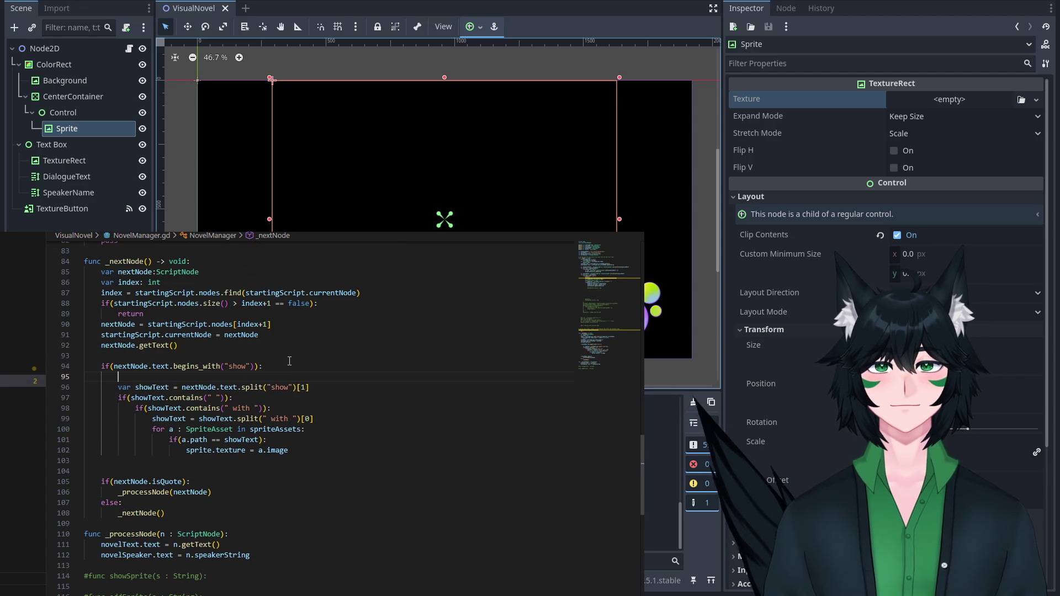
Add print("NovelManager: show string found") on line 95, fixing the Print capitalisation.
{"action": "type", "text": "Pr"}
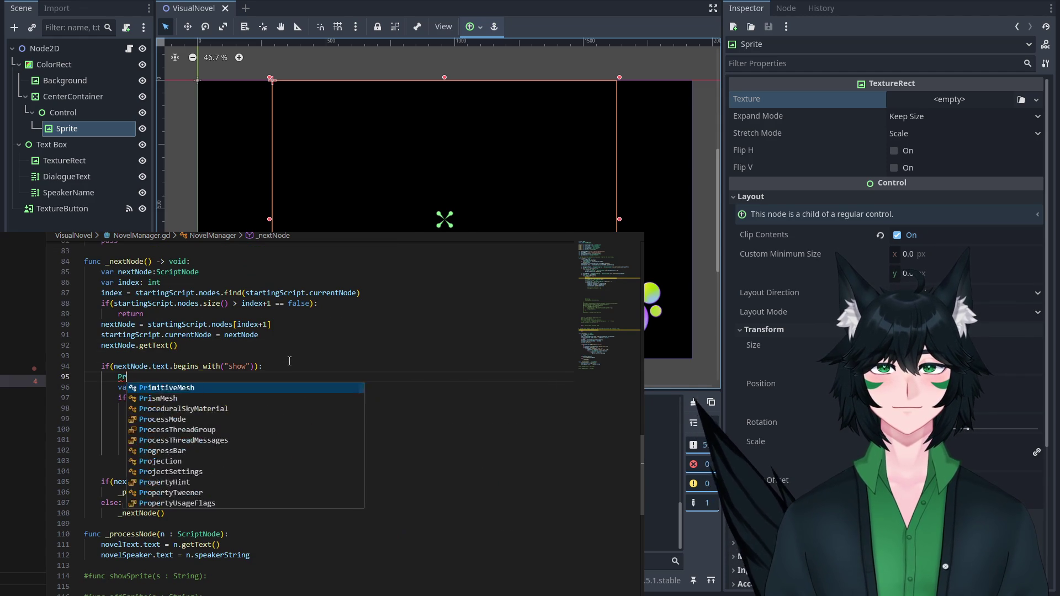
{"action": "type", "text": "int(No"}
{"action": "key", "text": "BackSpace"}
{"action": "key", "text": "BackSpace"}
{"action": "type", "text": "\"NovelManager: "}
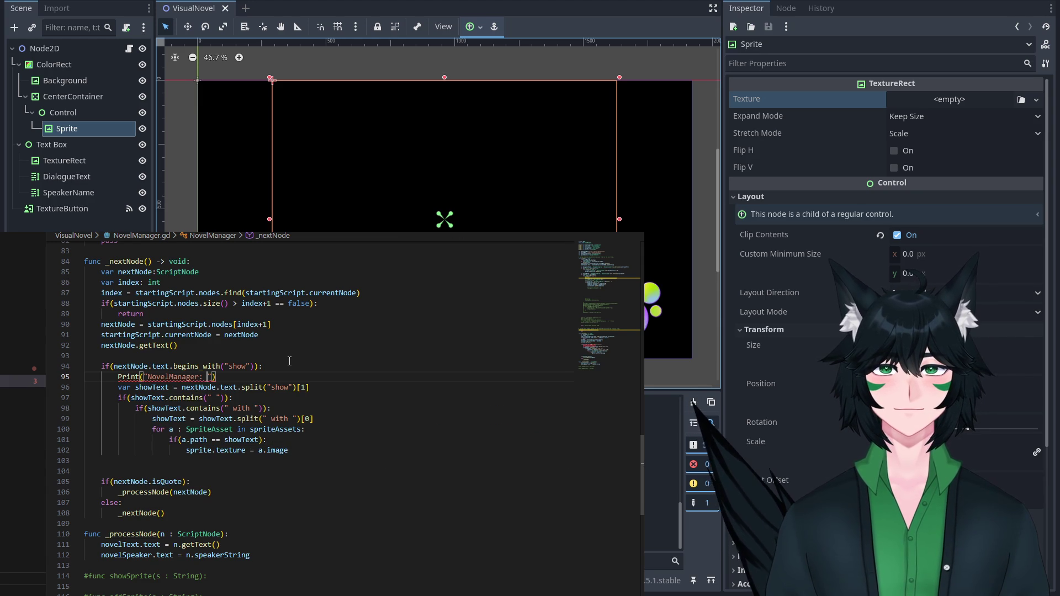
{"action": "type", "text": "show string fou"}
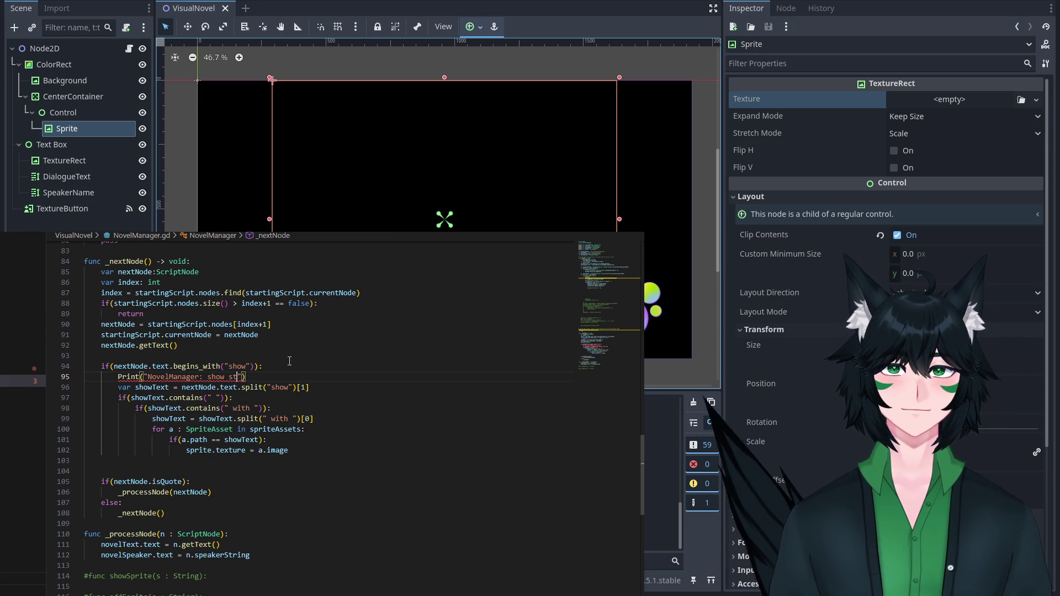
{"action": "type", "text": "nd"}
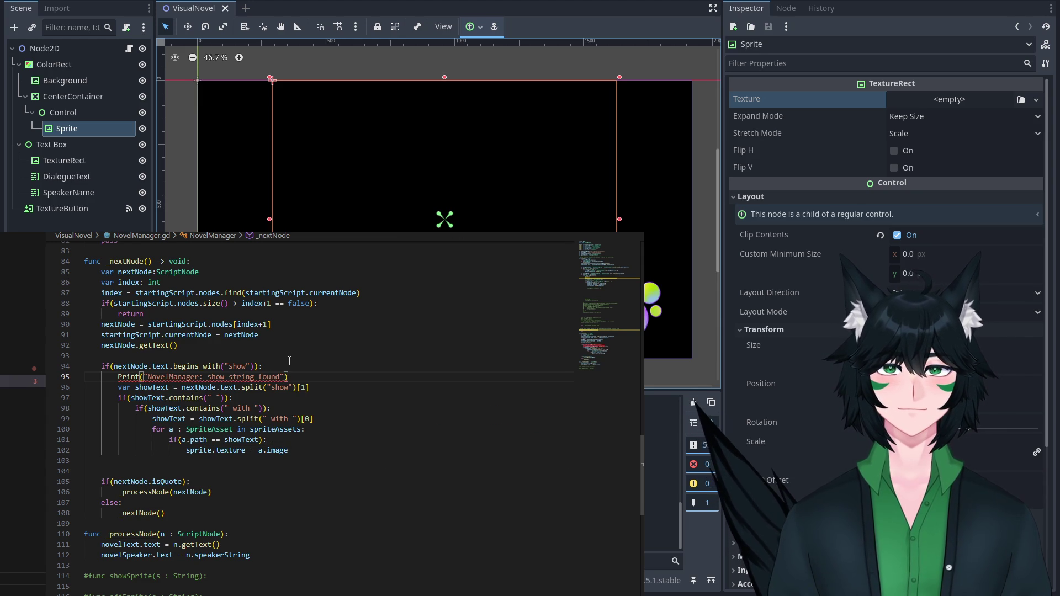
{"action": "key", "text": "Up"}
{"action": "double_click", "coordinate": [126, 376]}
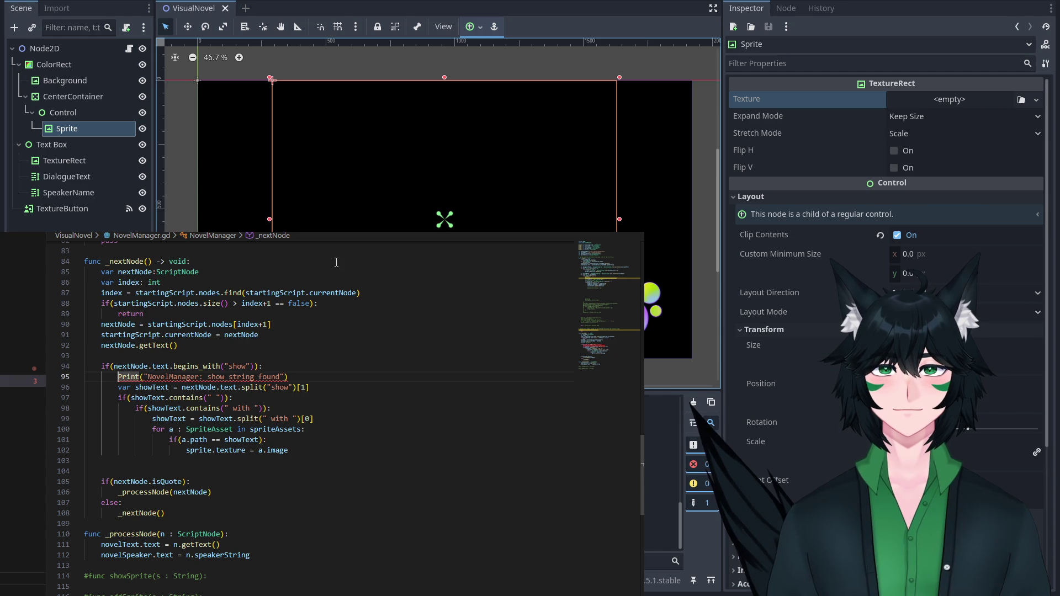
{"action": "type", "text": "print"}
{"action": "left_click", "coordinate": [336, 262]}
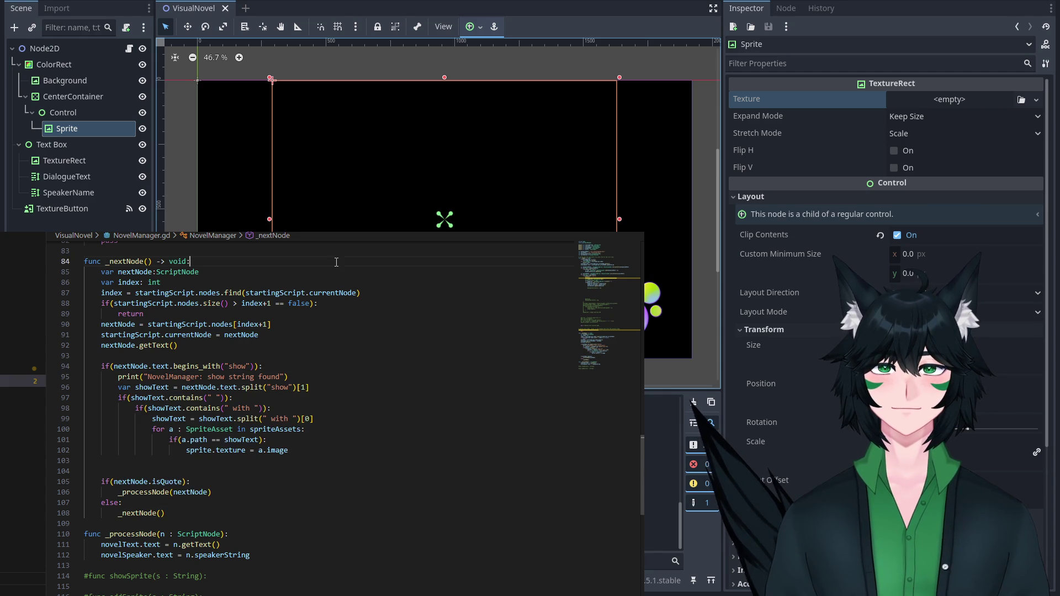
Duplicate that print onto line 98 as "NovelManager: sprite string found" and launch the game.
{"action": "mouse_move", "coordinate": [293, 378]}
{"action": "left_mouse_down"}
{"action": "mouse_move", "coordinate": [102, 367]}
{"action": "mouse_move", "coordinate": [113, 376]}
{"action": "left_mouse_up"}
{"action": "key", "text": "ctrl+c"}
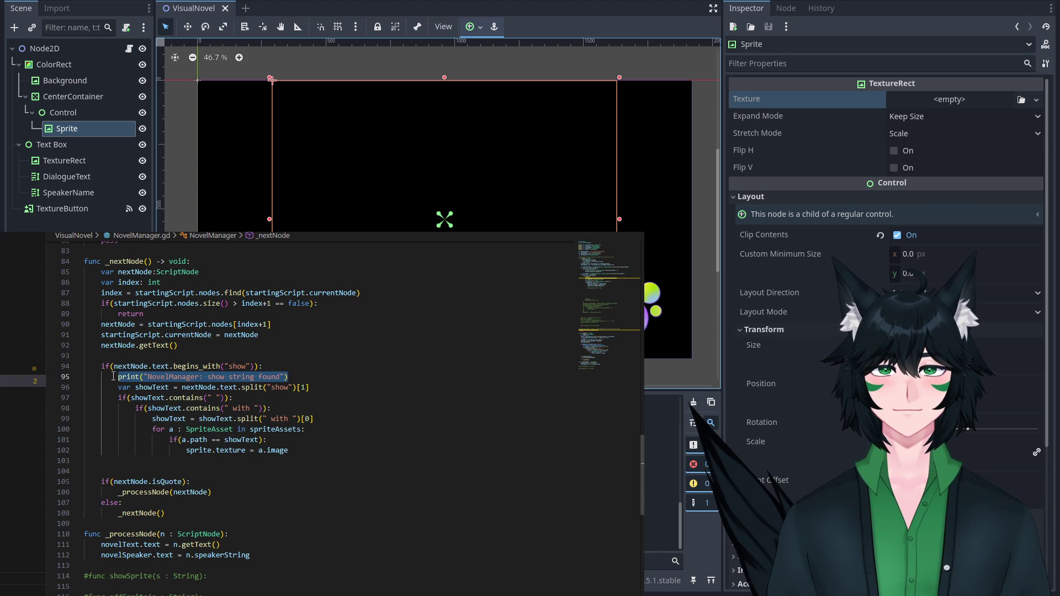
{"action": "left_click", "coordinate": [245, 397]}
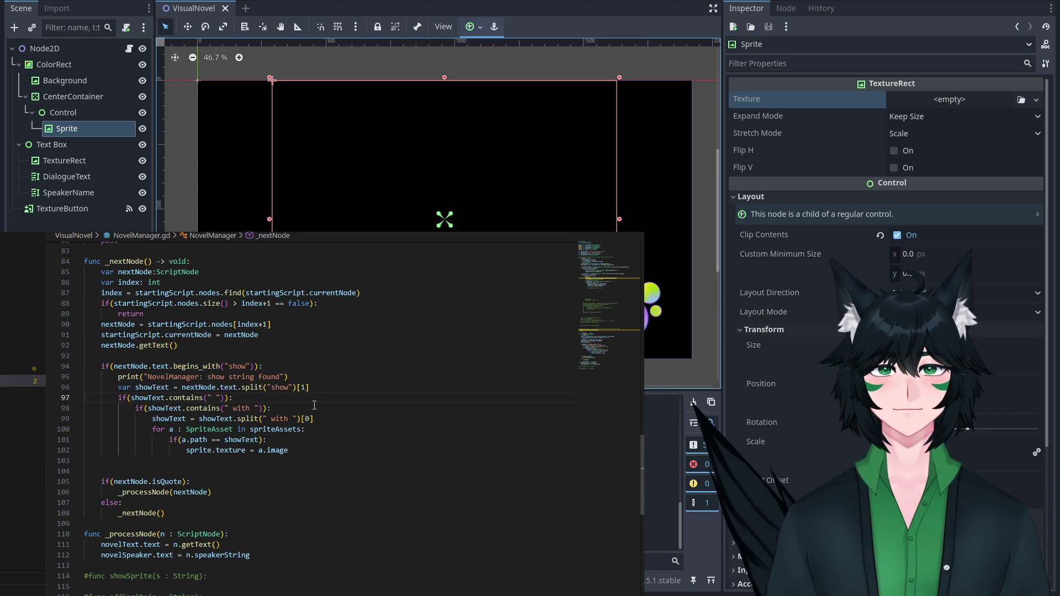
{"action": "key", "text": "Return"}
{"action": "key", "text": "ctrl+v"}
{"action": "double_click", "coordinate": [233, 408]}
{"action": "key", "text": "BackSpace"}
{"action": "type", "text": "sprite"}
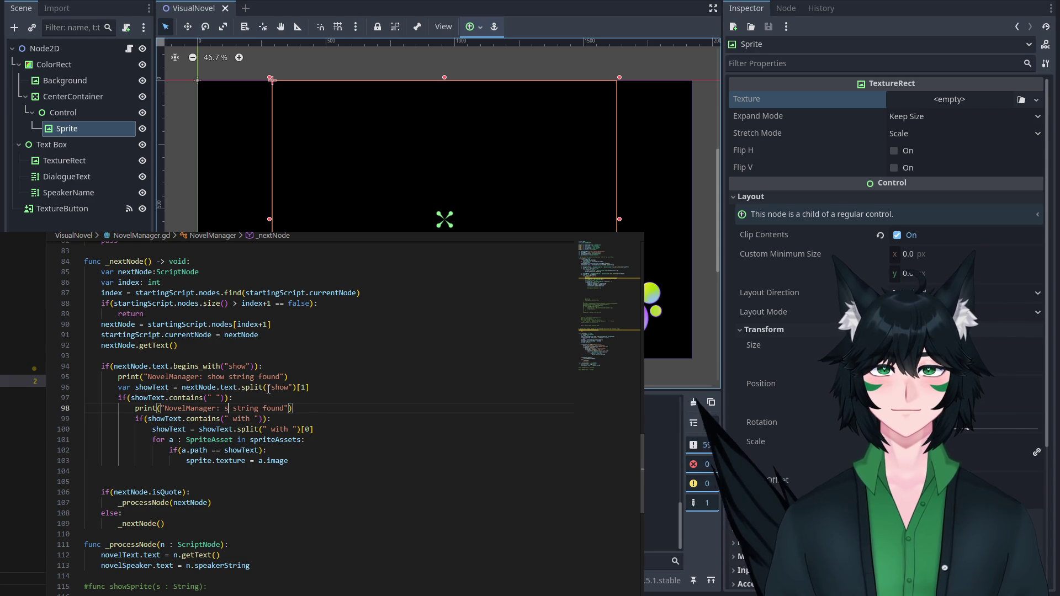
{"action": "left_click", "coordinate": [267, 387]}
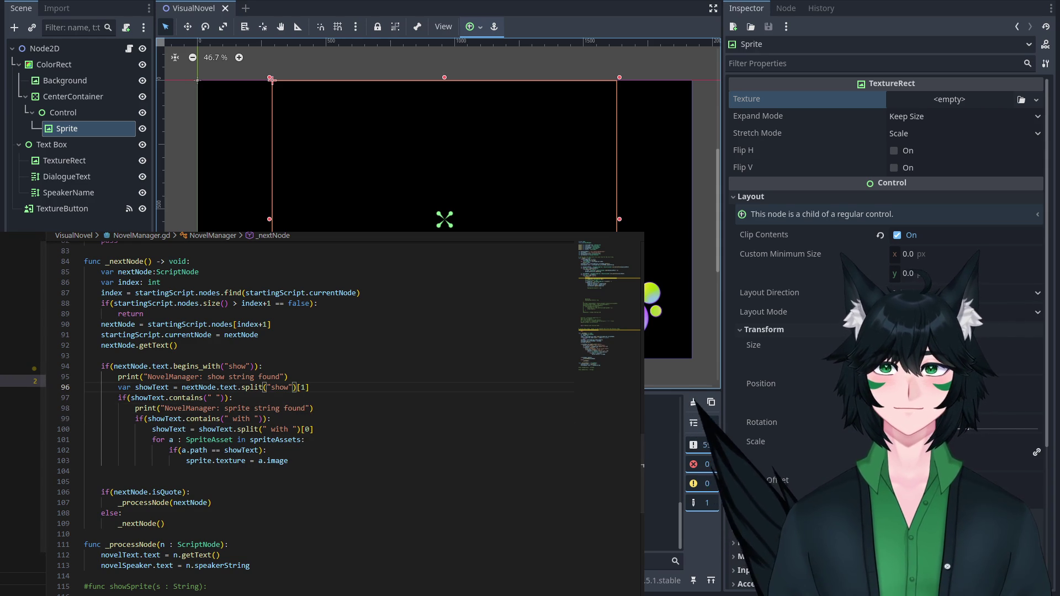
{"action": "left_click", "coordinate": [8, 228]}
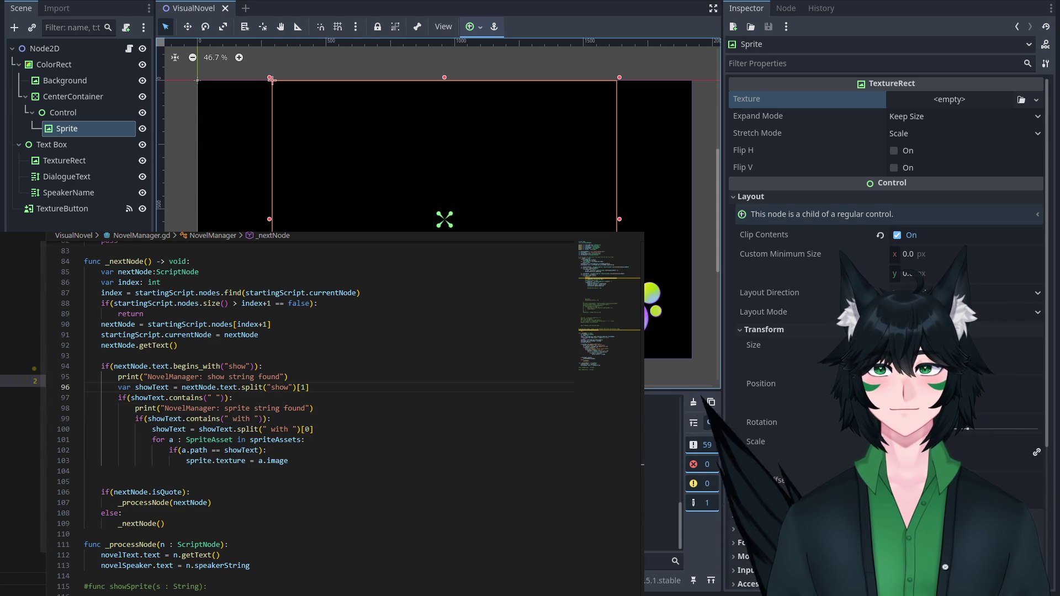
{"action": "left_click", "coordinate": [870, 5]}
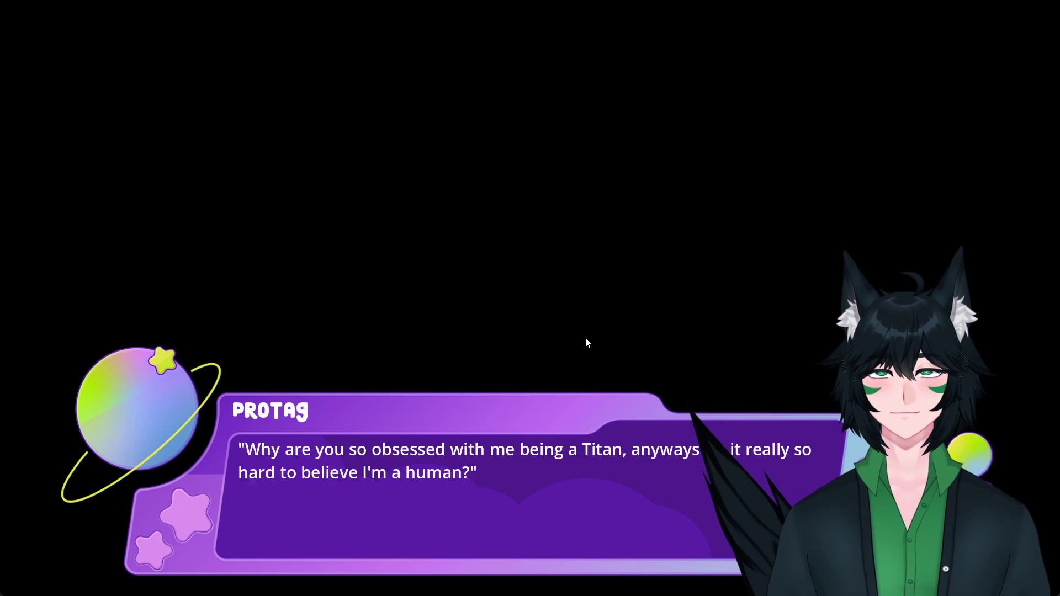
{"action": "left_click", "coordinate": [586, 339]}
{"action": "left_click", "coordinate": [586, 338]}
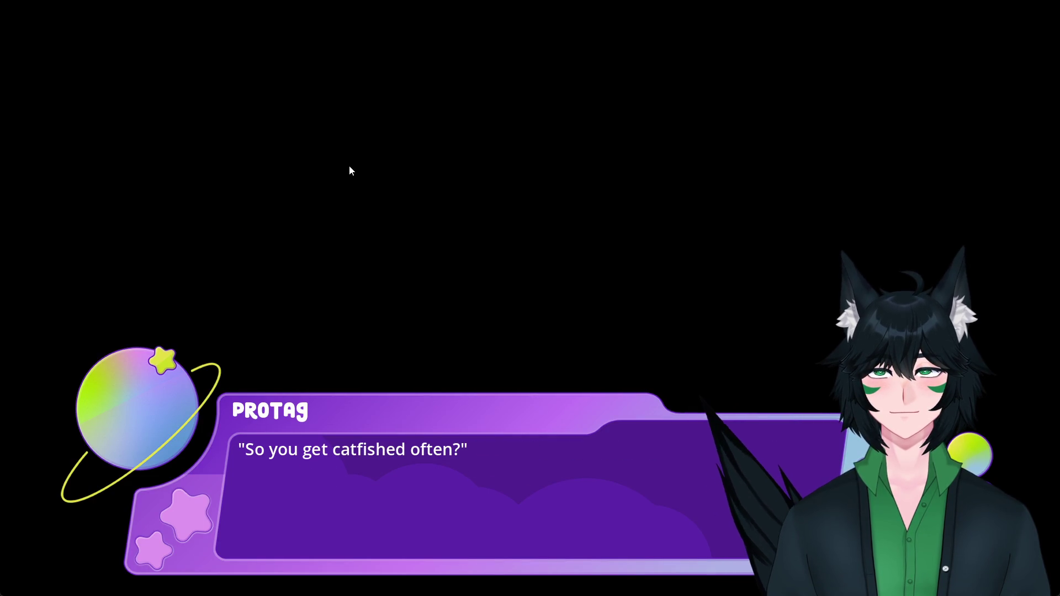
{"action": "key", "text": "F8"}
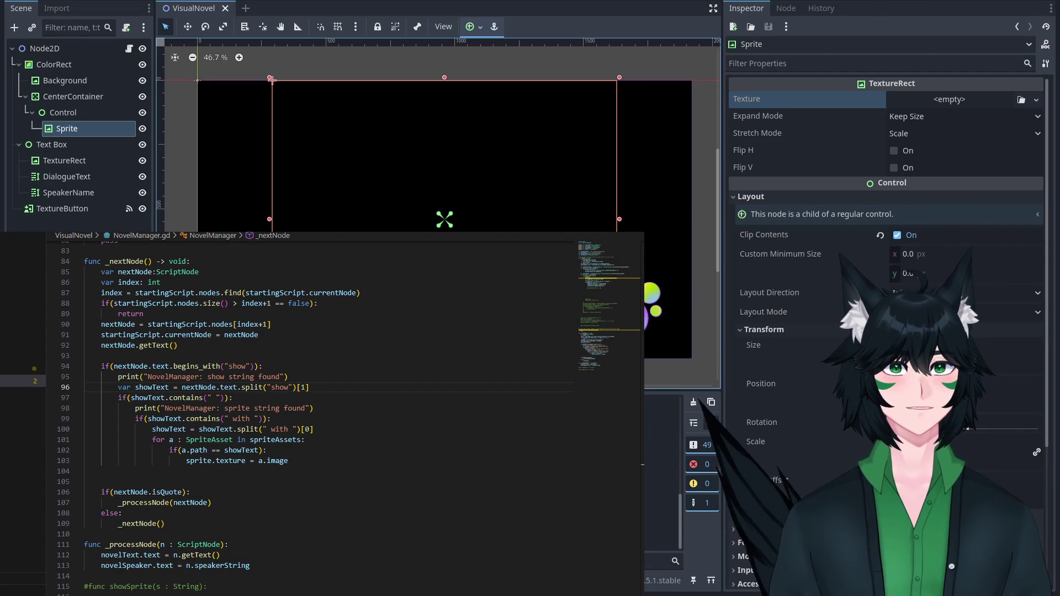
{"action": "key", "text": "F5"}
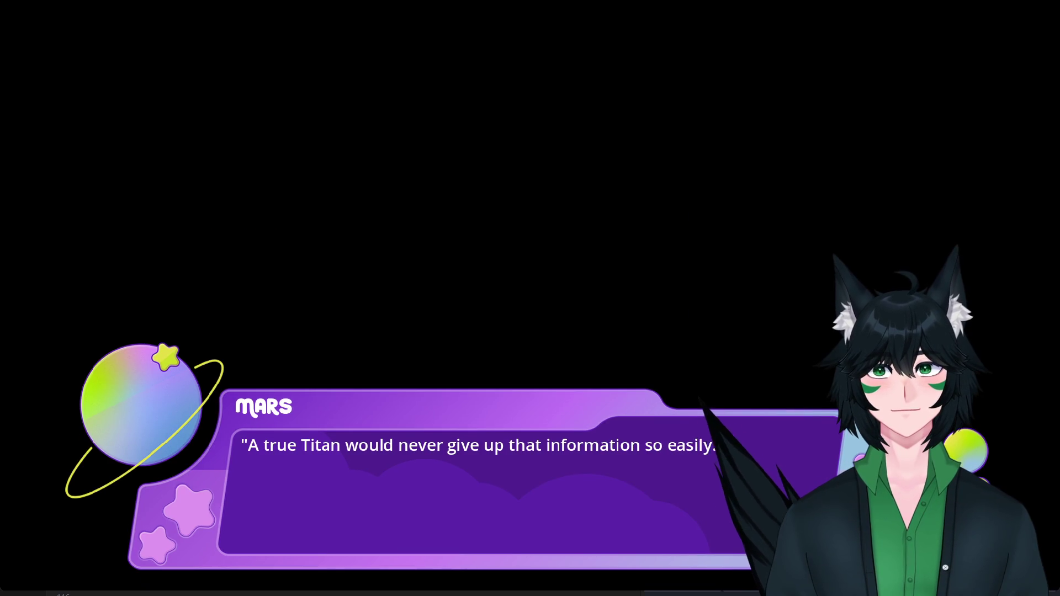
{"action": "left_click", "coordinate": [310, 256]}
{"action": "left_click", "coordinate": [309, 257]}
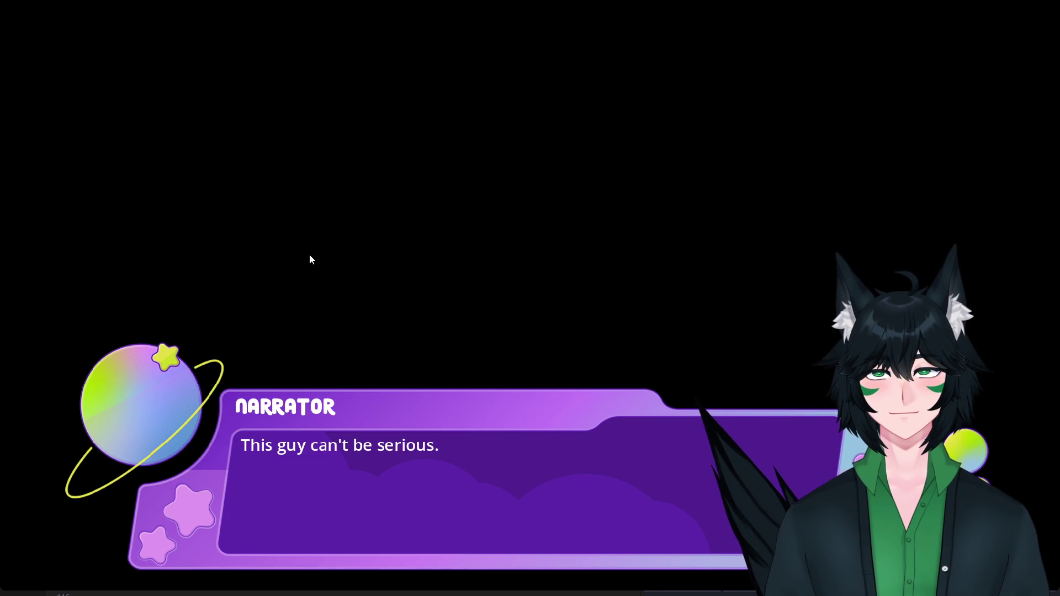
{"action": "left_click", "coordinate": [310, 256]}
{"action": "left_click", "coordinate": [309, 256]}
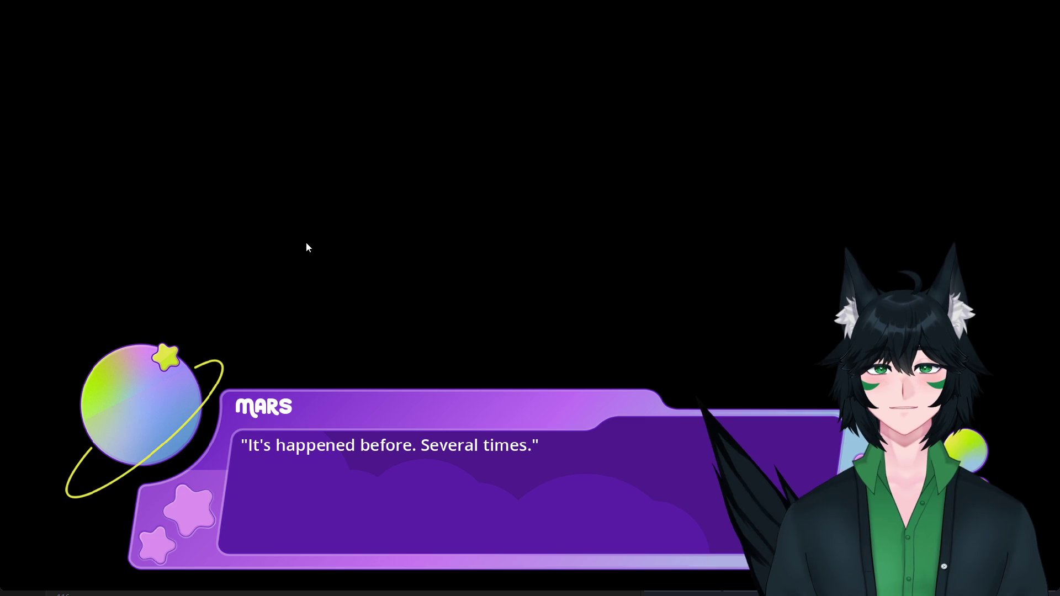
{"action": "left_click", "coordinate": [1048, 2]}
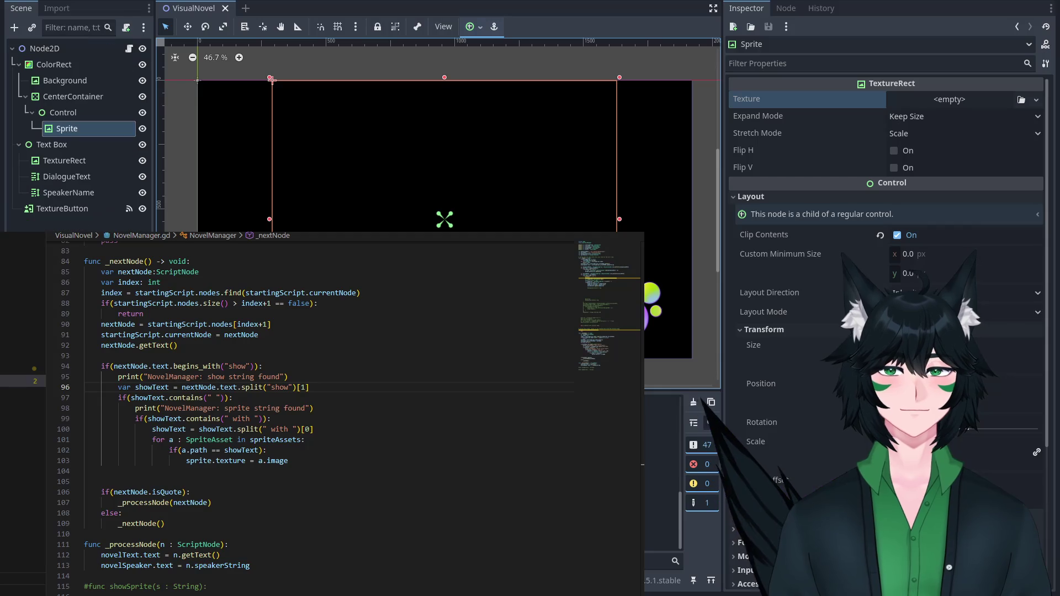
Add a print on line 101 outputting "NovelManager: sprite path isolated: " + showText.
{"action": "left_click", "coordinate": [308, 451]}
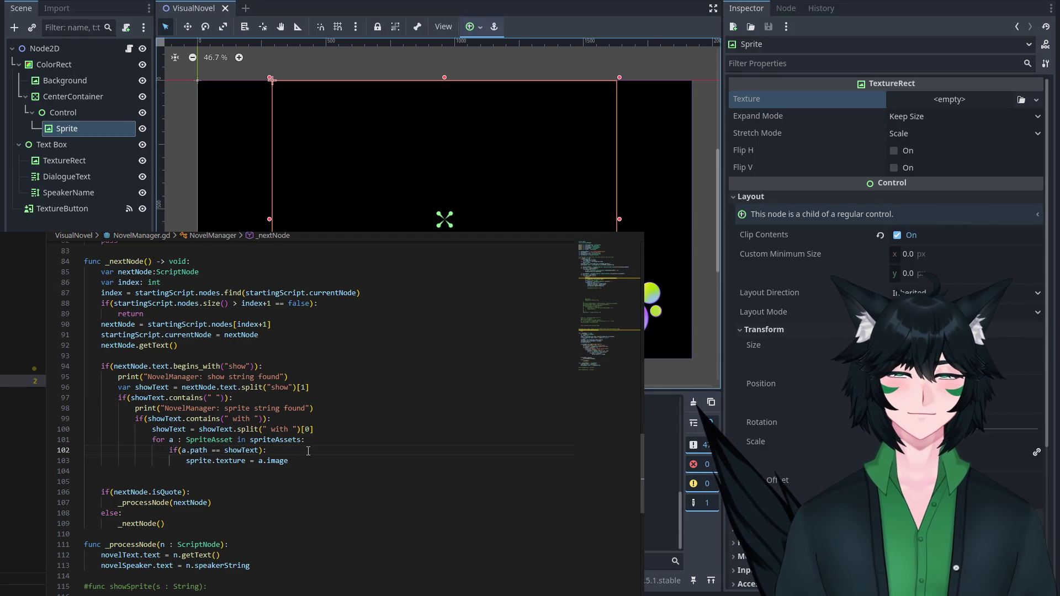
{"action": "left_click", "coordinate": [320, 434]}
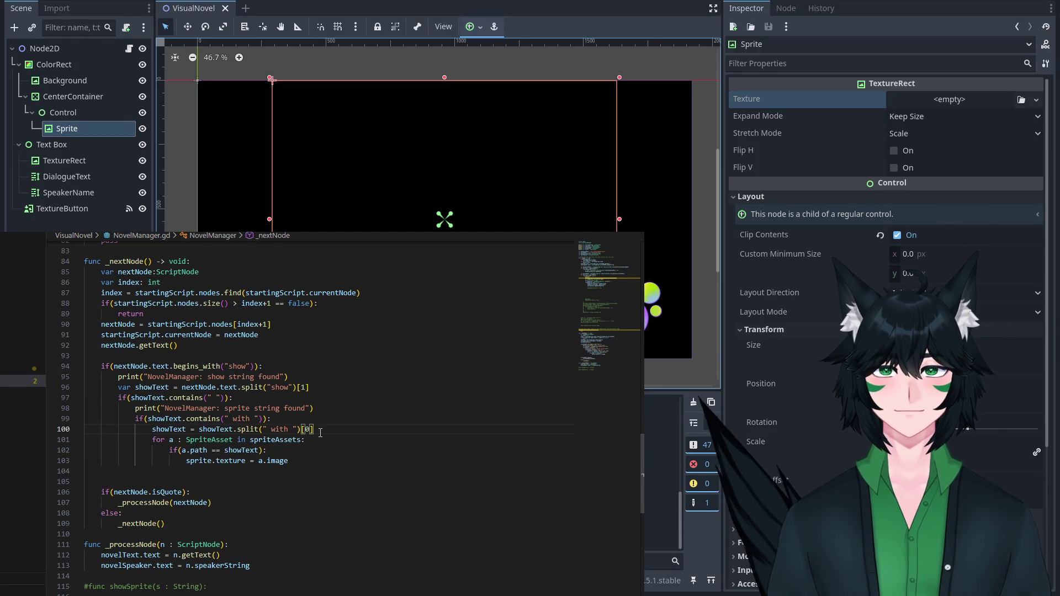
{"action": "key", "text": "Return"}
{"action": "type", "text": "print(\"NovelManager: show string found\")"}
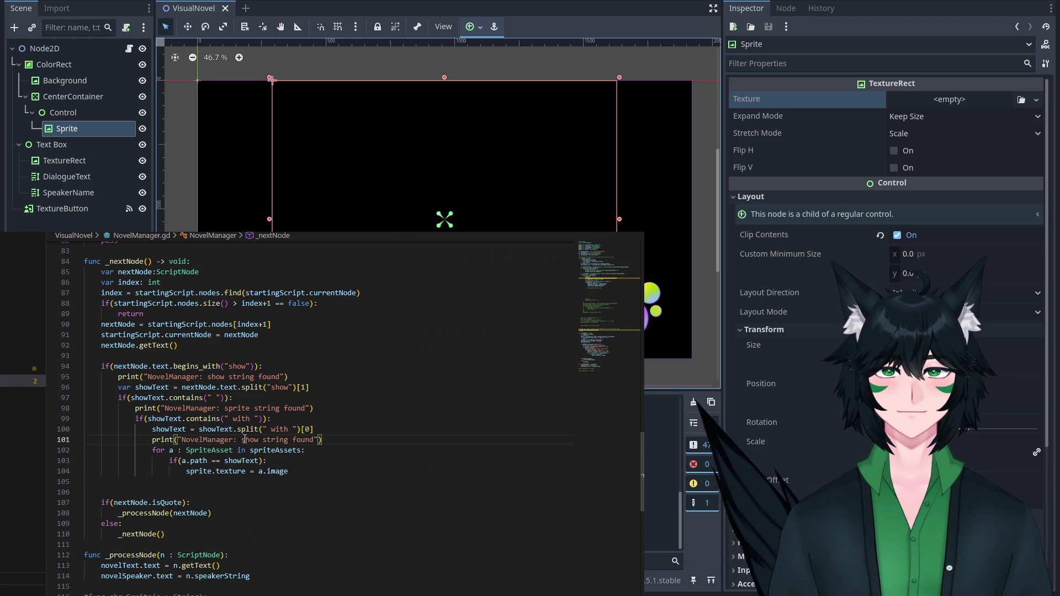
{"action": "double_click", "coordinate": [253, 440]}
{"action": "left_click_drag", "start_coordinate": [264, 440], "coordinate": [245, 440]}
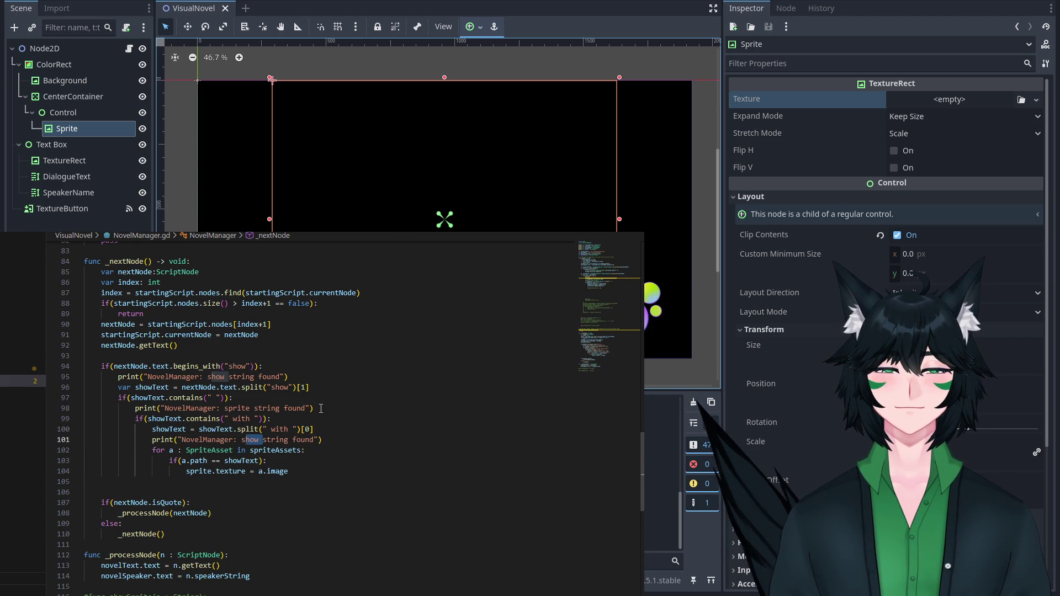
{"action": "type", "text": "sprite"}
{"action": "key", "text": "shift+Right"}
{"action": "key", "text": "shift+Right"}
{"action": "key", "text": "shift+Right"}
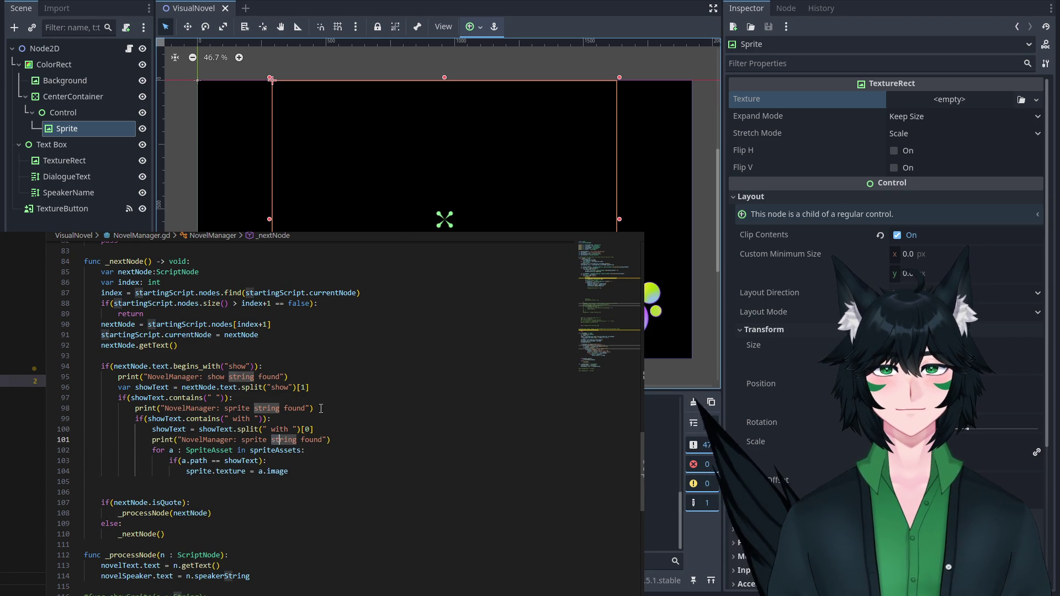
{"action": "key", "text": "shift+Right"}
{"action": "type", "text": "path isolated: \""}
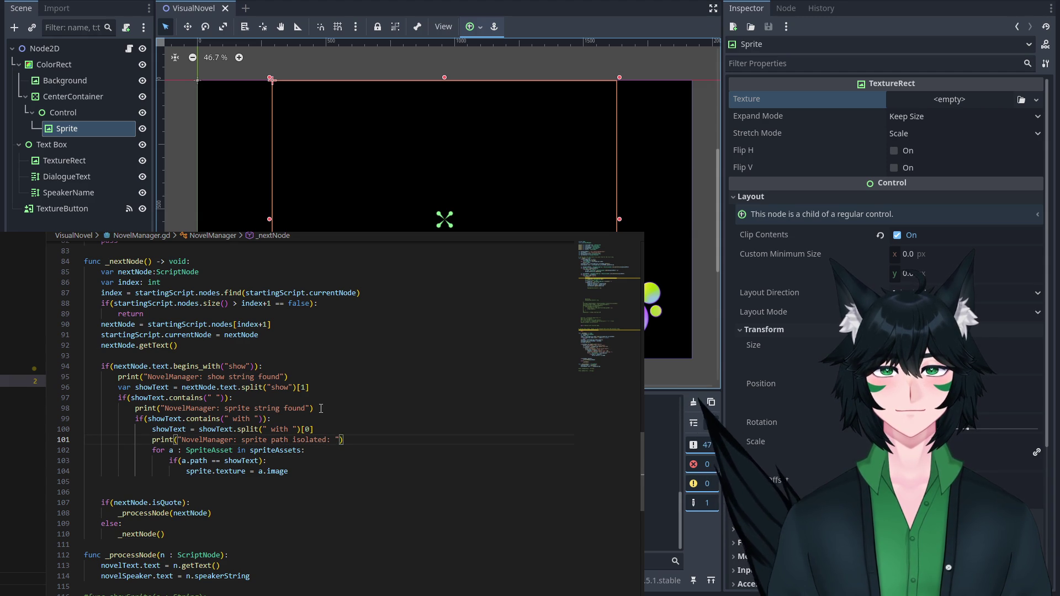
{"action": "type", "text": " +"}
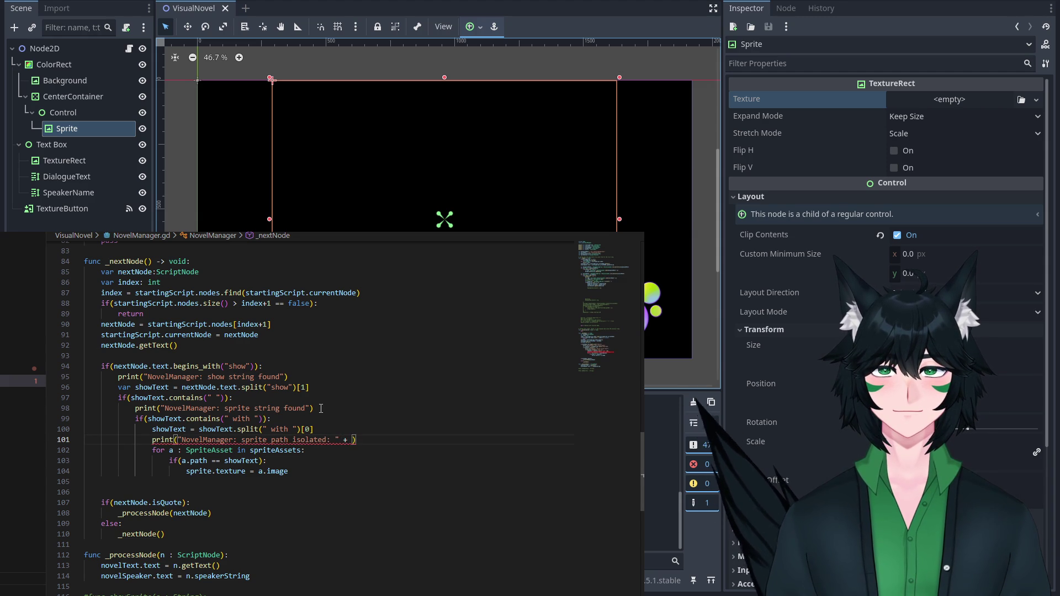
{"action": "key", "text": "Escape"}
{"action": "type", "text": "showTextn"}
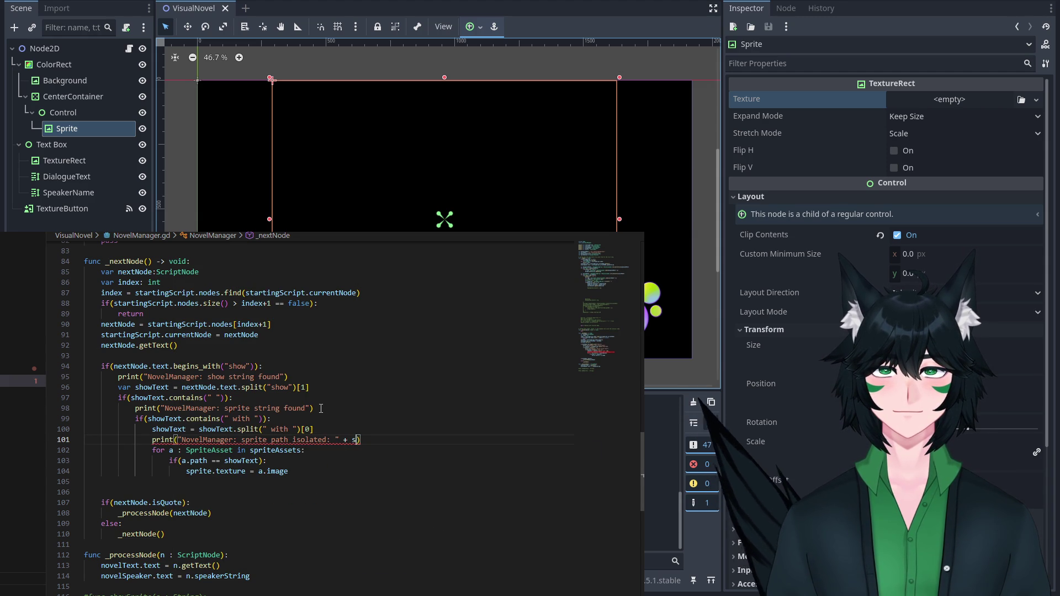
{"action": "key", "text": "BackSpace"}
Run the game, advance through four dialogue lines to the MARS line, then close it.
{"action": "left_click", "coordinate": [368, 387]}
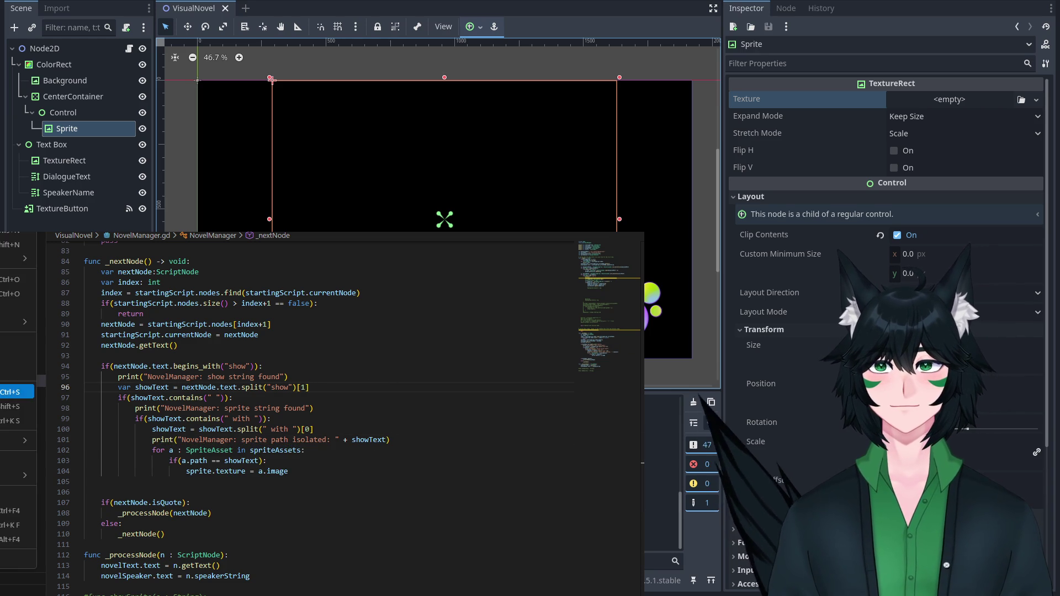
{"action": "key", "text": "F5"}
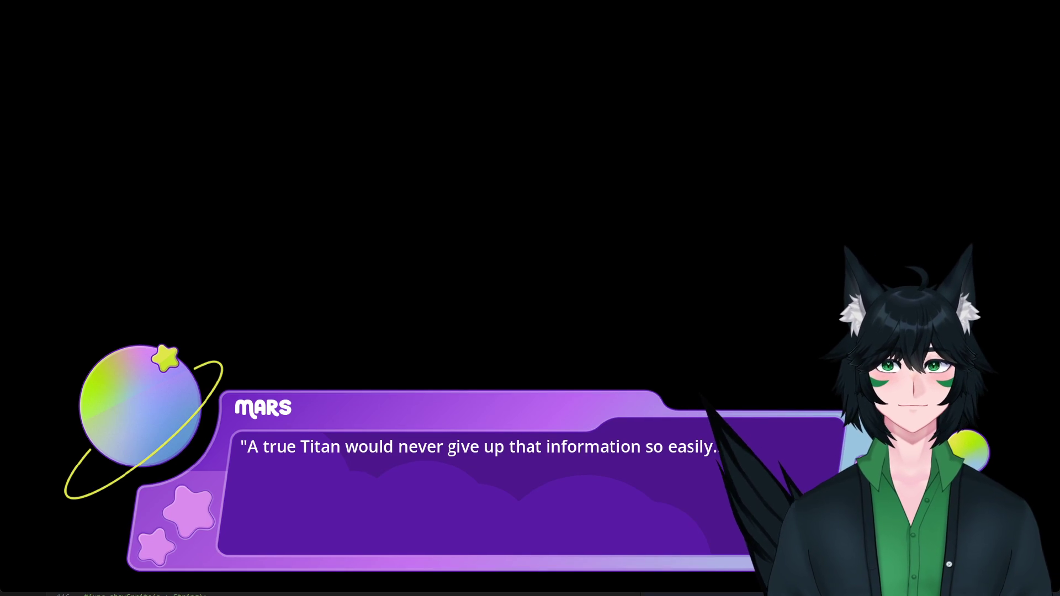
{"action": "left_click", "coordinate": [374, 237]}
{"action": "left_click", "coordinate": [375, 238]}
{"action": "left_click", "coordinate": [375, 237]}
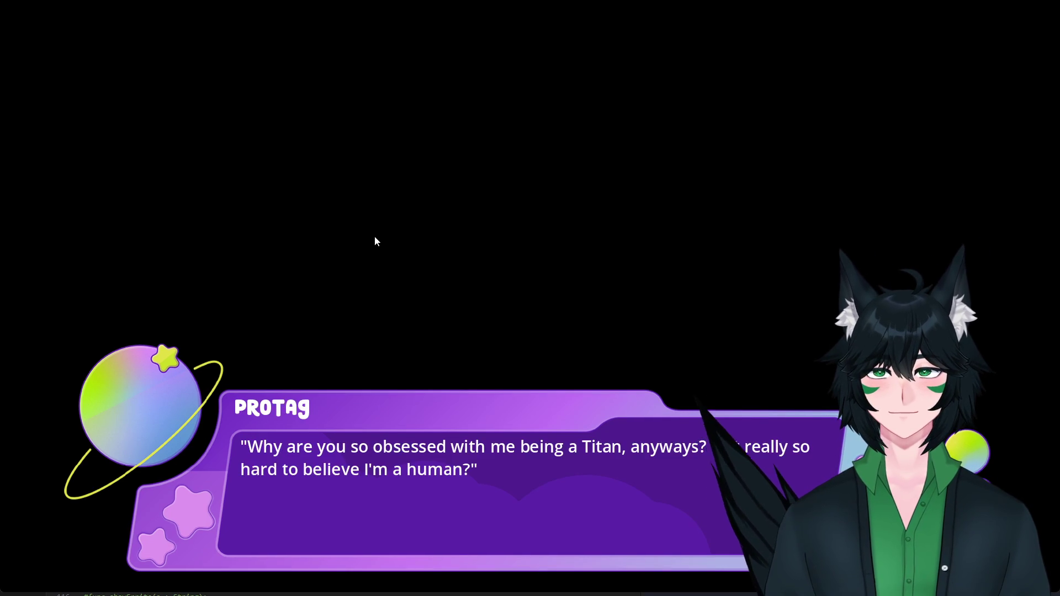
{"action": "left_click", "coordinate": [375, 237]}
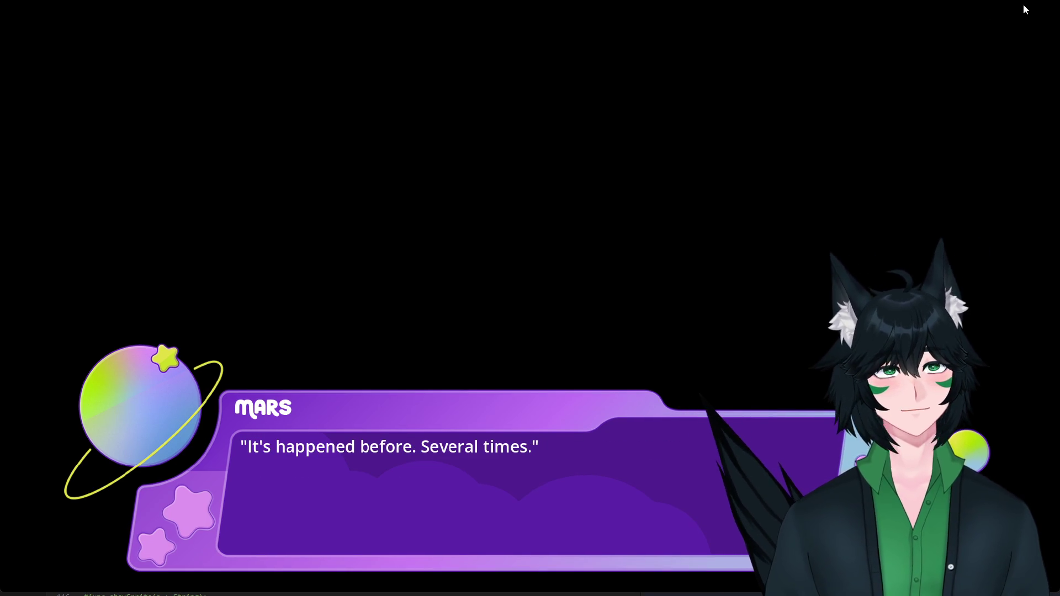
{"action": "left_click", "coordinate": [1024, 7]}
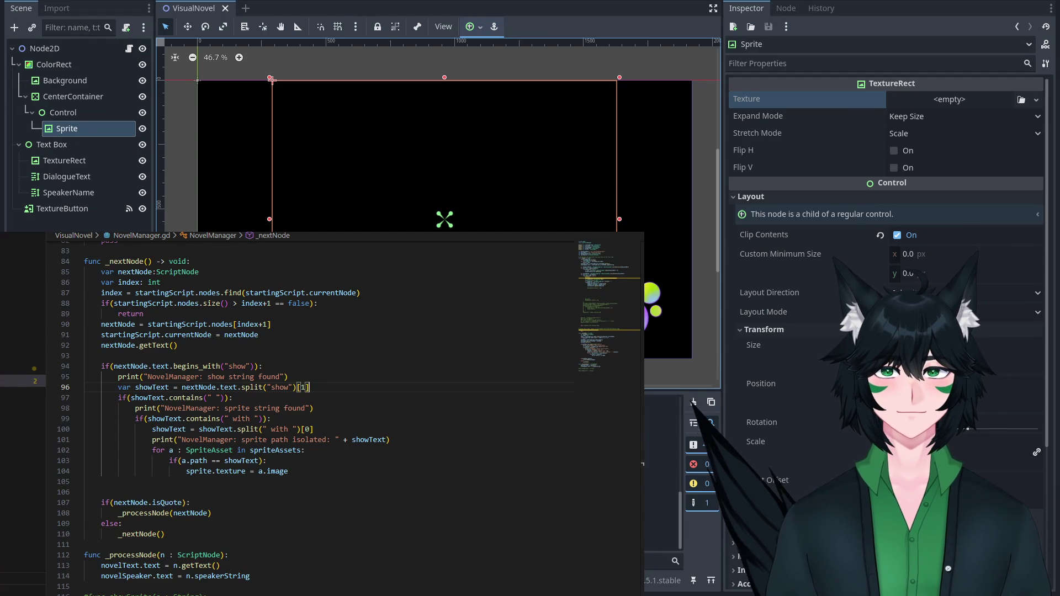
Show Node2D's NovelManager Txt script with the 'show mars' line, then select script lines 101–104.
{"action": "left_click", "coordinate": [63, 54]}
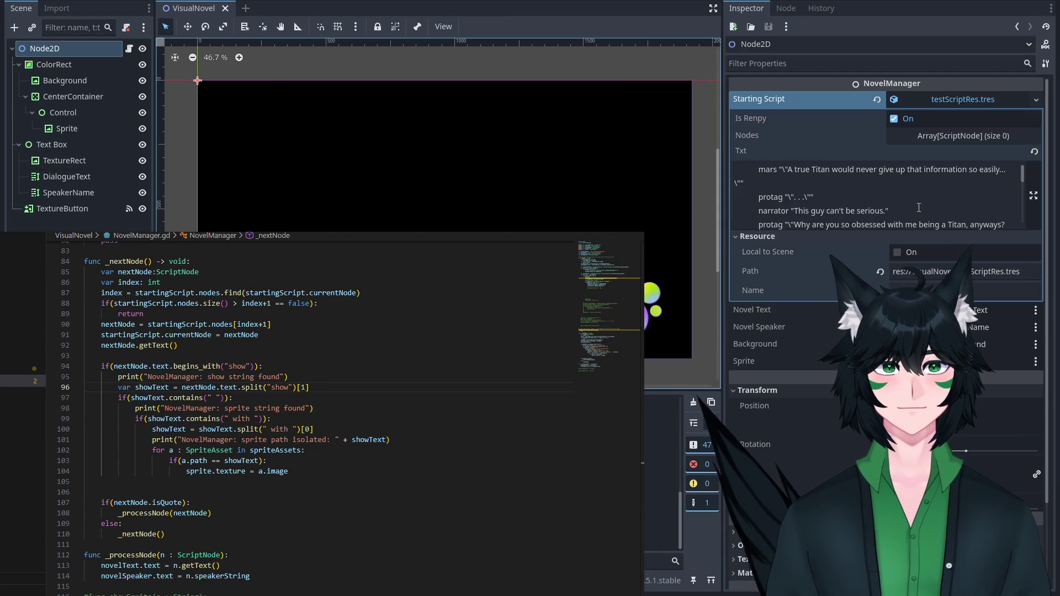
{"action": "scroll", "coordinate": [936, 203], "scroll_direction": "down", "scroll_amount": 2}
{"action": "scroll", "coordinate": [936, 204], "scroll_direction": "up", "scroll_amount": 1}
{"action": "left_click", "coordinate": [963, 208]}
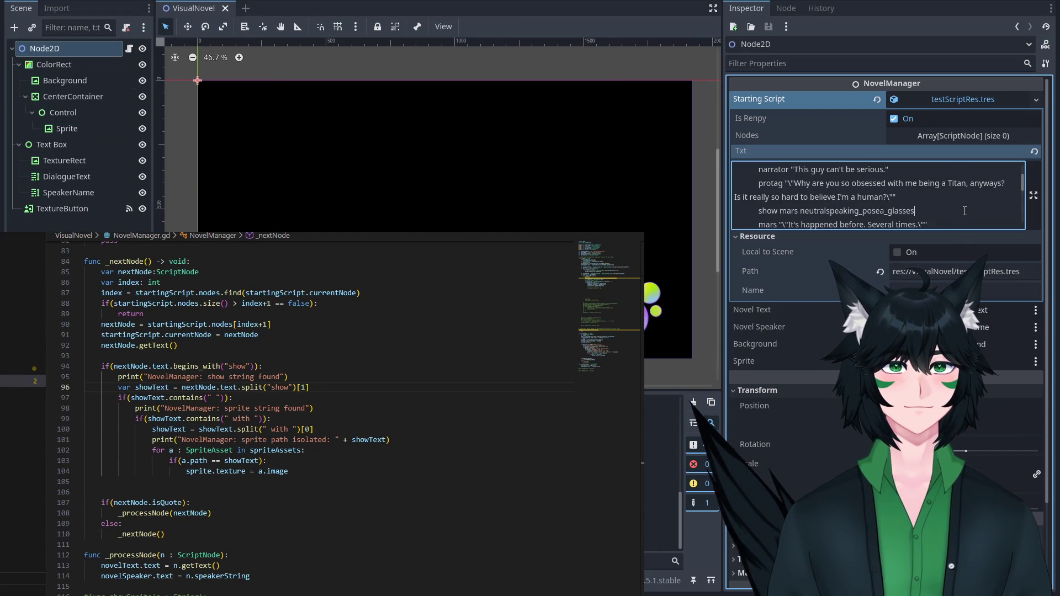
{"action": "scroll", "coordinate": [963, 207], "scroll_direction": "up", "scroll_amount": 2}
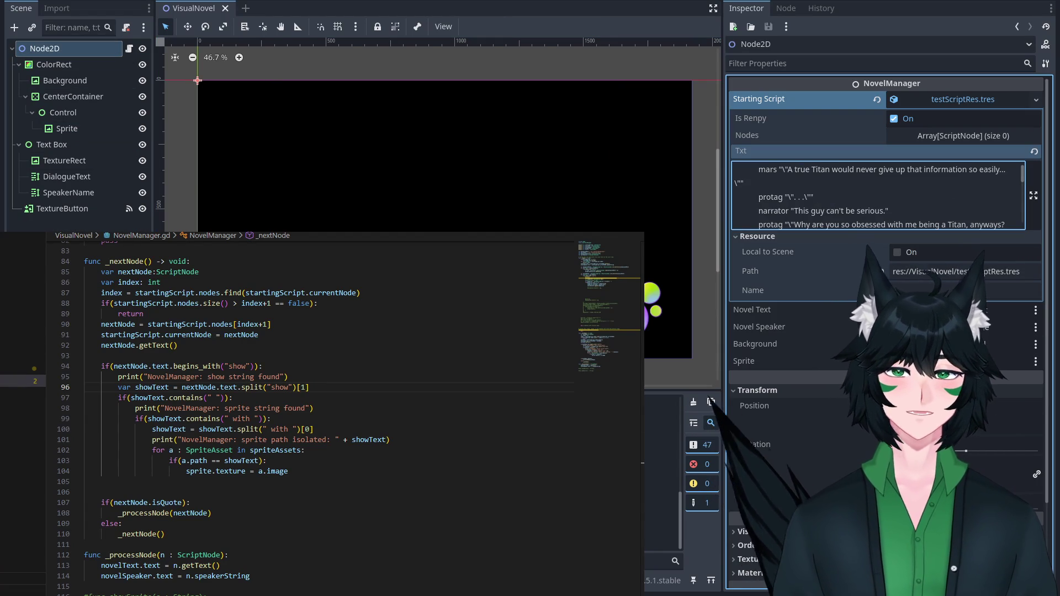
{"action": "left_click", "coordinate": [320, 469]}
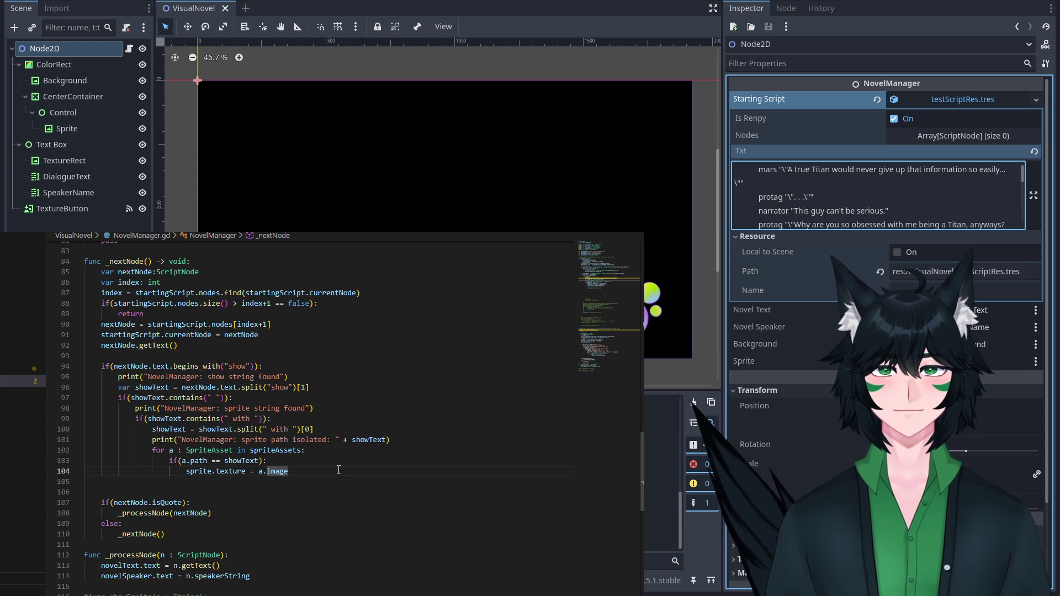
{"action": "mouse_move", "coordinate": [338, 470]}
{"action": "left_mouse_down"}
{"action": "mouse_move", "coordinate": [105, 461]}
{"action": "mouse_move", "coordinate": [61, 436]}
{"action": "left_mouse_up"}
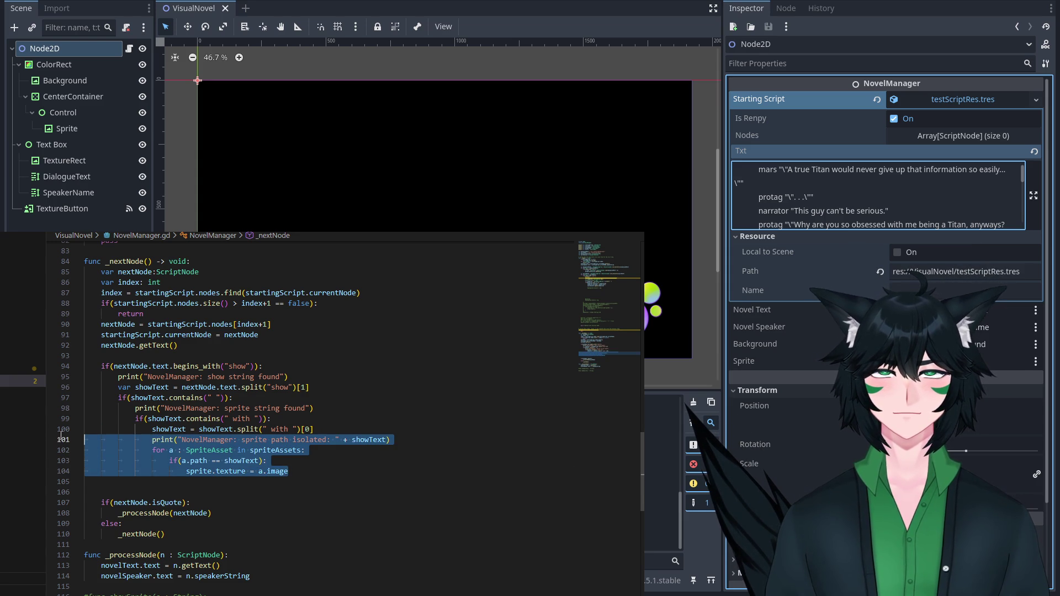
Add an else: branch after line 104 holding the pasted sprite loop, with indentation corrected.
{"action": "left_click", "coordinate": [321, 473]}
{"action": "key", "text": "Return"}
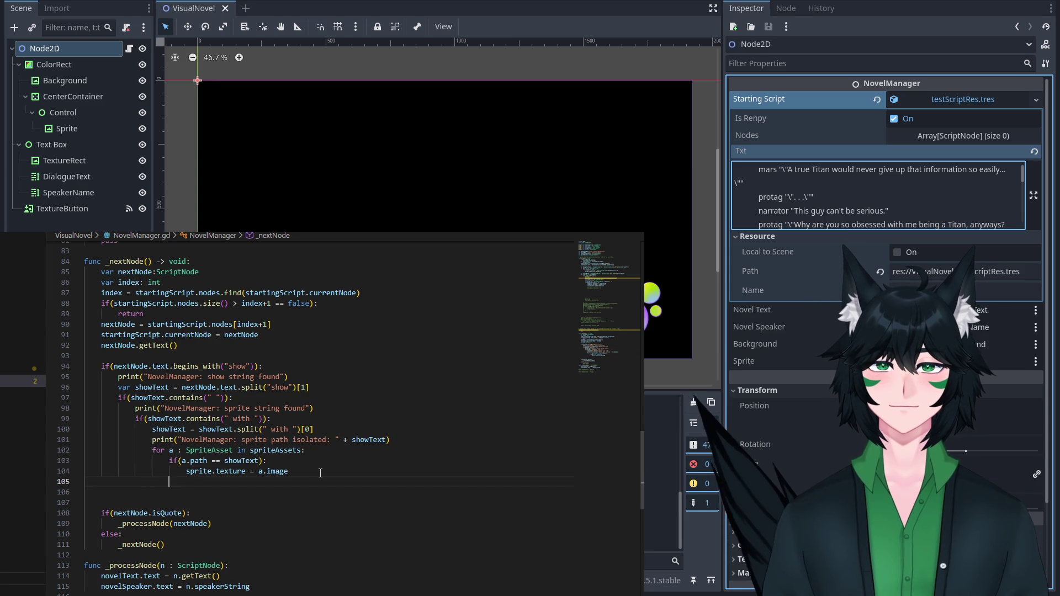
{"action": "type", "text": "else:"}
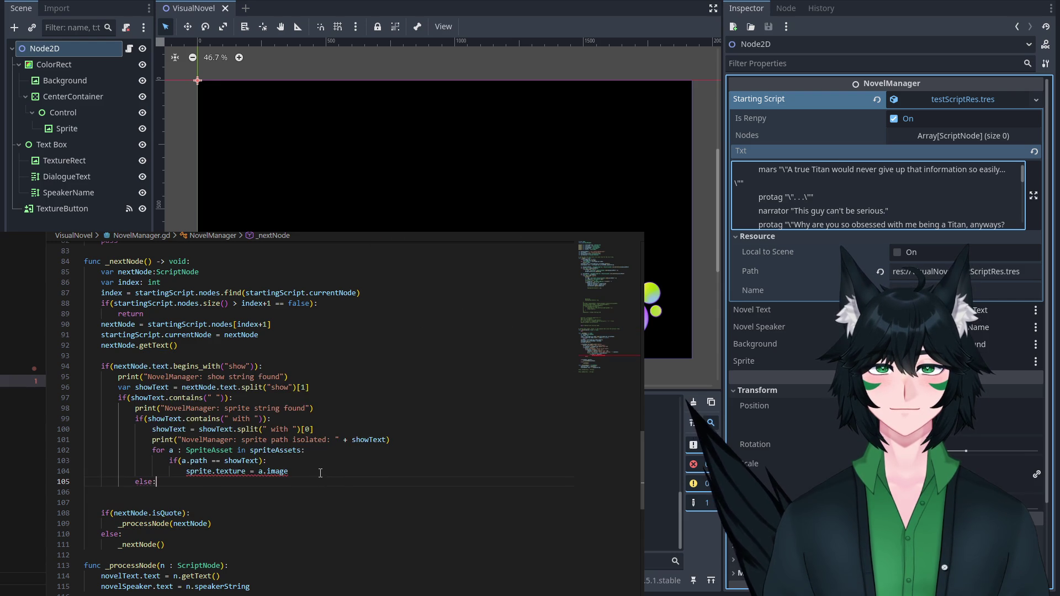
{"action": "scroll", "coordinate": [320, 474], "scroll_direction": "right", "scroll_amount": 3}
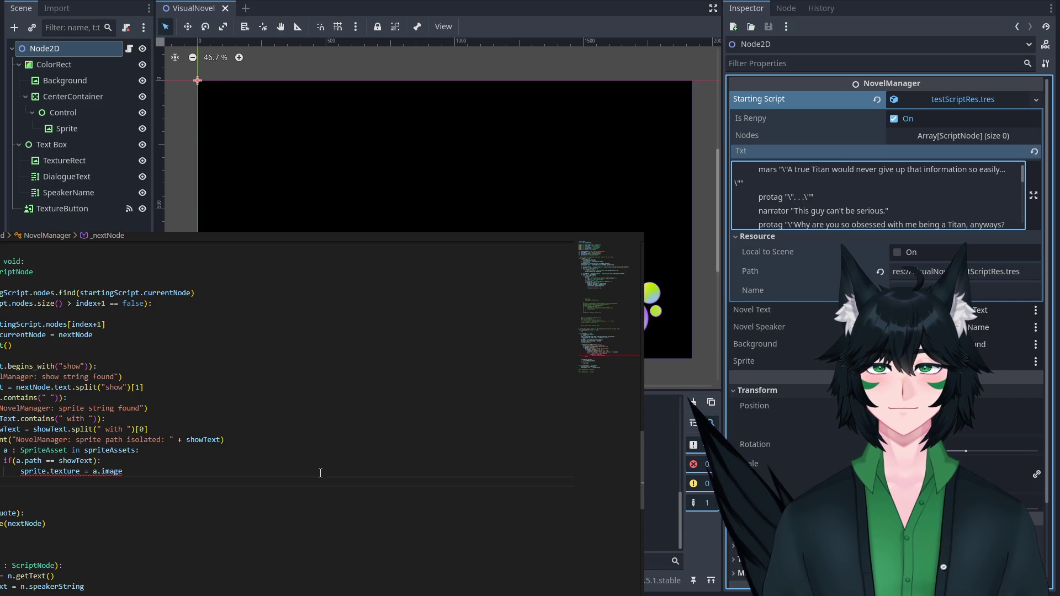
{"action": "key", "text": "ctrl+v"}
{"action": "left_click", "coordinate": [54, 492]}
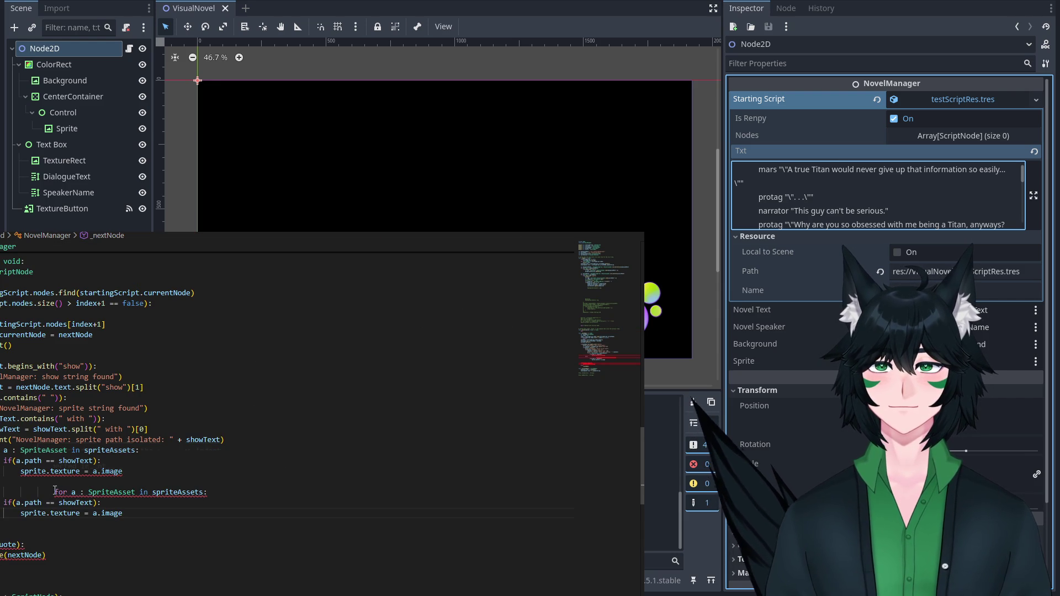
{"action": "key", "text": "BackSpace"}
{"action": "key", "text": "BackSpace"}
{"action": "key", "text": "BackSpace"}
{"action": "mouse_move", "coordinate": [123, 513]}
{"action": "left_mouse_down"}
{"action": "mouse_move", "coordinate": [5, 492]}
{"action": "mouse_move", "coordinate": [21, 471]}
{"action": "left_mouse_up"}
{"action": "left_click", "coordinate": [21, 471]}
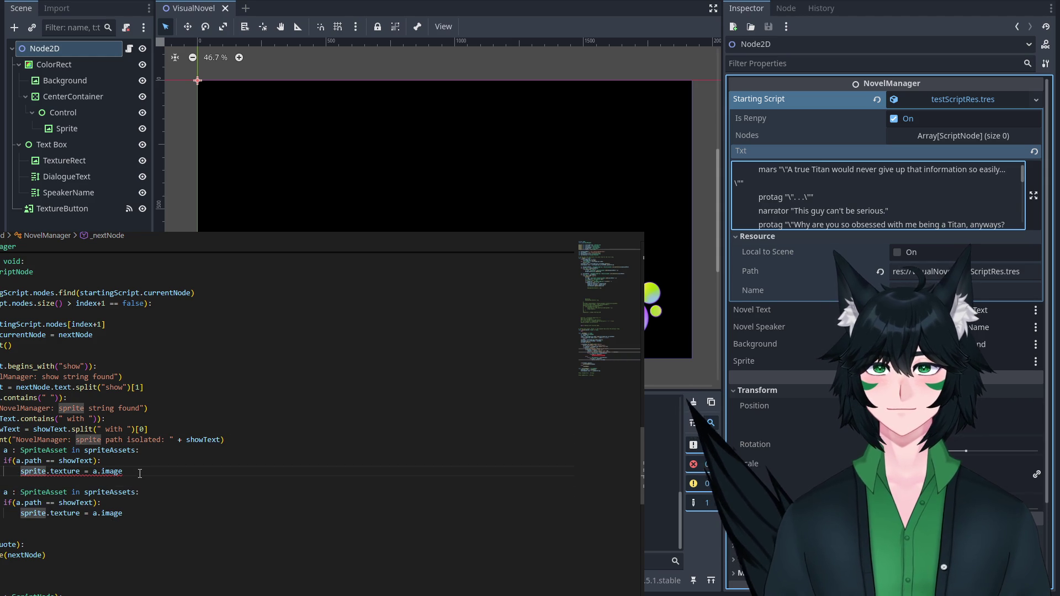
{"action": "left_click", "coordinate": [111, 471]}
{"action": "key", "text": "Home"}
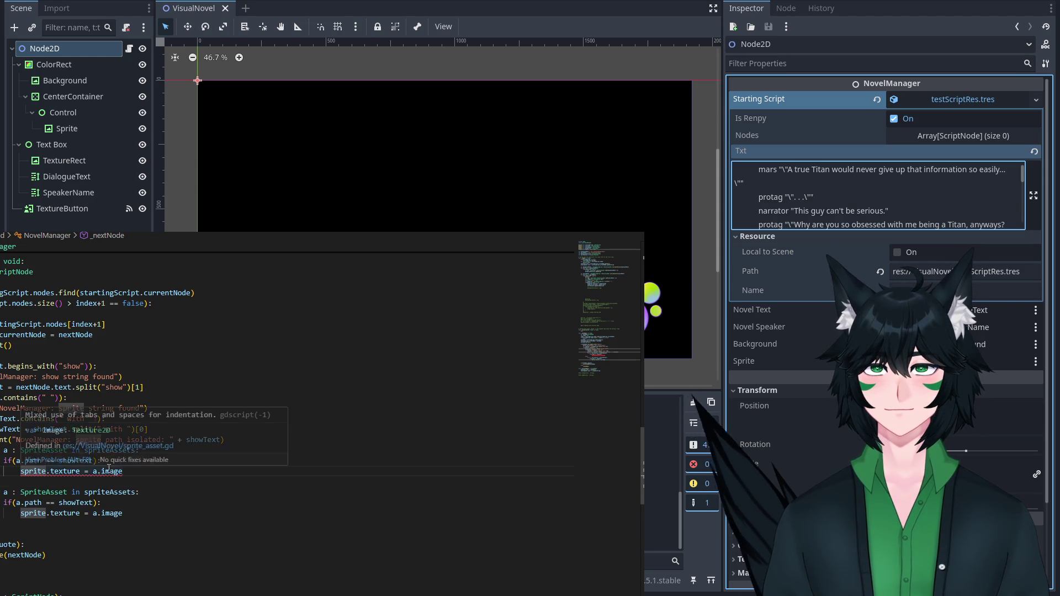
{"action": "left_click", "coordinate": [170, 470]}
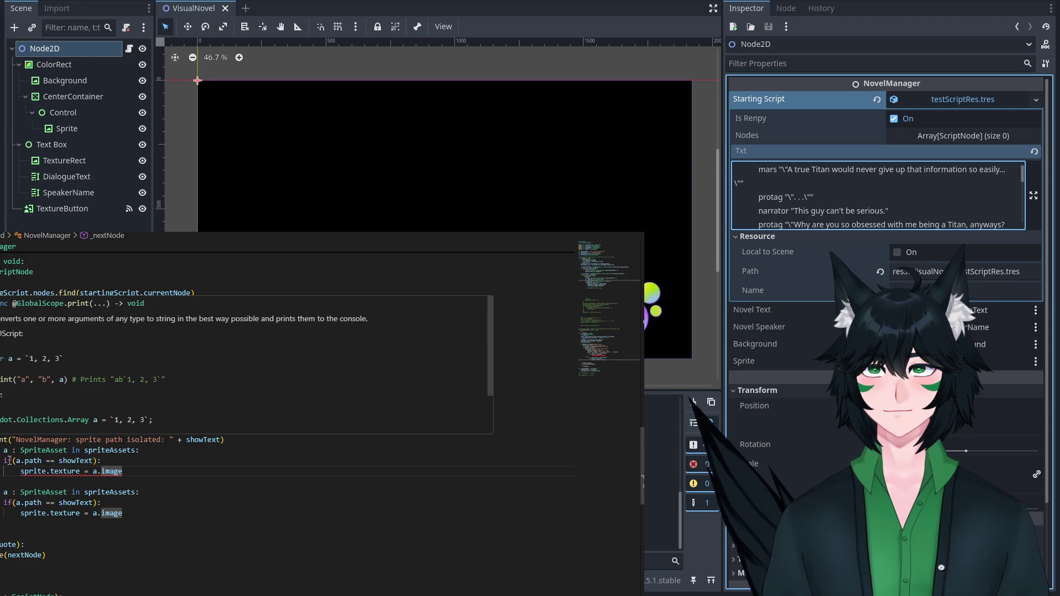
{"action": "left_click", "coordinate": [122, 481]}
{"action": "mouse_move", "coordinate": [112, 471]}
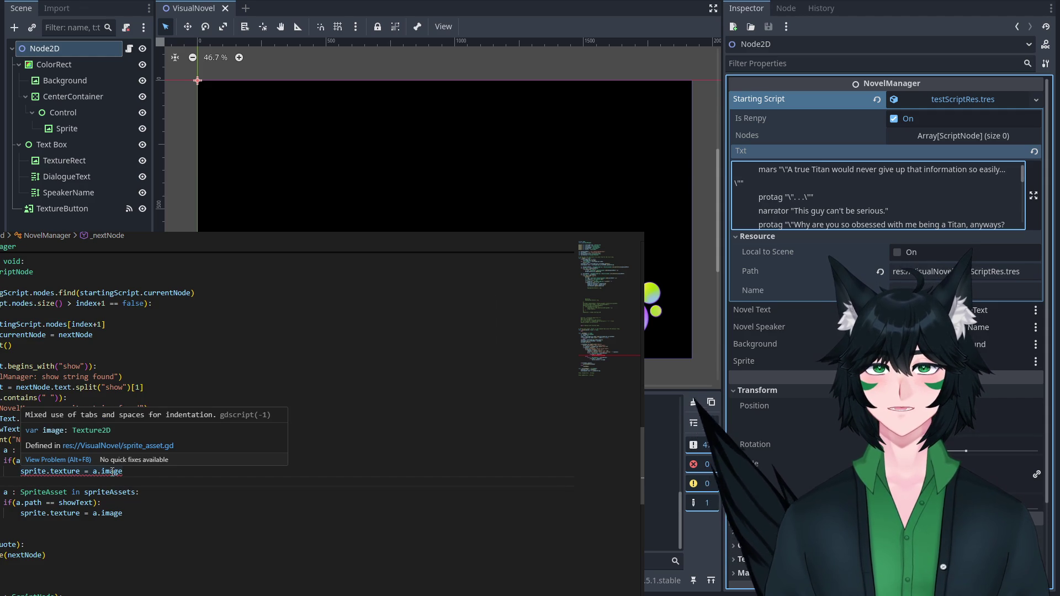
{"action": "left_click", "coordinate": [55, 471]}
{"action": "key", "text": "BackSpace"}
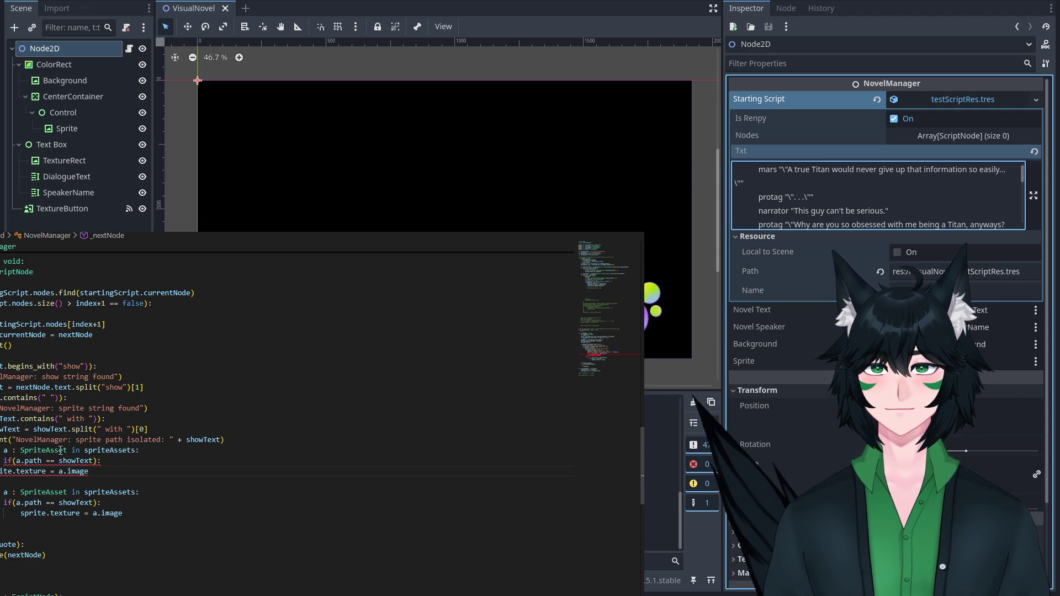
{"action": "key", "text": "Tab"}
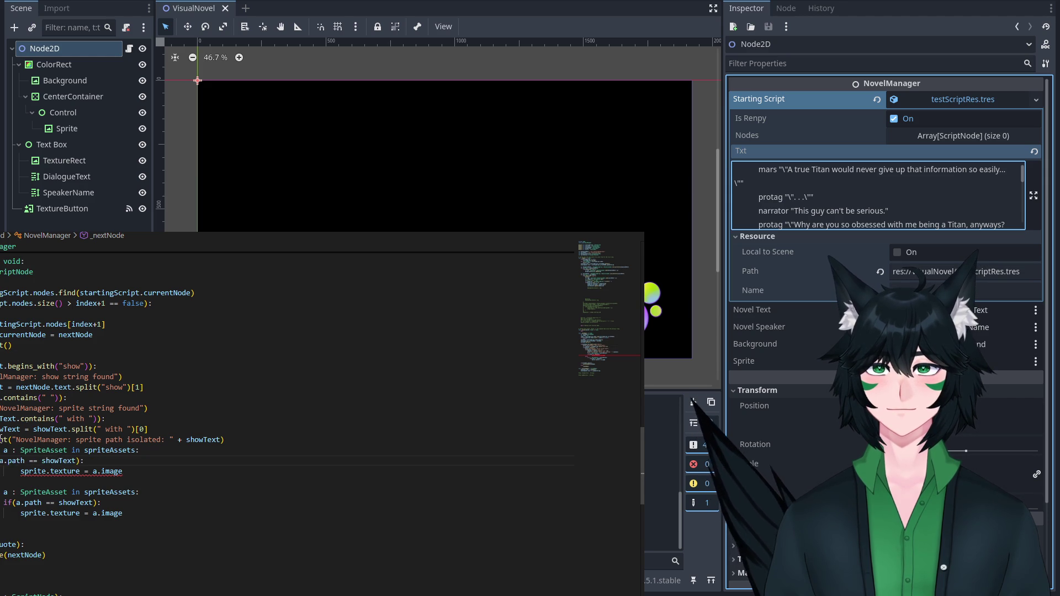
Select and delete the duplicated spriteAssets loop below the show check.
{"action": "left_click", "coordinate": [7, 345]}
{"action": "left_click", "coordinate": [78, 367]}
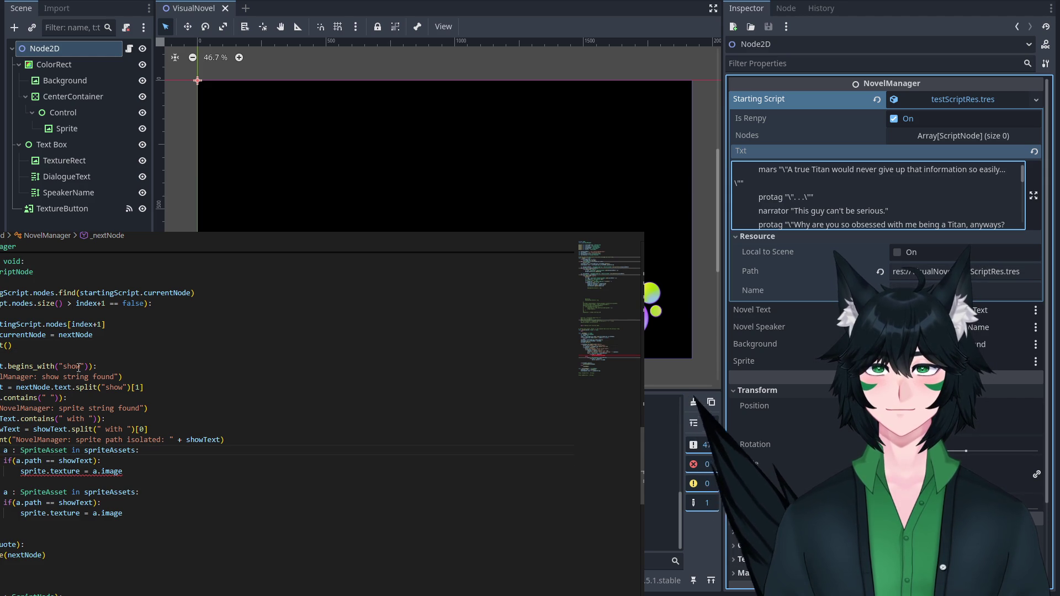
{"action": "key", "text": "Down"}
{"action": "key", "text": "Down"}
{"action": "key", "text": "Down"}
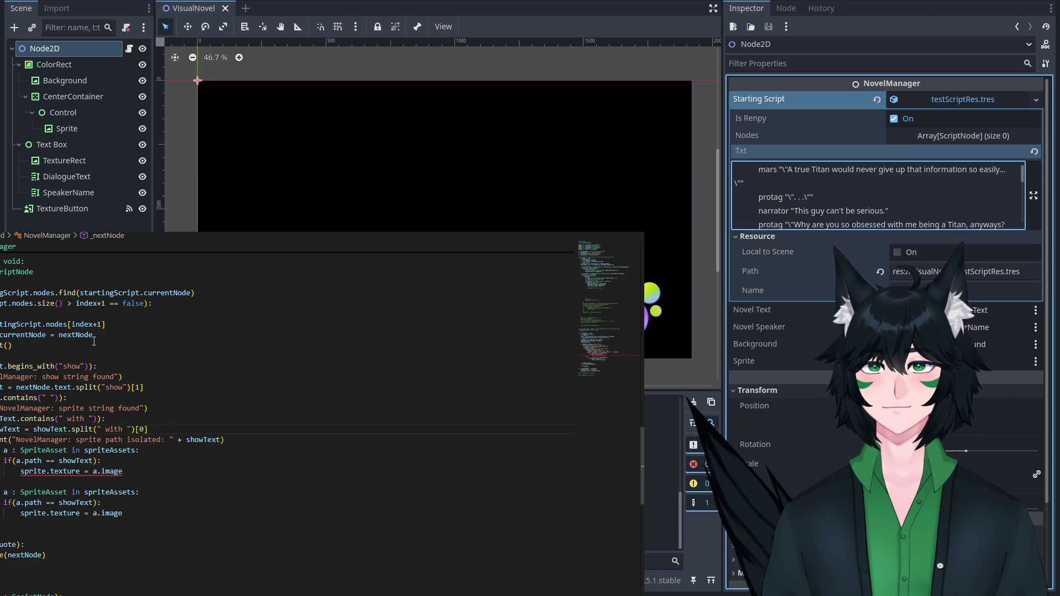
{"action": "key", "text": "Down"}
{"action": "key", "text": "Down"}
{"action": "key", "text": "Down"}
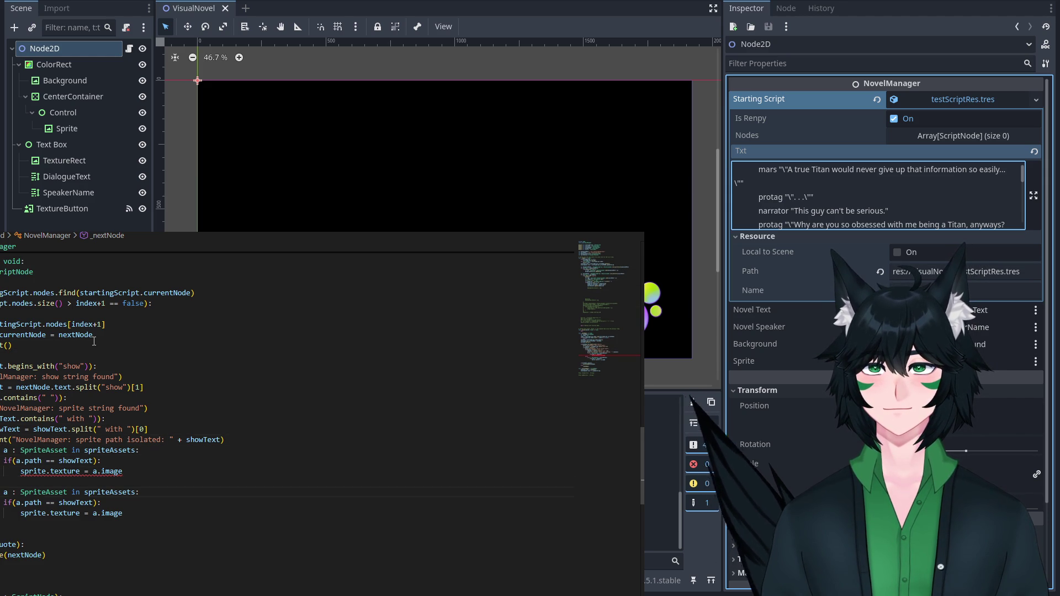
{"action": "key", "text": "Up"}
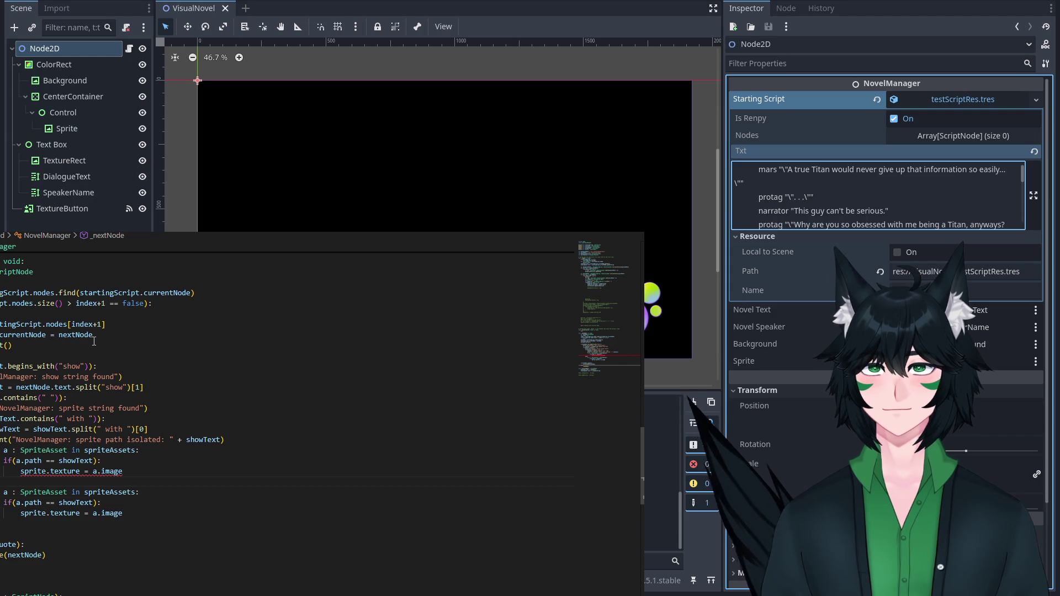
{"action": "mouse_move", "coordinate": [124, 513]}
{"action": "left_mouse_down"}
{"action": "mouse_move", "coordinate": [99, 513]}
{"action": "mouse_move", "coordinate": [256, 476]}
{"action": "left_mouse_up"}
{"action": "key", "text": "BackSpace"}
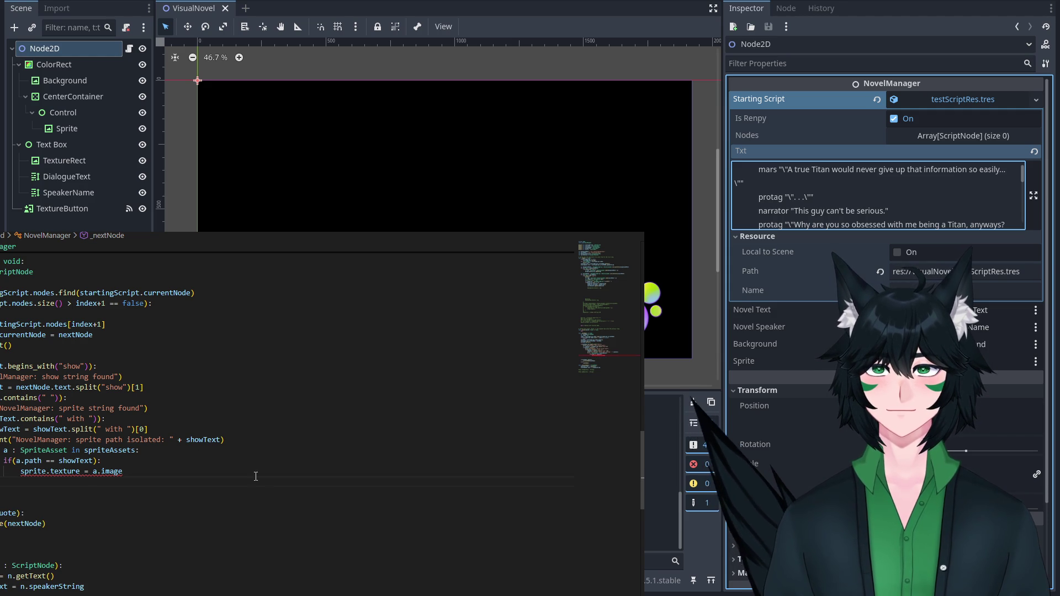
Paste an else branch with a copy of the sprite loop below the texture assignment.
{"action": "left_click", "coordinate": [141, 471]}
{"action": "key", "text": "Return"}
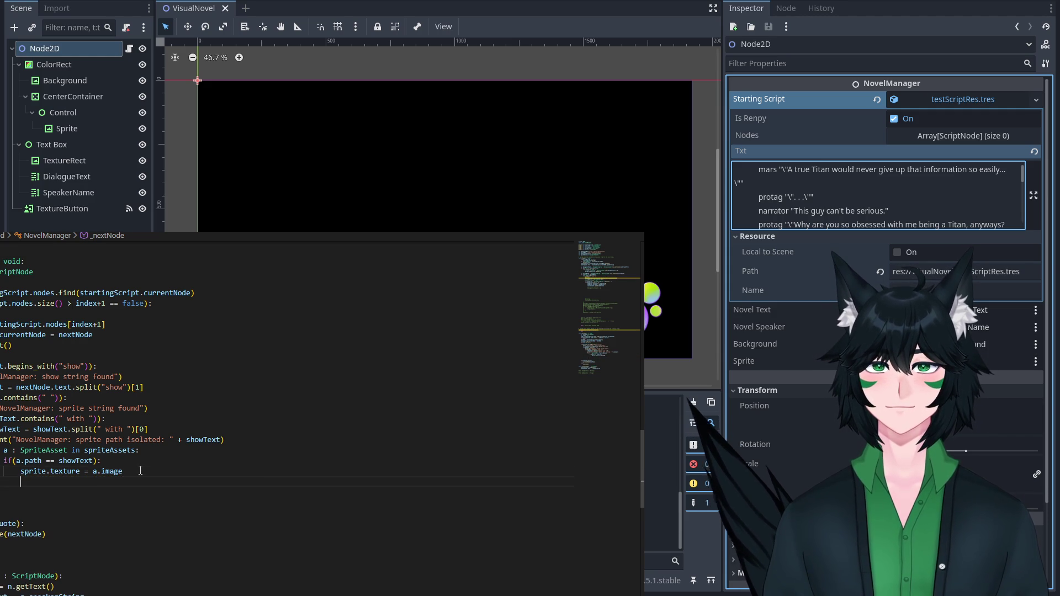
{"action": "key", "text": "ctrl+v"}
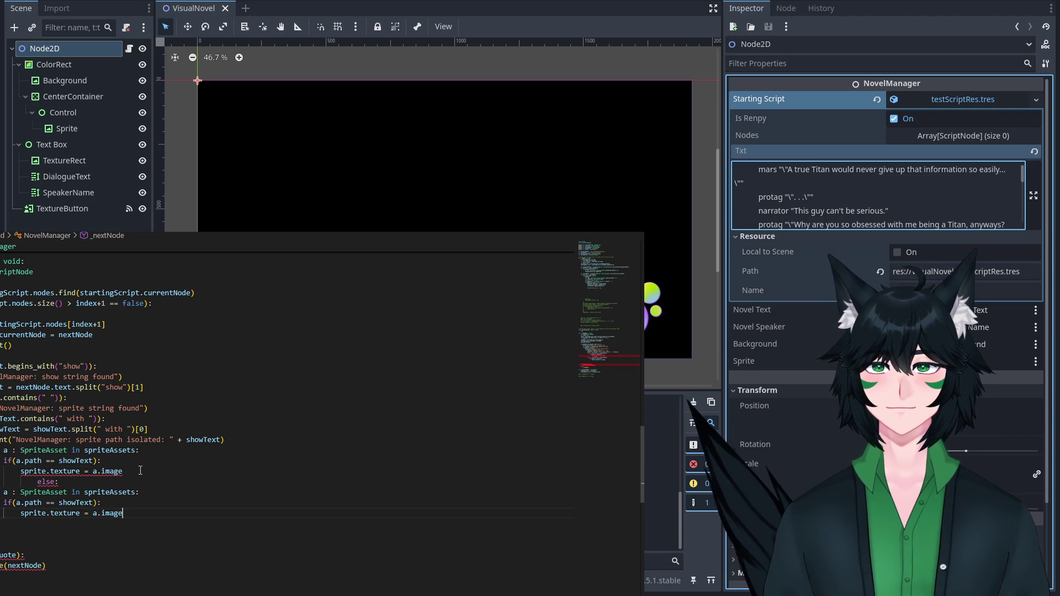
{"action": "key", "text": "Up"}
{"action": "key", "text": "Up"}
{"action": "key", "text": "Up"}
{"action": "key", "text": "shift+Tab"}
{"action": "key", "text": "shift+Tab"}
{"action": "key", "text": "shift+Tab"}
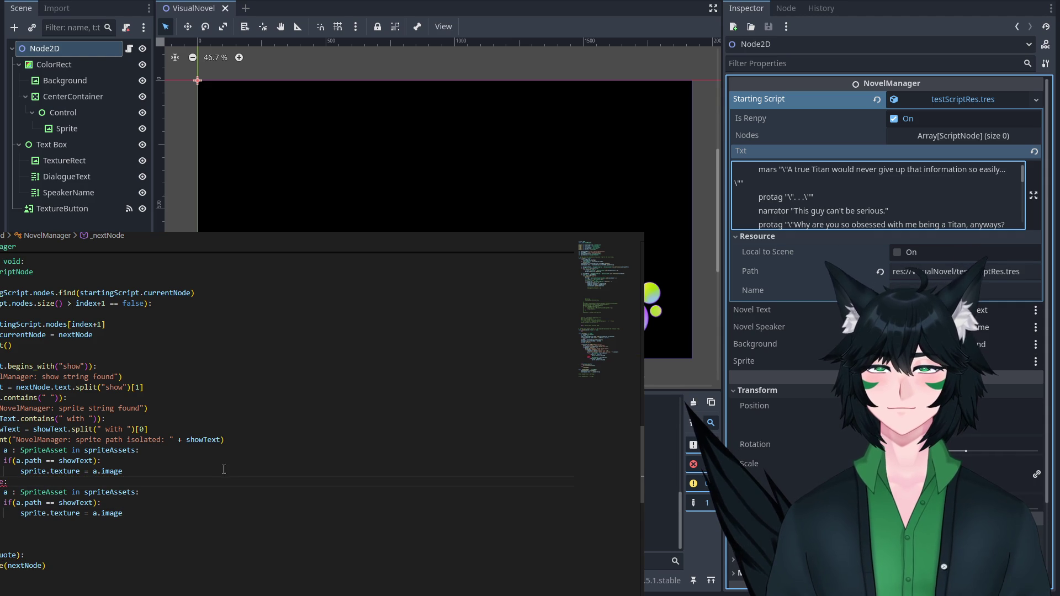
{"action": "key", "text": "shift+Down"}
{"action": "key", "text": "shift+Down"}
{"action": "key", "text": "shift+Down"}
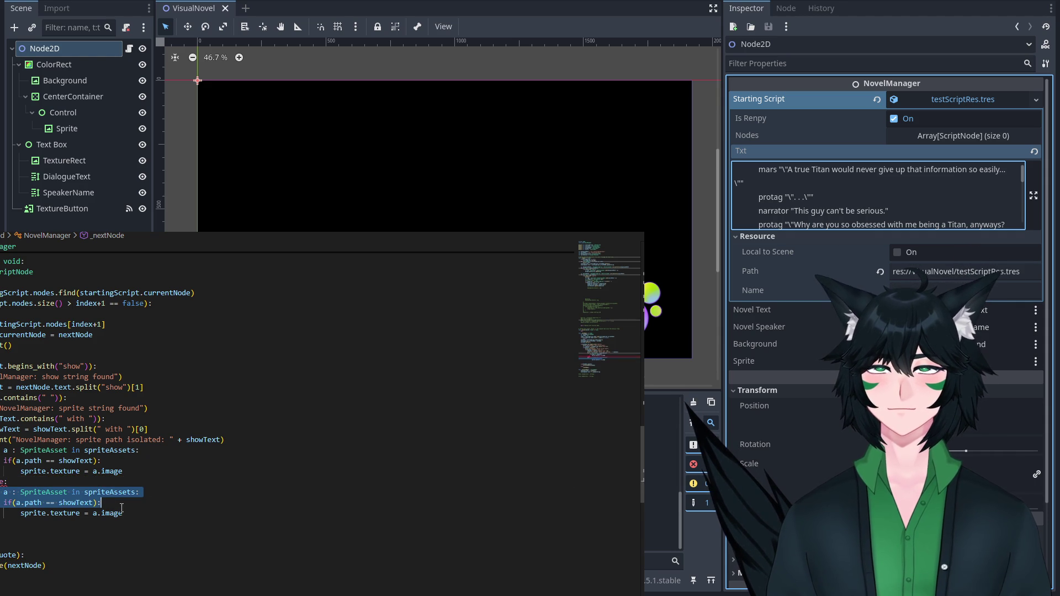
{"action": "key", "text": "Tab"}
{"action": "key", "text": "Left"}
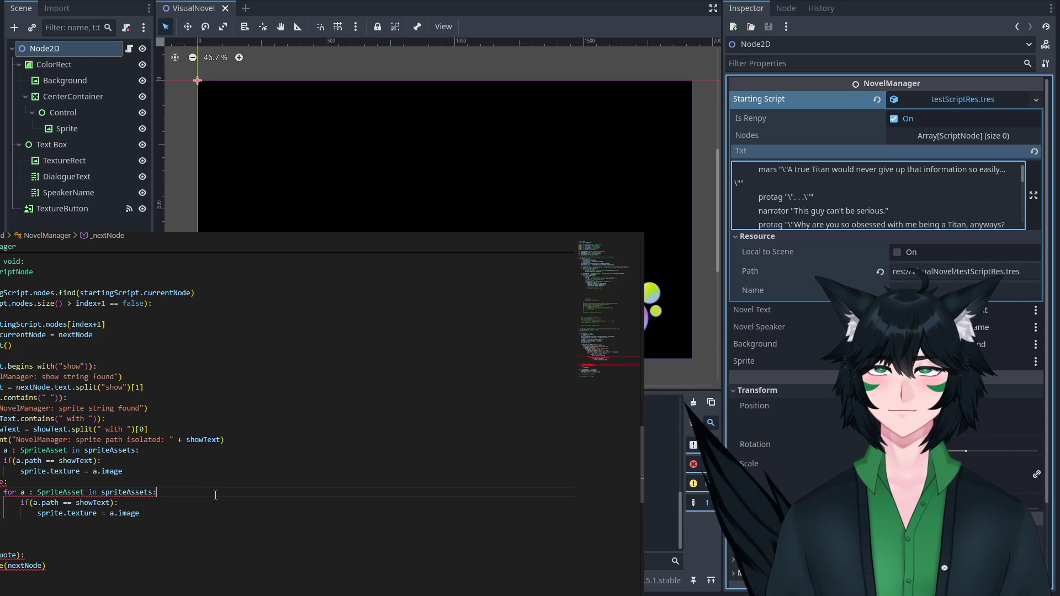
Remove the else line, dedent the second sprite loop one level, and run the game.
{"action": "left_click", "coordinate": [195, 484]}
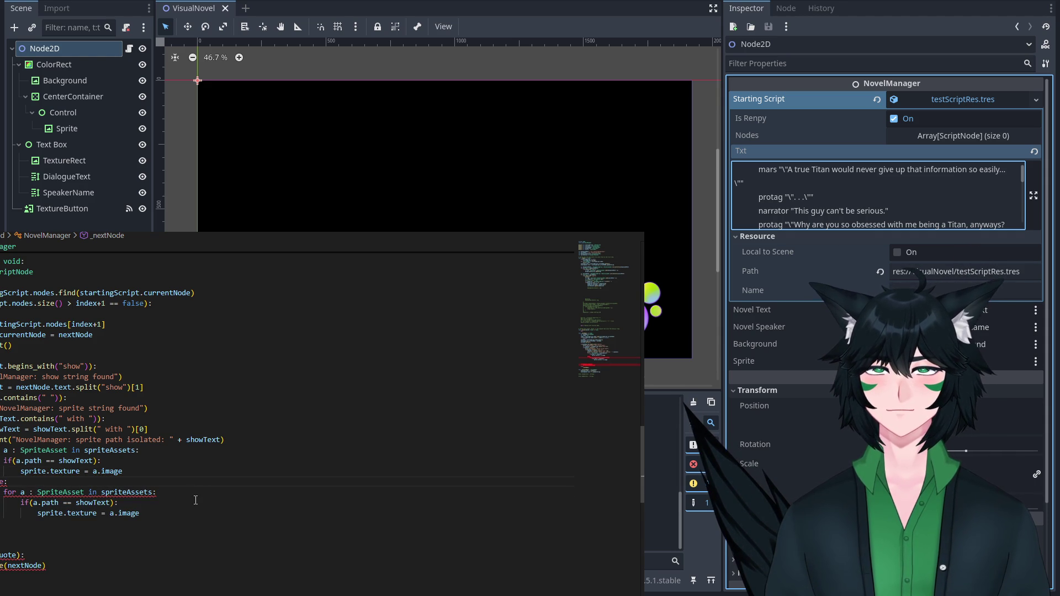
{"action": "left_click", "coordinate": [194, 517]}
{"action": "key", "text": "shift+Up"}
{"action": "key", "text": "shift+Up"}
{"action": "key", "text": "shift+Up"}
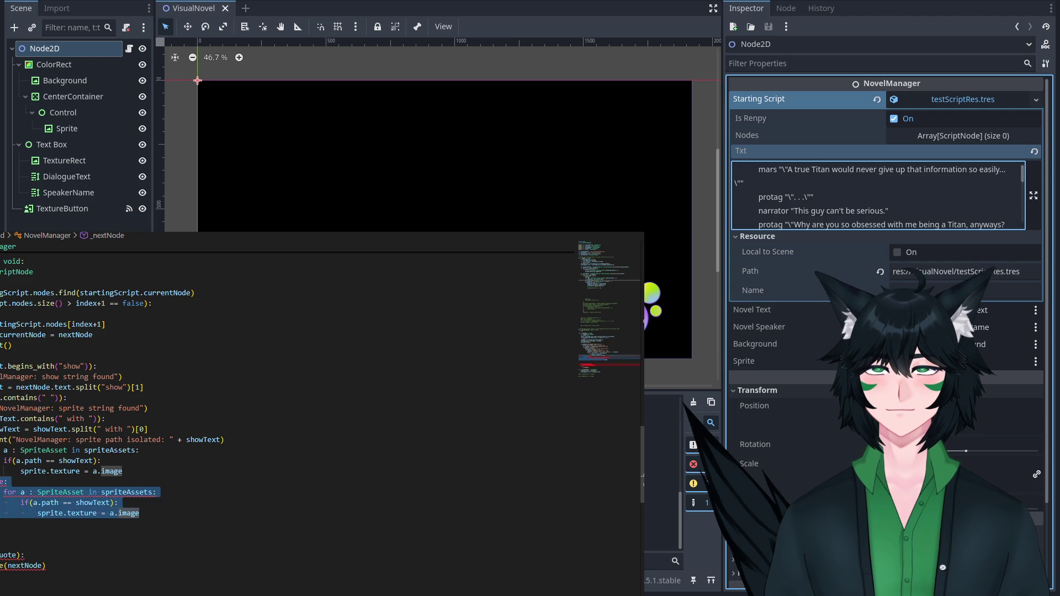
{"action": "key", "text": "shift+Down"}
{"action": "left_click", "coordinate": [17, 502]}
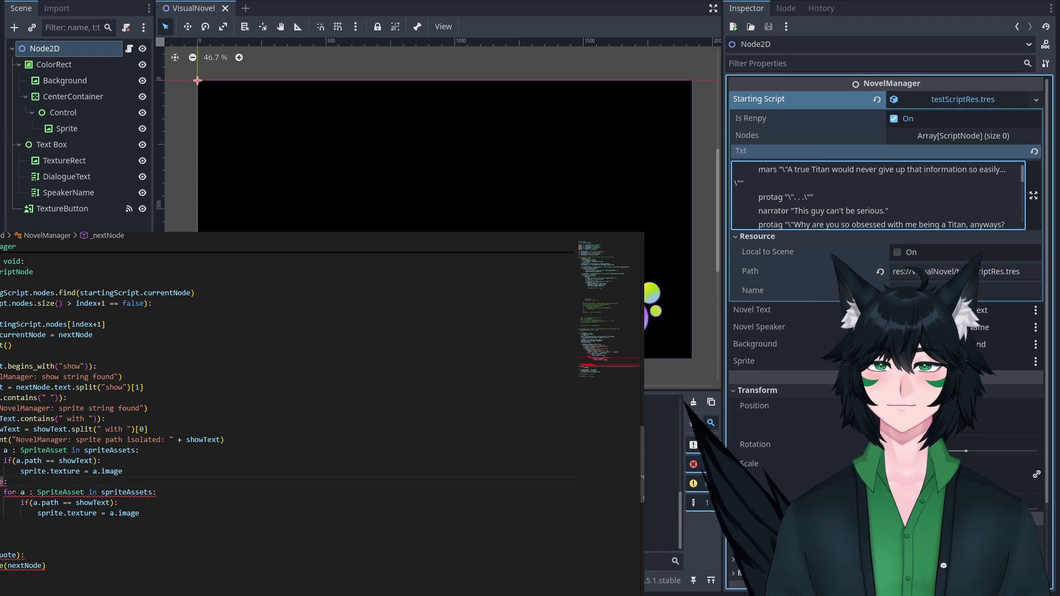
{"action": "key", "text": "shift+Tab"}
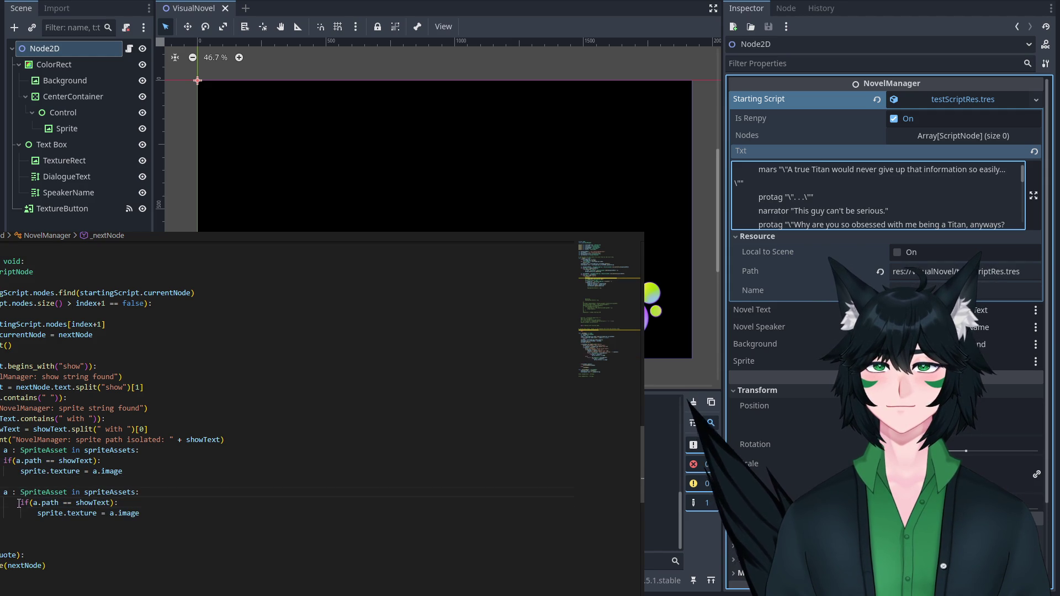
{"action": "key", "text": "Down"}
{"action": "key", "text": "shift+Tab"}
{"action": "key", "text": "Down"}
{"action": "key", "text": "shift+Tab"}
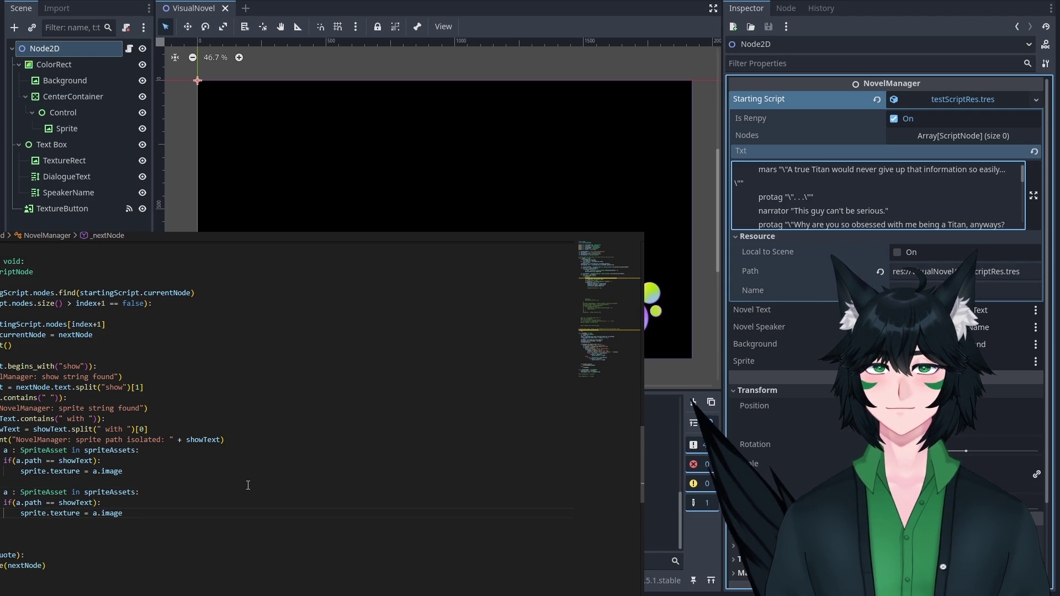
{"action": "left_click", "coordinate": [221, 386]}
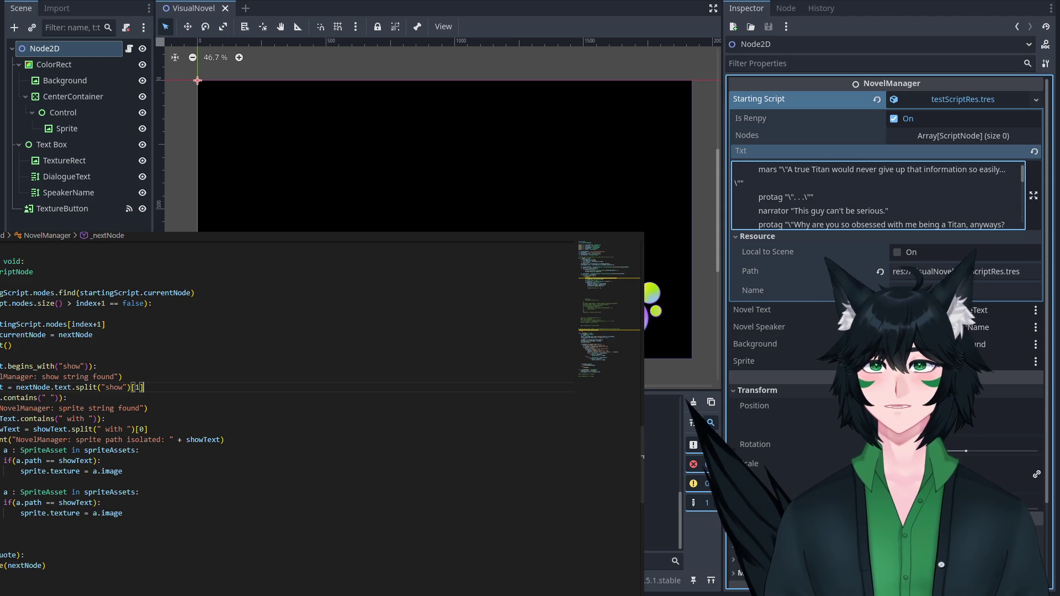
{"action": "key", "text": "F5"}
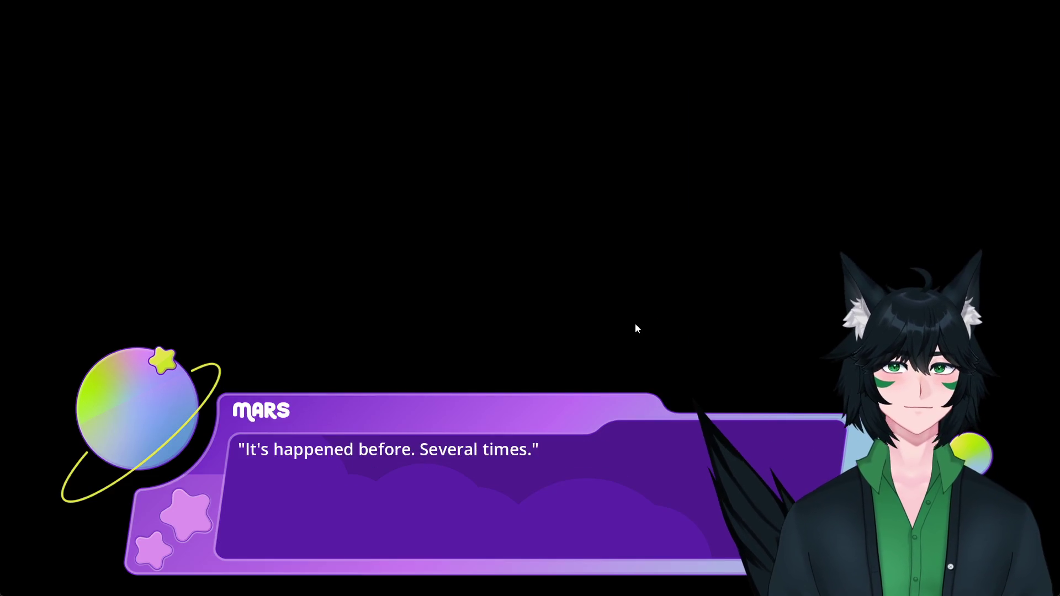
Advance three dialogue lines to Protag's "Doesn't sound like it." and close the game.
{"action": "left_click", "coordinate": [636, 324]}
{"action": "left_click", "coordinate": [598, 295]}
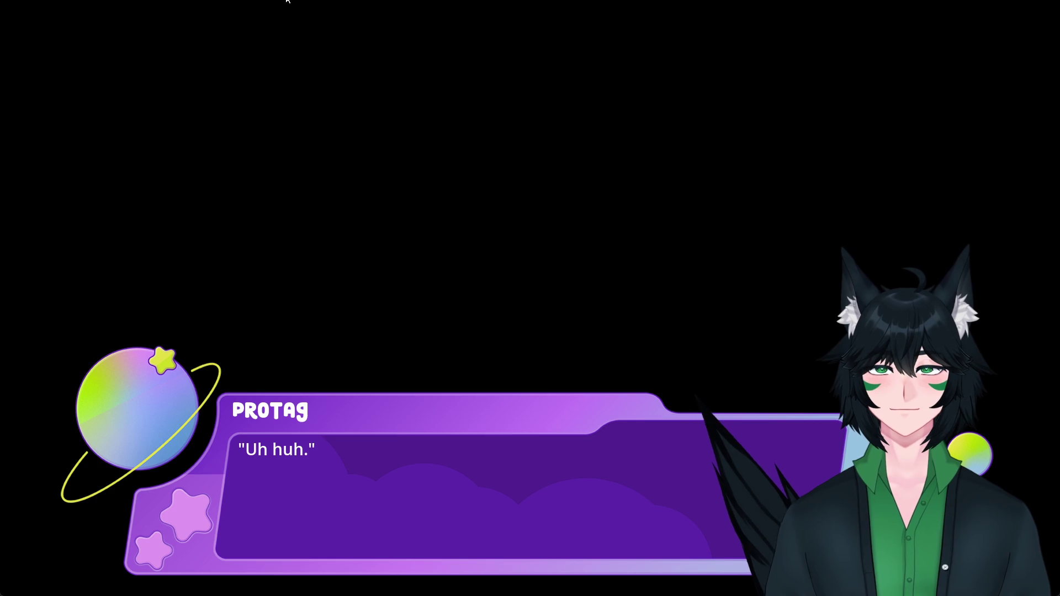
{"action": "left_click", "coordinate": [343, 148]}
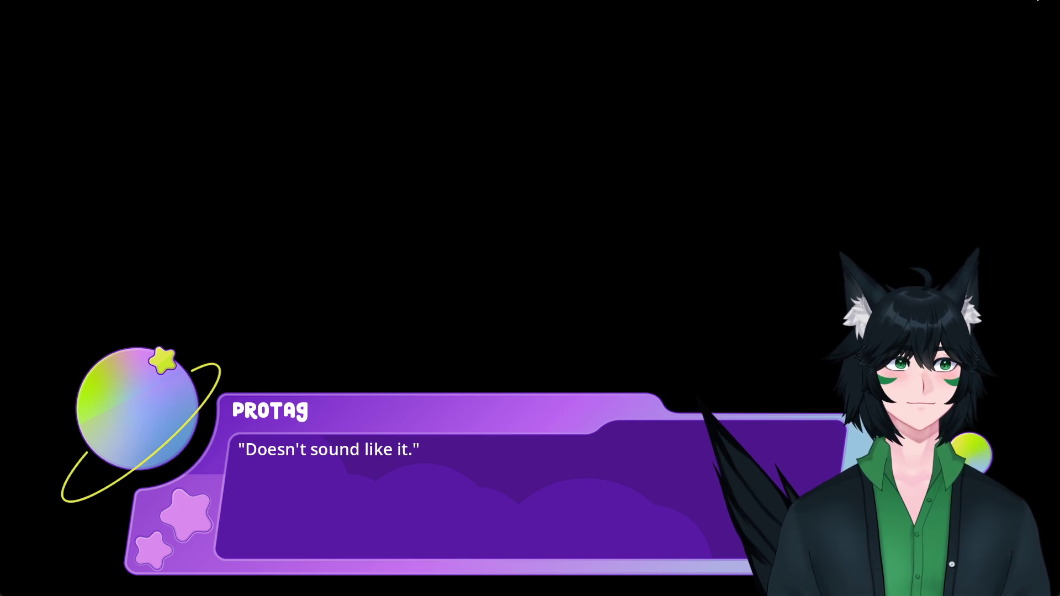
{"action": "key", "text": "alt+F4"}
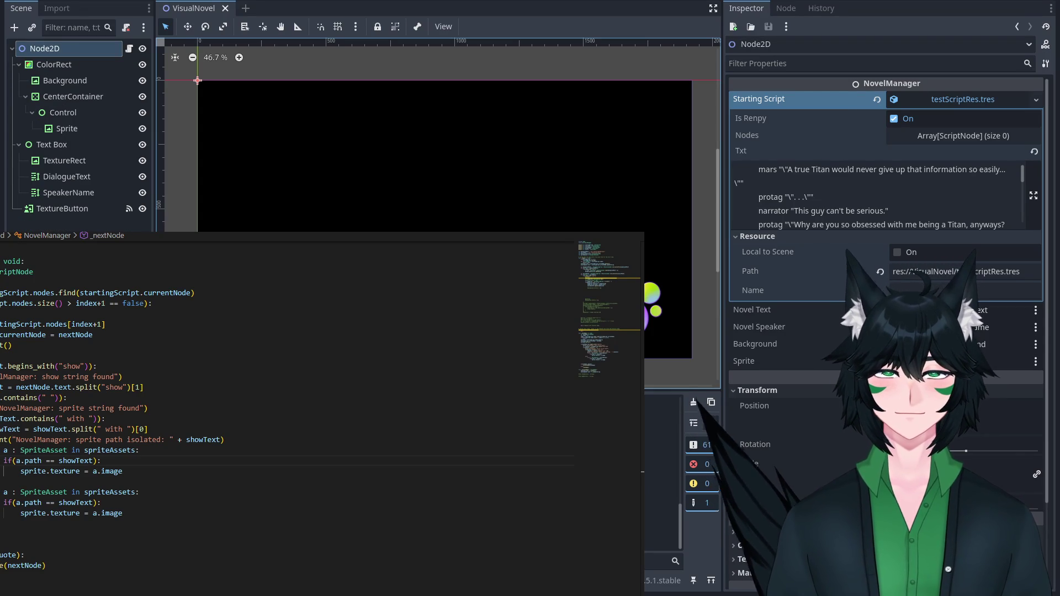
Copy the "sprite path isolated" print line and paste it above the second for-loop.
{"action": "scroll", "coordinate": [250, 451], "scroll_direction": "down", "scroll_amount": 1}
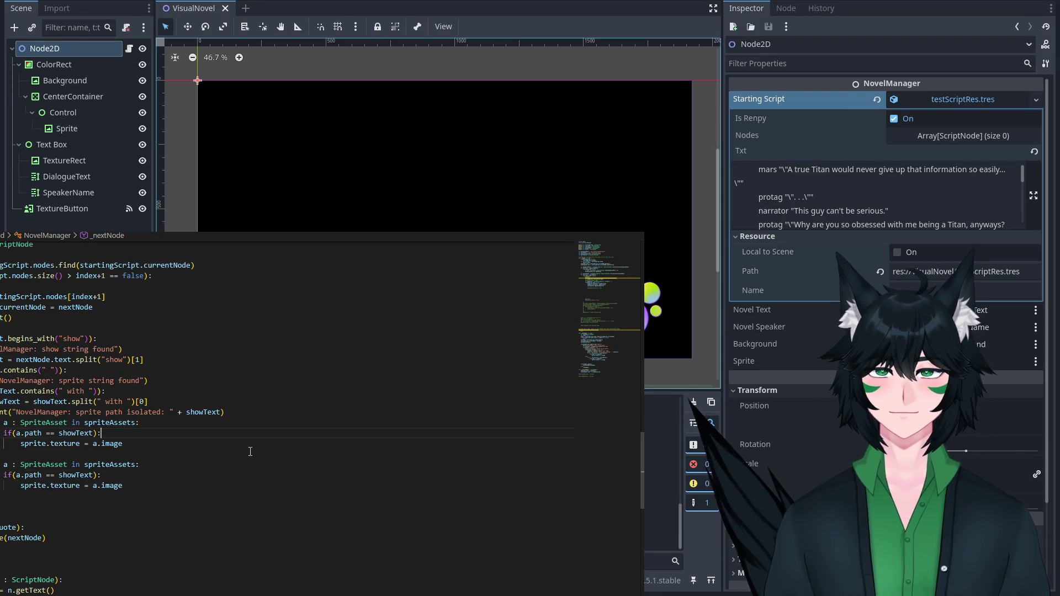
{"action": "mouse_move", "coordinate": [224, 412]}
{"action": "left_mouse_down"}
{"action": "mouse_move", "coordinate": [35, 391]}
{"action": "mouse_move", "coordinate": [1, 412]}
{"action": "left_mouse_up"}
{"action": "key", "text": "ctrl+c"}
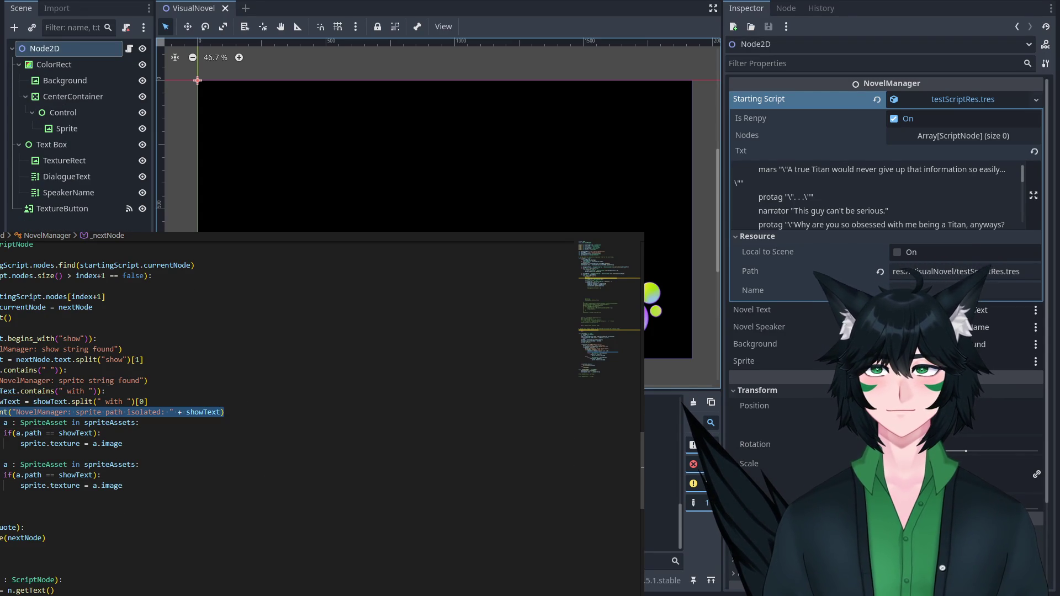
{"action": "left_click", "coordinate": [31, 451]}
{"action": "key", "text": "Return"}
{"action": "key", "text": "ctrl+v"}
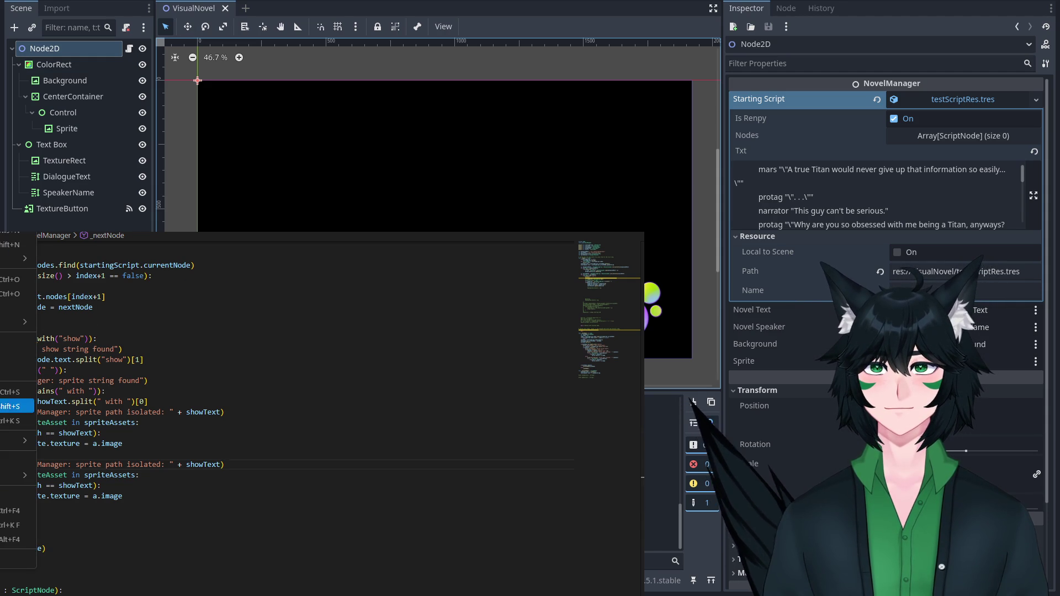
{"action": "key", "text": "F5"}
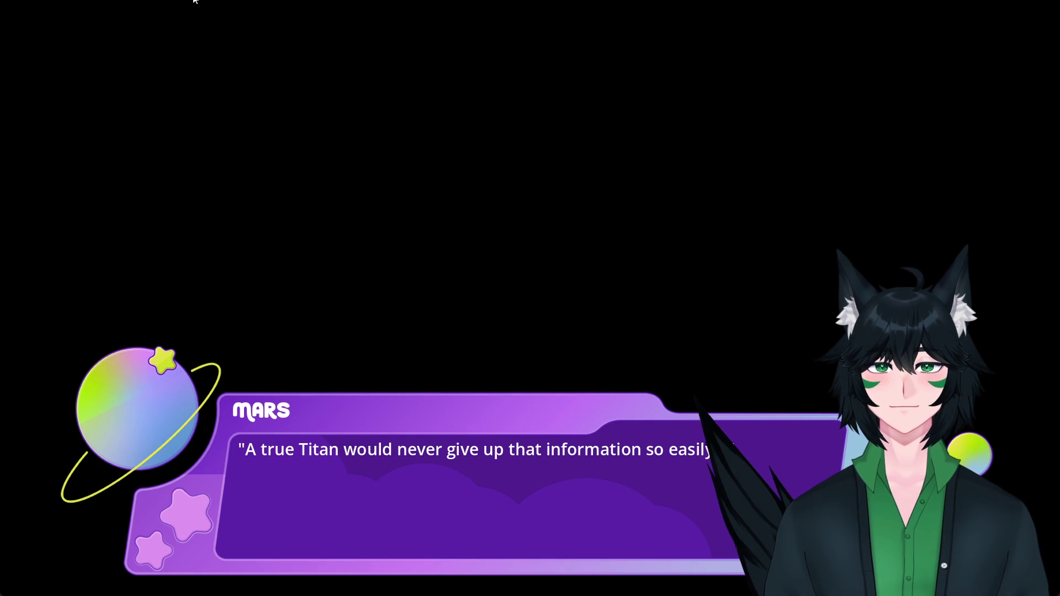
{"action": "left_click", "coordinate": [384, 220]}
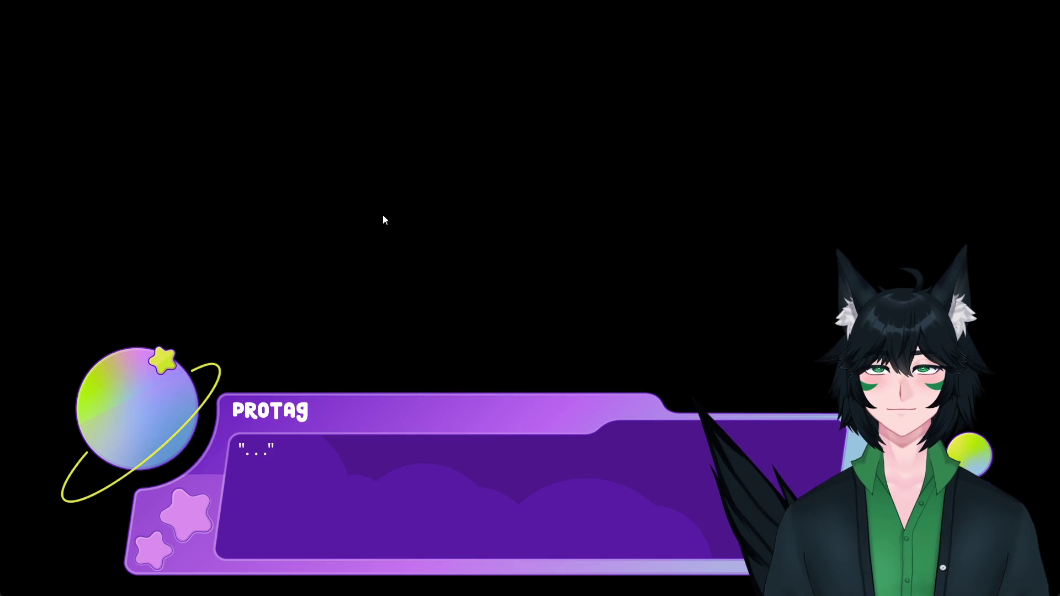
{"action": "left_click", "coordinate": [385, 219]}
{"action": "left_click", "coordinate": [384, 220]}
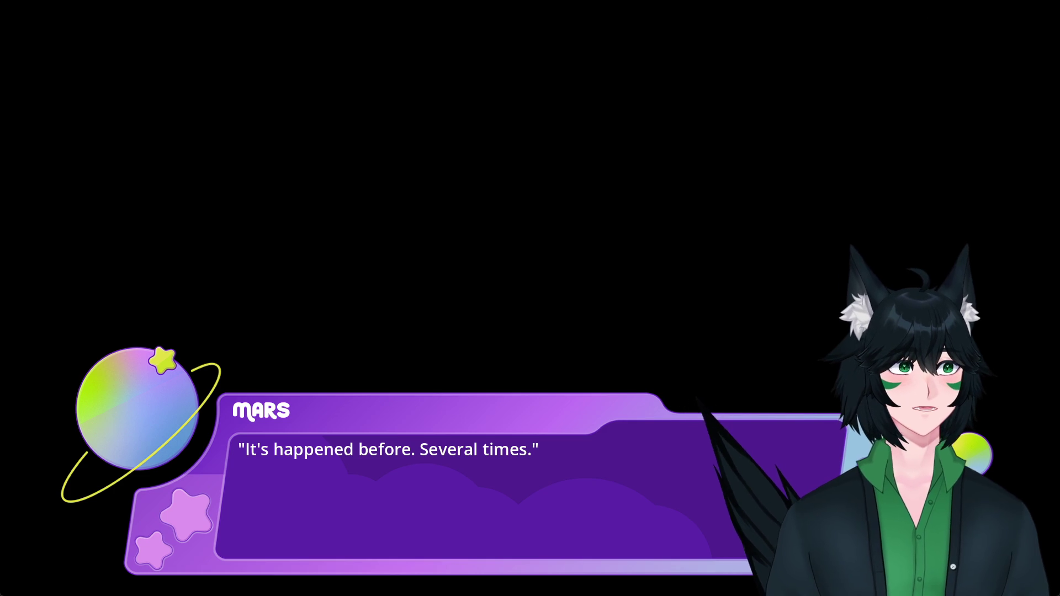
{"action": "left_click", "coordinate": [1043, 6]}
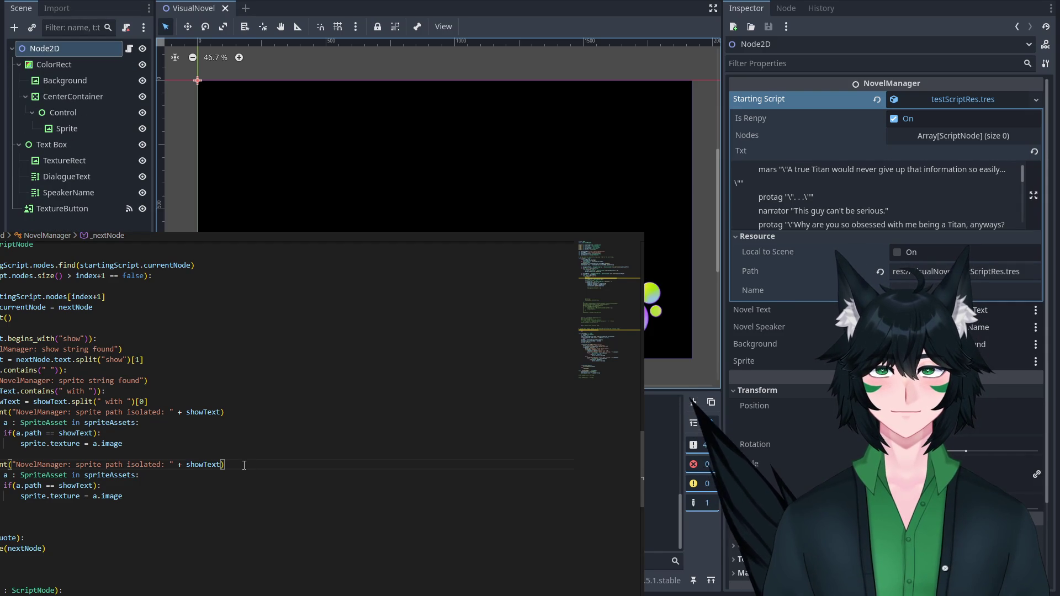
Try adding trim/trim_prefix to showText in the second loop's path check, then undo it.
{"action": "left_click", "coordinate": [259, 401]}
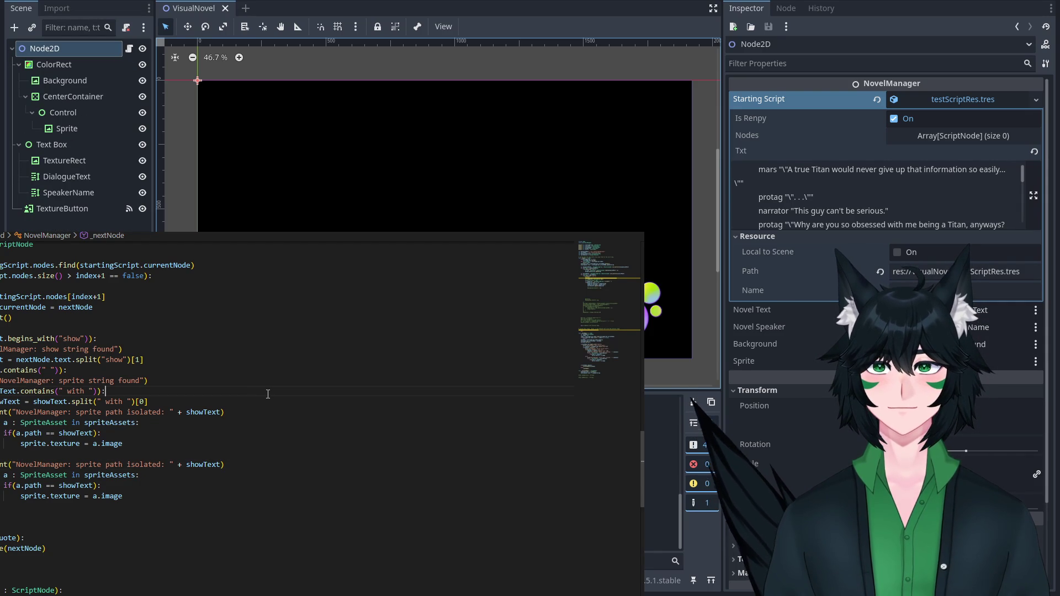
{"action": "left_click", "coordinate": [227, 464]}
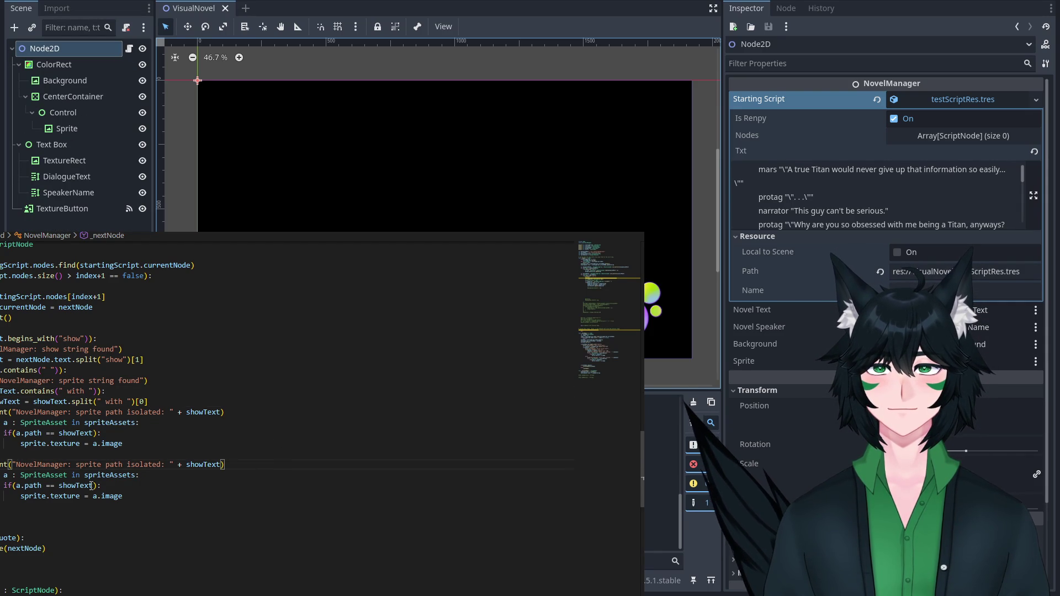
{"action": "left_click", "coordinate": [92, 485]}
{"action": "type", "text": ".trim"}
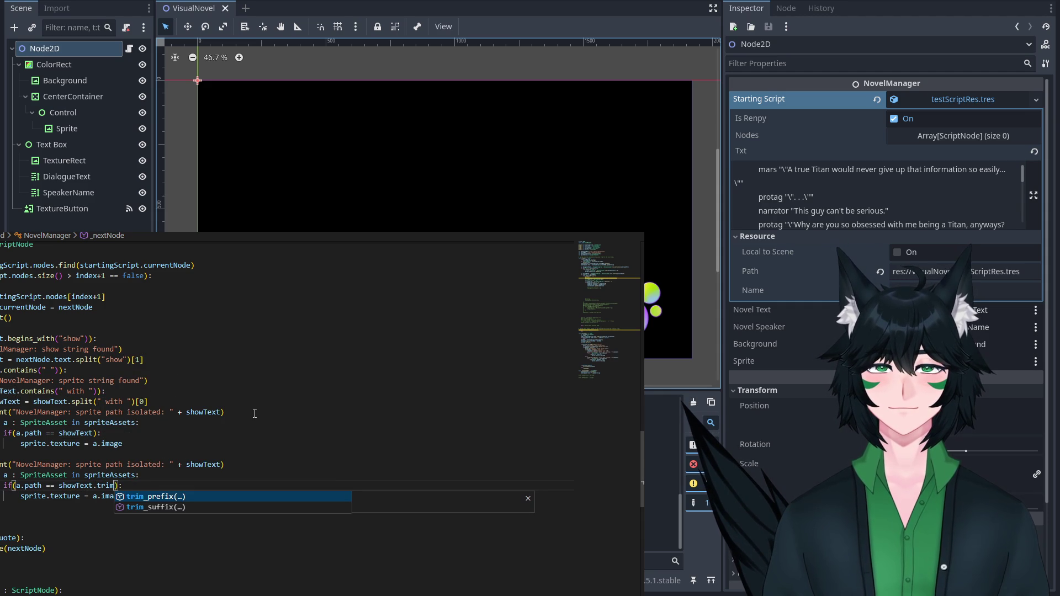
{"action": "key", "text": "BackSpace"}
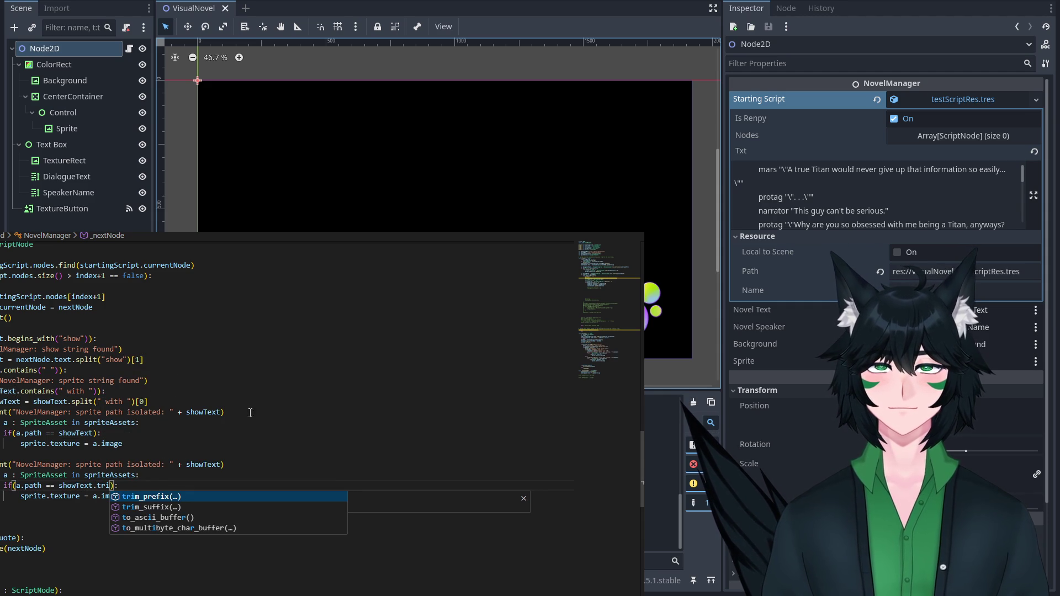
{"action": "left_click", "coordinate": [150, 497]}
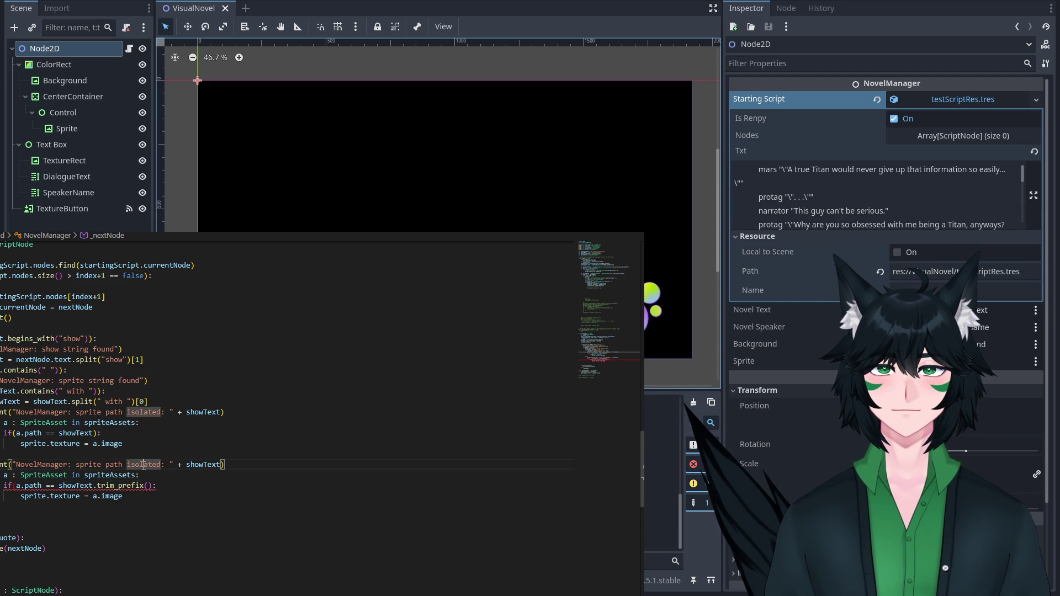
{"action": "left_click", "coordinate": [143, 493]}
{"action": "key", "text": "ctrl+z"}
{"action": "key", "text": "ctrl+z"}
{"action": "key", "text": "ctrl+z"}
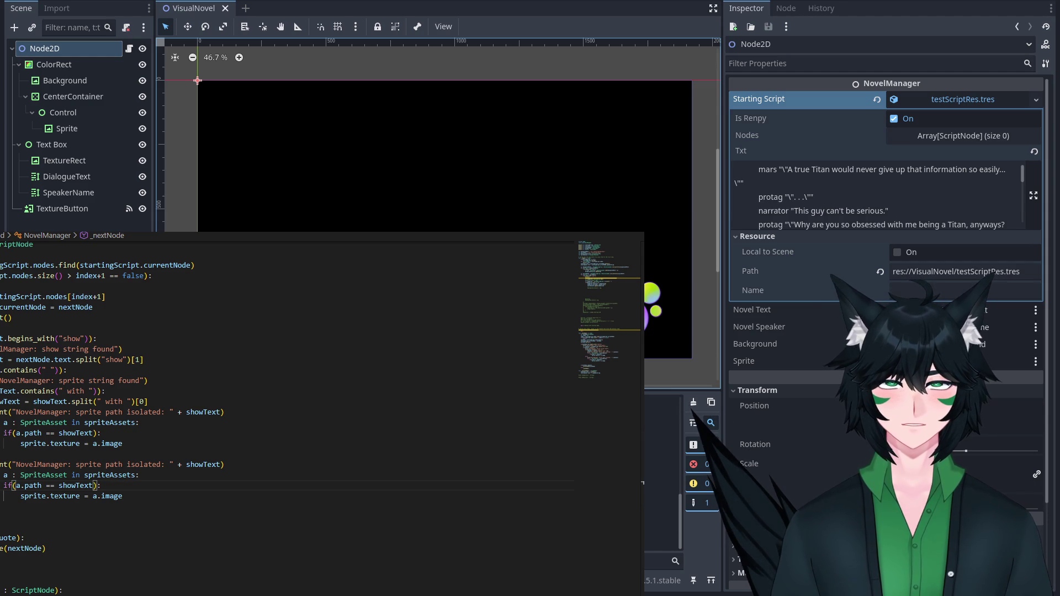
{"action": "left_click", "coordinate": [240, 499]}
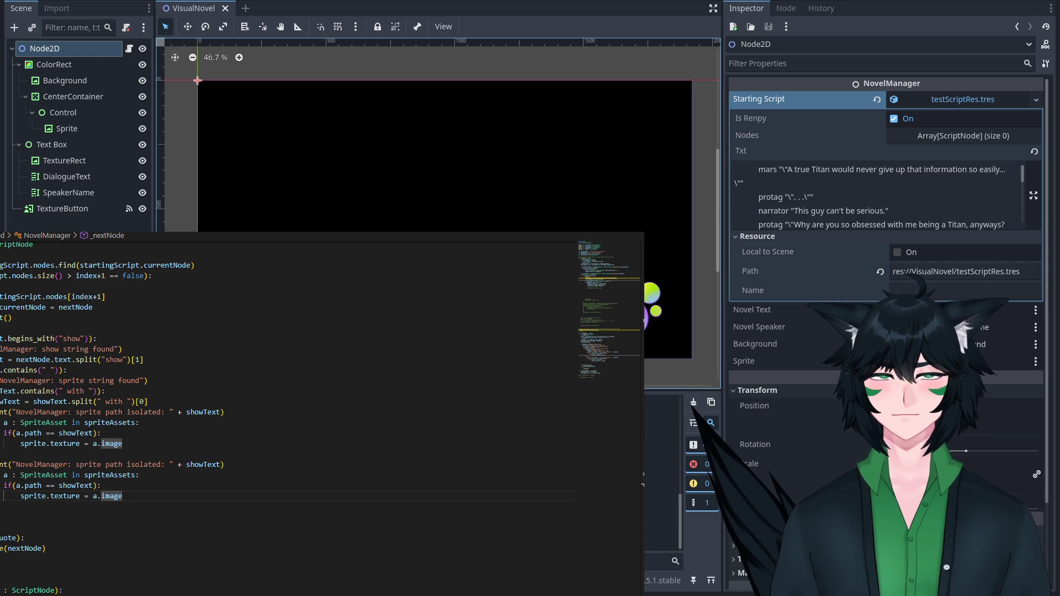
{"action": "key", "text": "Escape"}
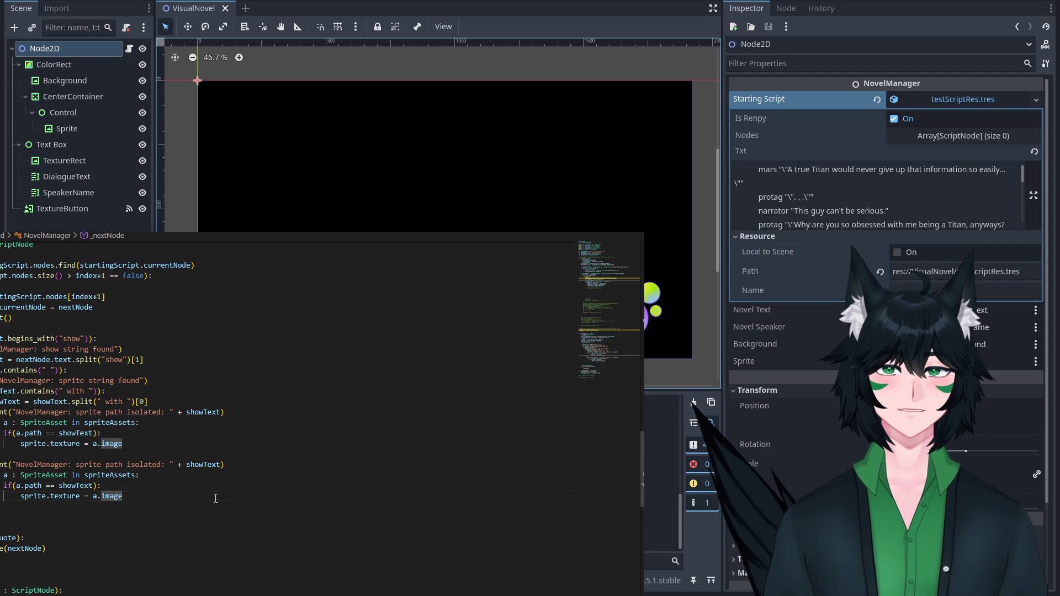
{"action": "key", "text": "Up"}
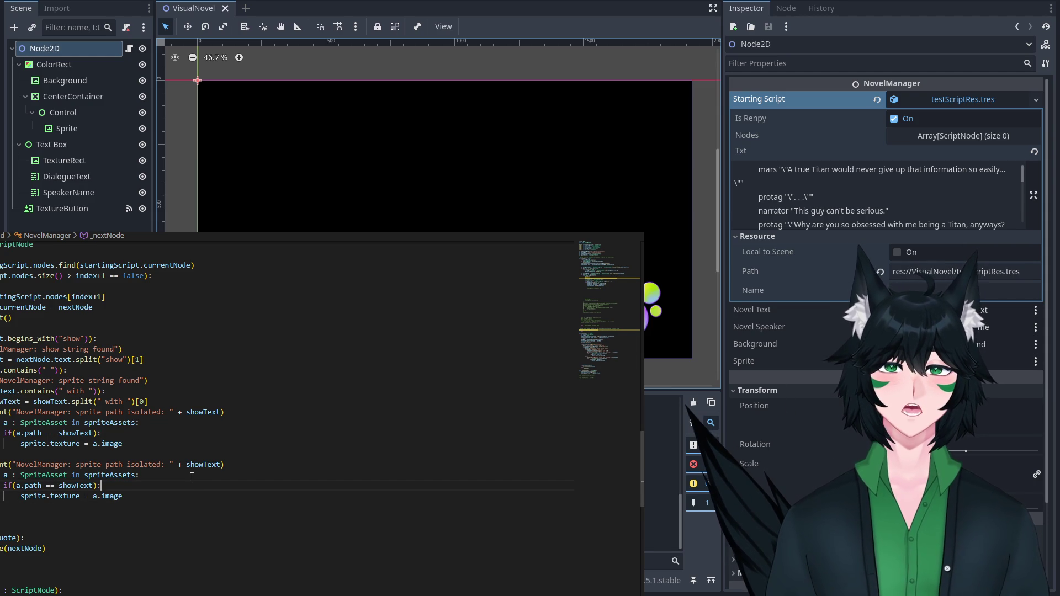
Change the path check to compare a.path against showText.strip_edges().
{"action": "key", "text": "Right"}
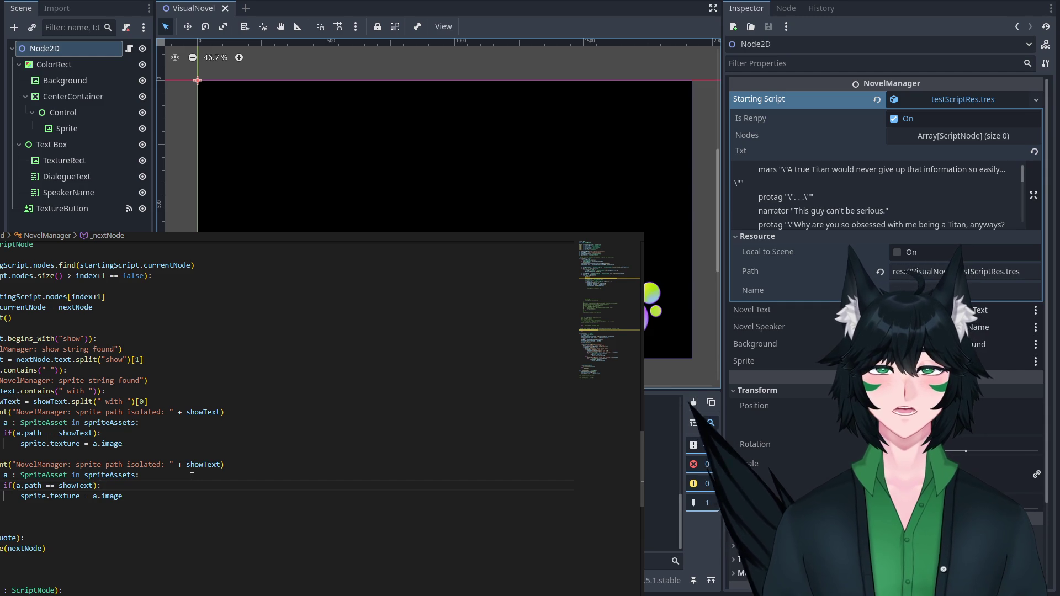
{"action": "key", "text": "Left"}
{"action": "type", "text": ".s"}
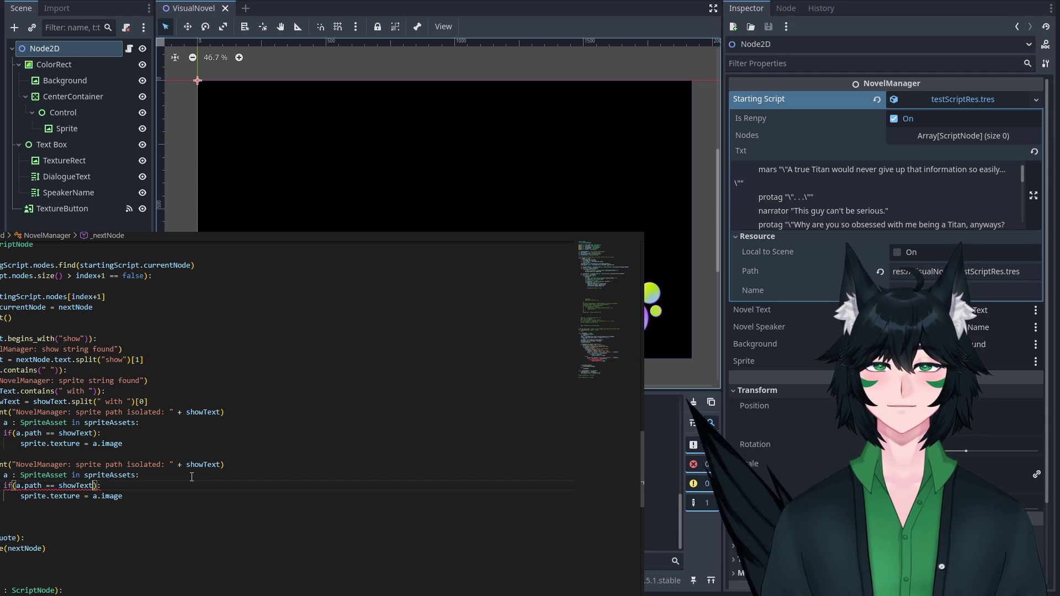
{"action": "type", "text": "trip"}
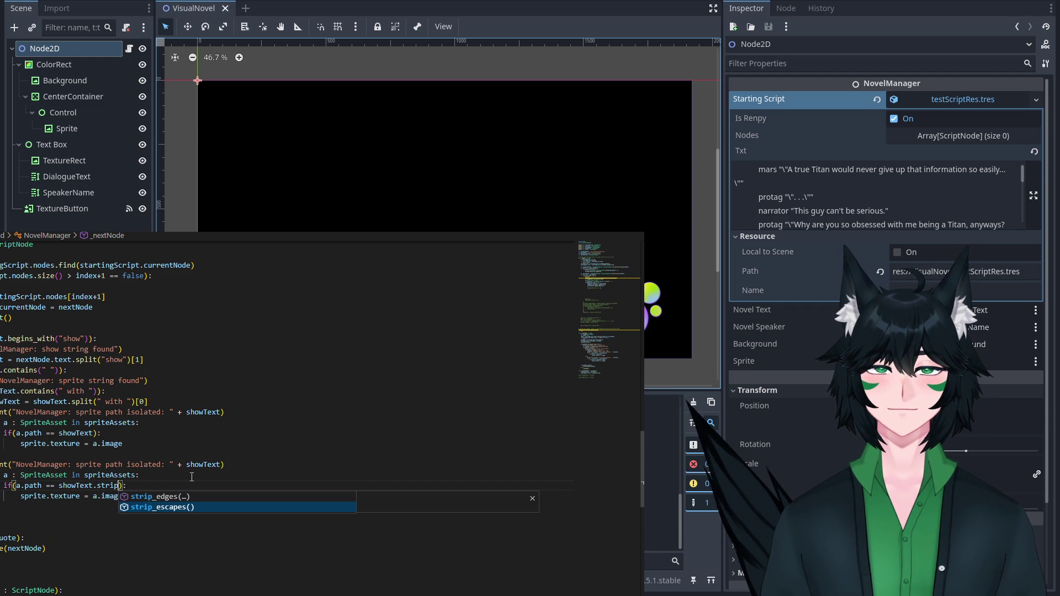
{"action": "type", "text": "_edges"}
{"action": "key", "text": "Return"}
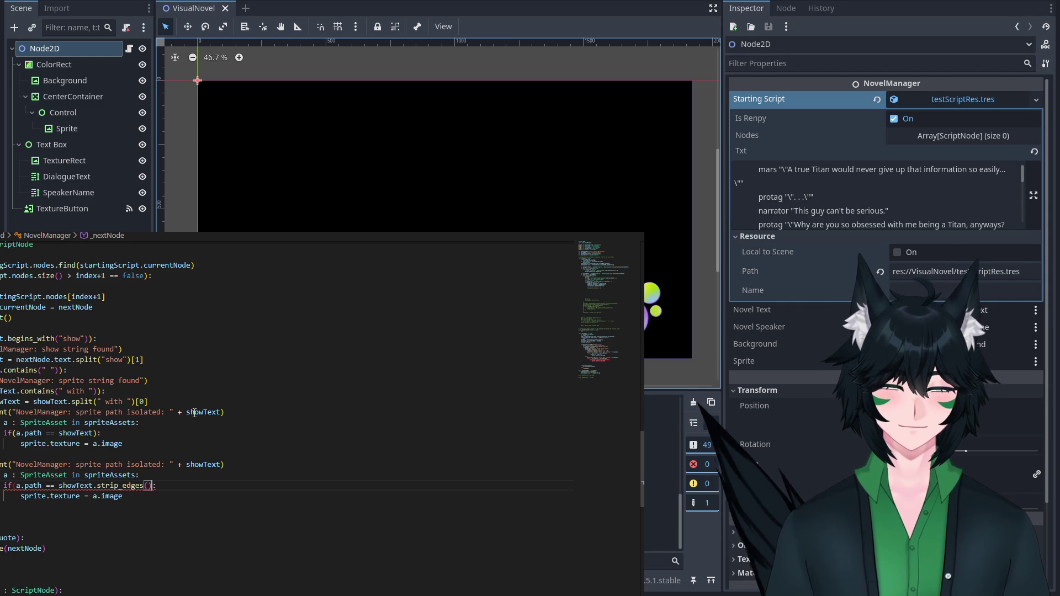
{"action": "type", "text": ")"}
Save the script and run the project with F5.
{"action": "mouse_move", "coordinate": [131, 486]}
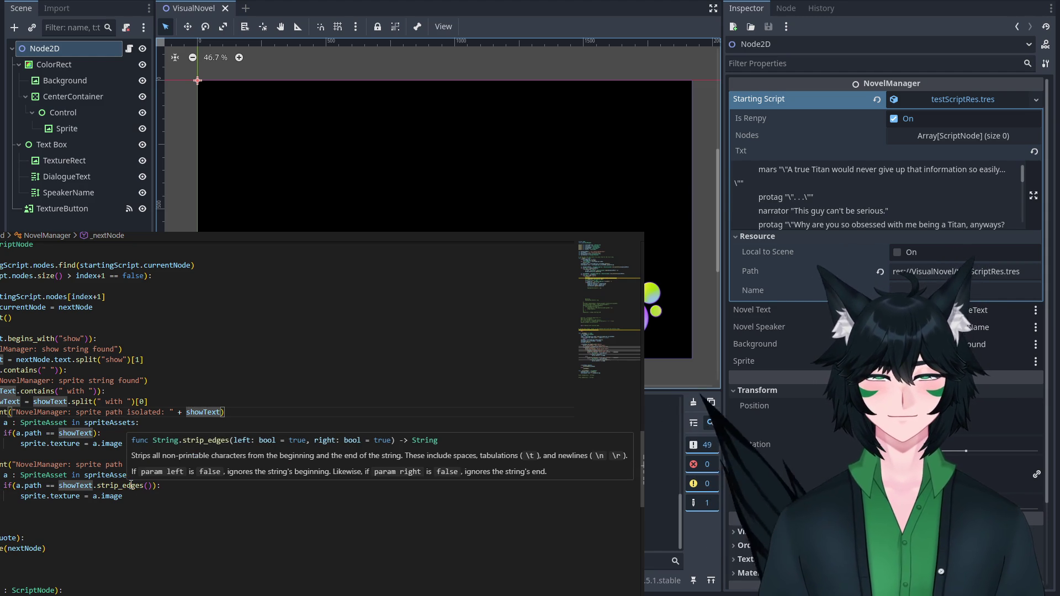
{"action": "left_click", "coordinate": [5, 228]}
{"action": "key", "text": "Escape"}
{"action": "key", "text": "F5"}
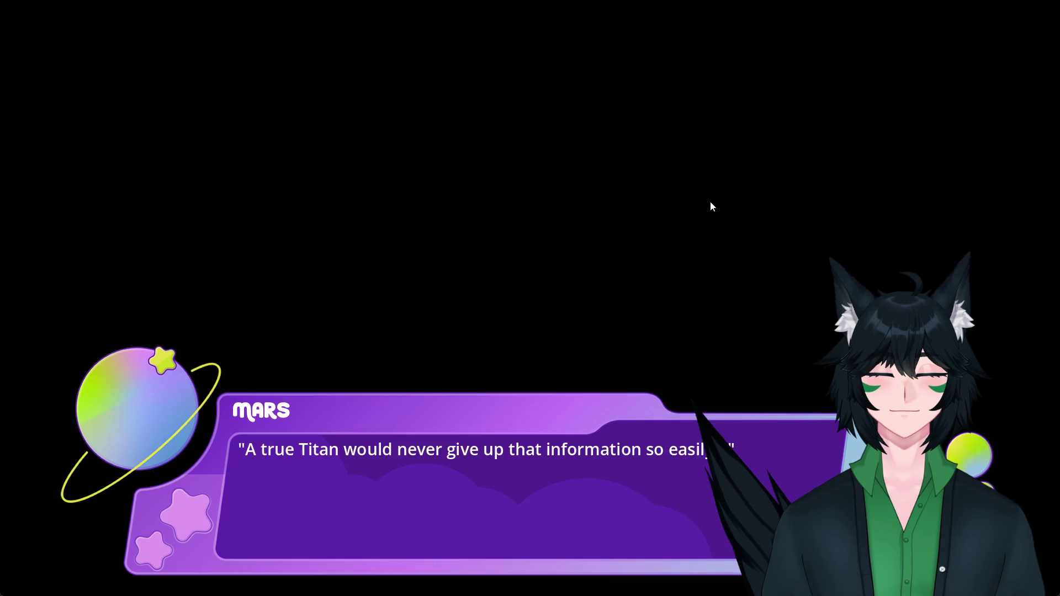
Click through the dialogue to Mars's next line, then stop the game.
{"action": "left_click", "coordinate": [578, 238]}
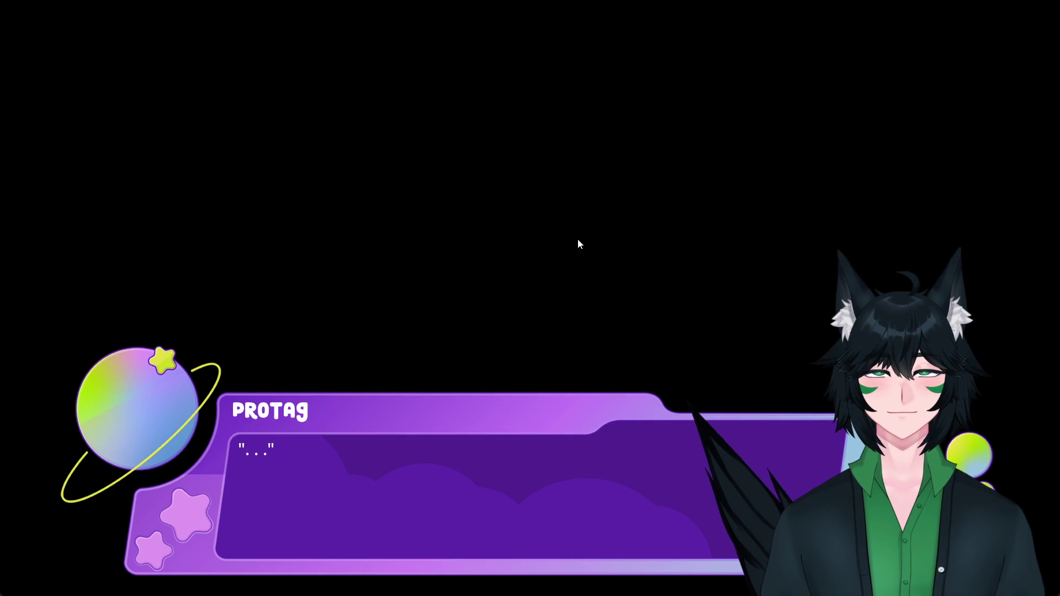
{"action": "left_click", "coordinate": [577, 238]}
{"action": "left_click", "coordinate": [577, 239]}
{"action": "left_click", "coordinate": [536, 230]}
{"action": "left_click", "coordinate": [536, 229]}
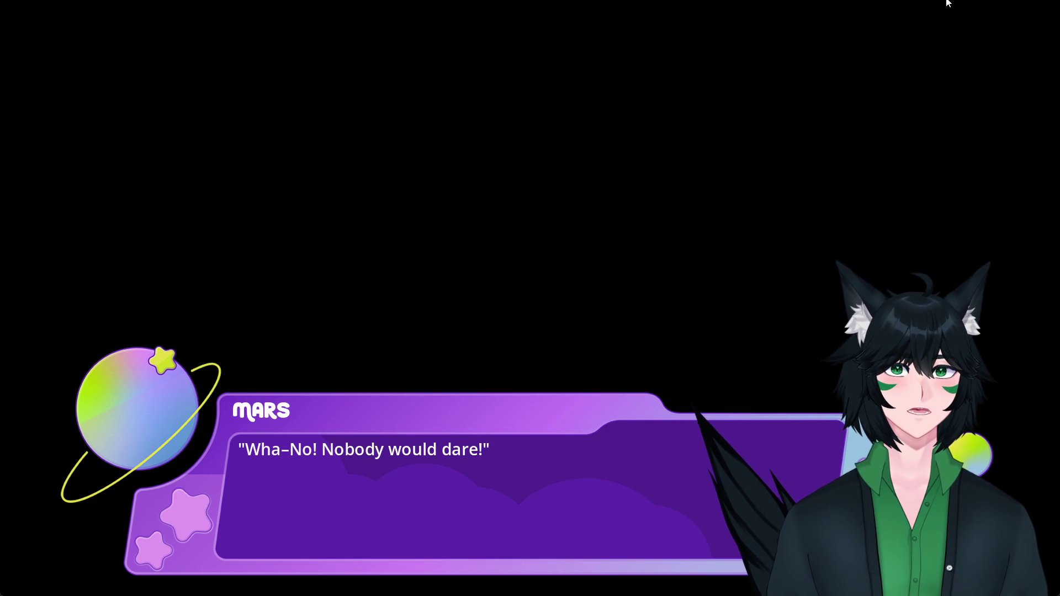
{"action": "left_click", "coordinate": [1044, 1]}
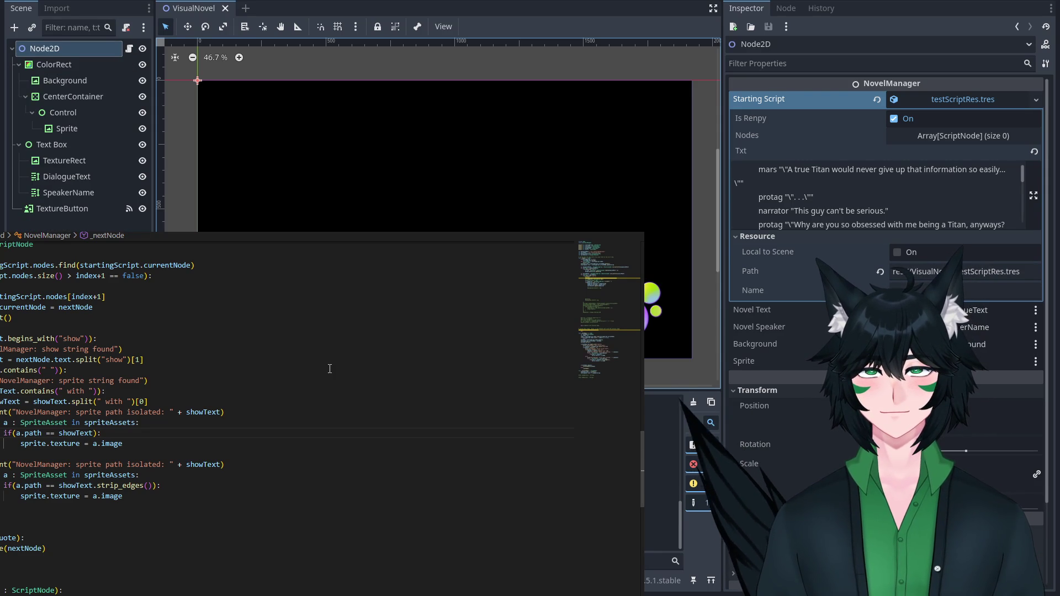
Make the debug print output showText.strip_edges() and rerun the project with F5.
{"action": "left_click", "coordinate": [318, 422]}
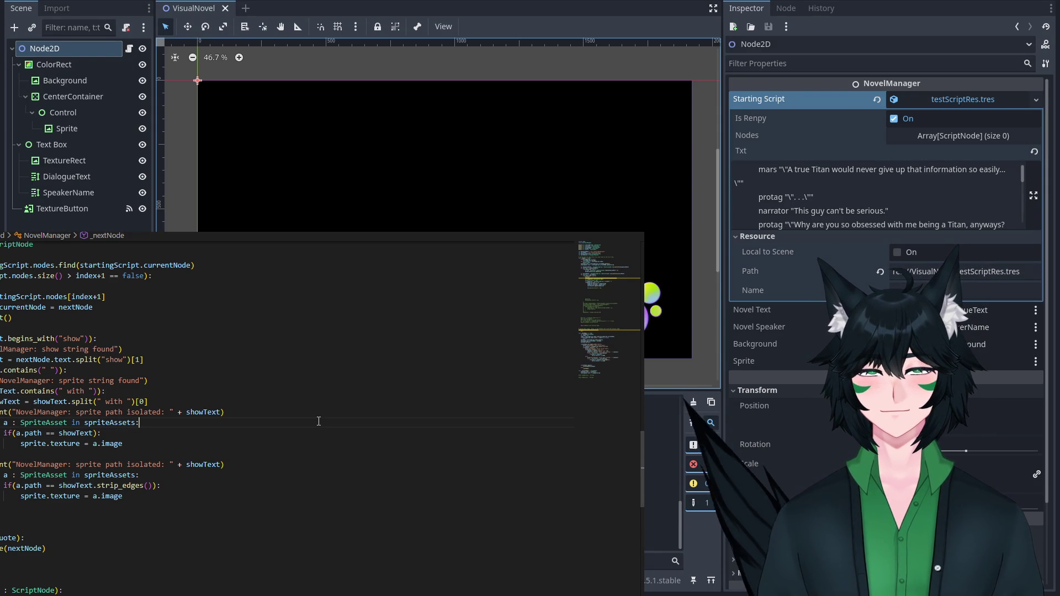
{"action": "left_click", "coordinate": [40, 487]}
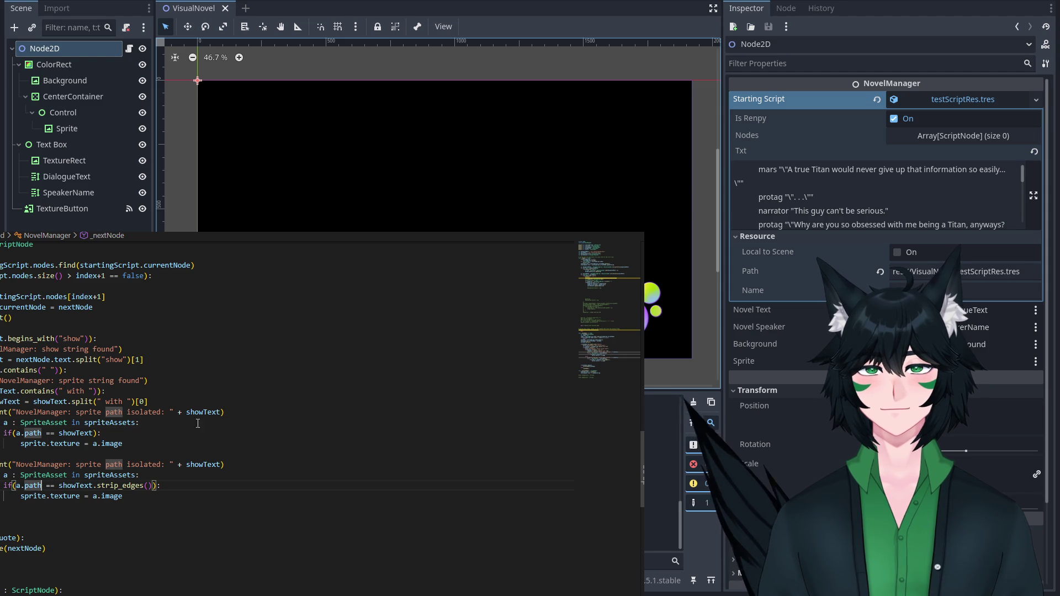
{"action": "type", "text": "."}
{"action": "key", "text": "BackSpace"}
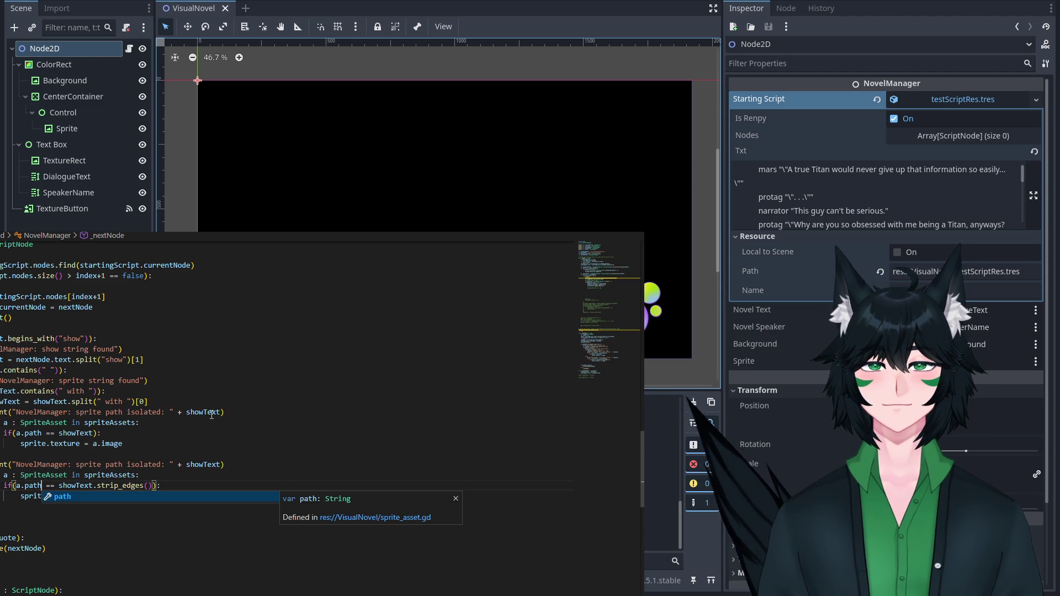
{"action": "left_click", "coordinate": [211, 414]}
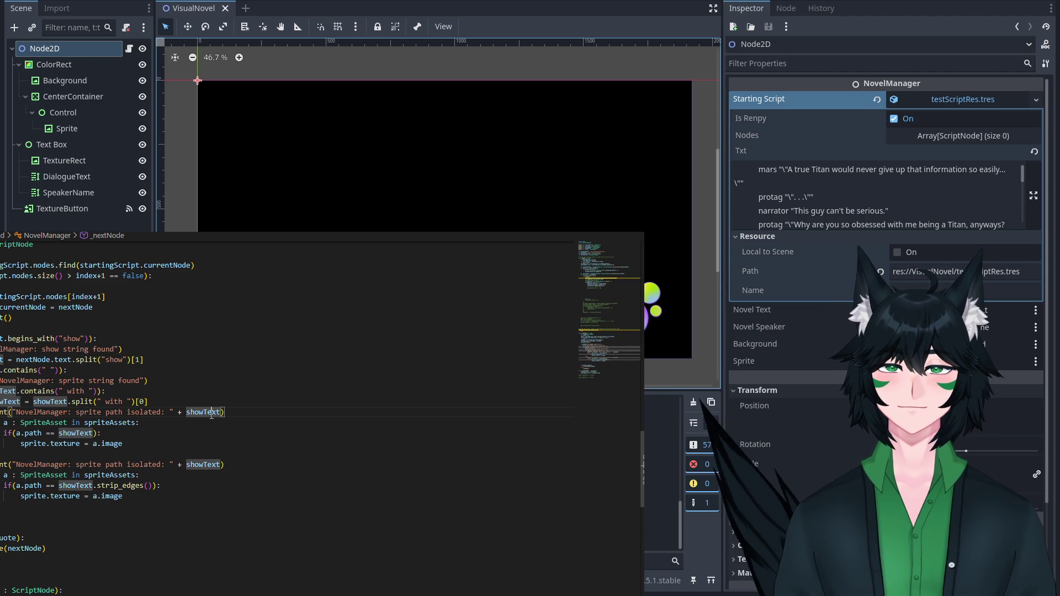
{"action": "left_click", "coordinate": [225, 464]}
{"action": "key", "text": "BackSpace"}
{"action": "type", "text": ".strip_edges("}
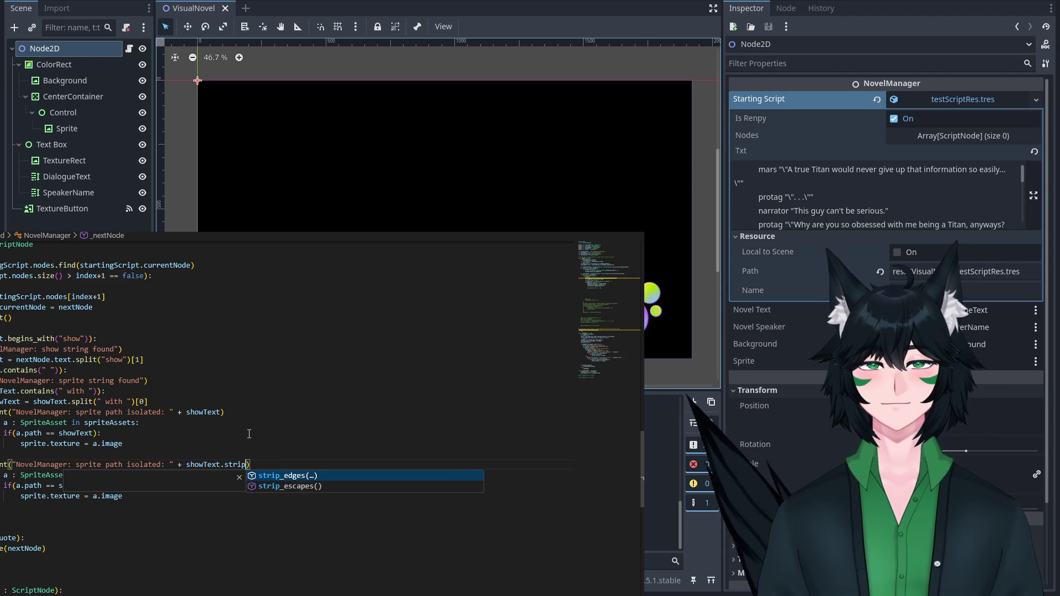
{"action": "key", "text": "Return"}
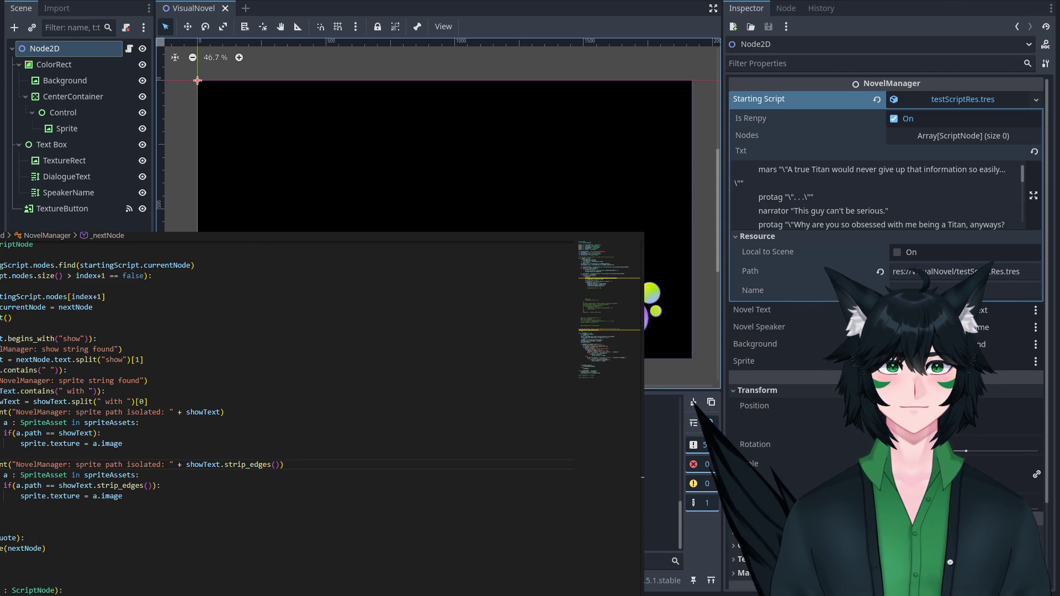
{"action": "key", "text": "F5"}
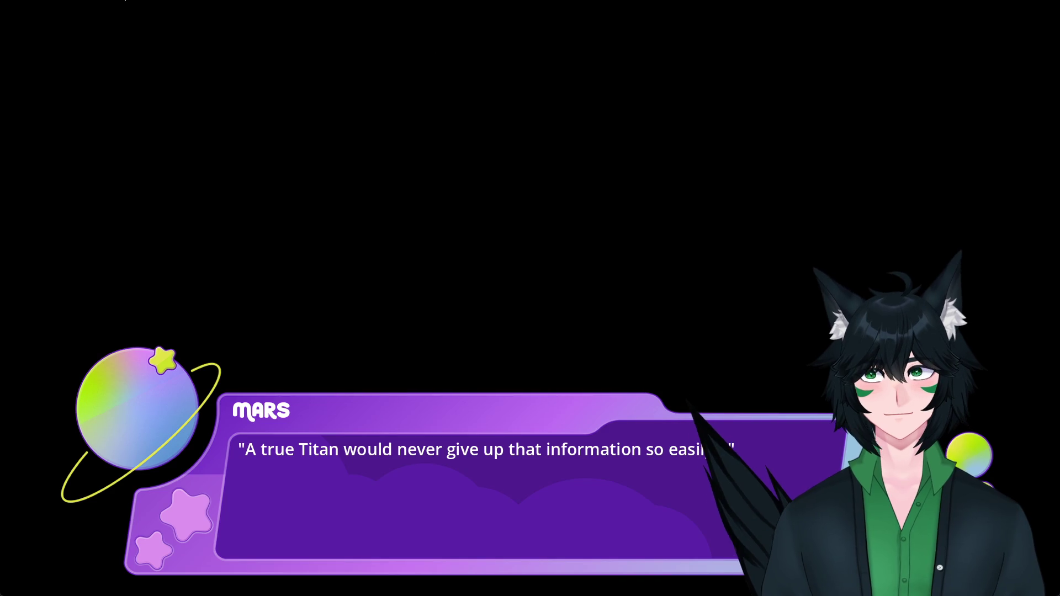
Click through the running game's dialogue, then close it with Alt+F4.
{"action": "left_click", "coordinate": [185, 131]}
{"action": "left_click", "coordinate": [227, 171]}
{"action": "left_click", "coordinate": [227, 171]}
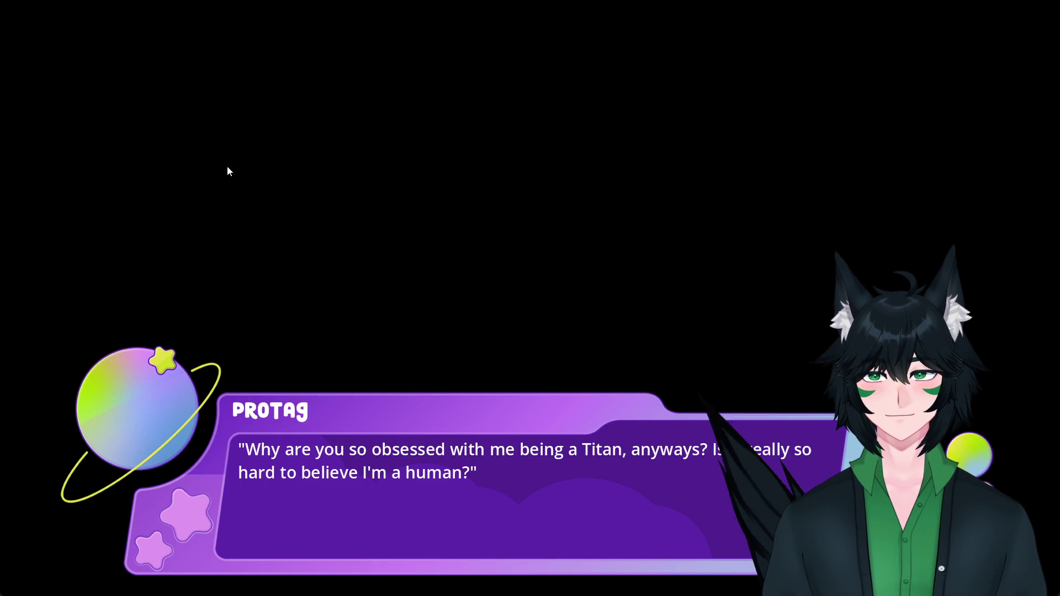
{"action": "left_click", "coordinate": [227, 171]}
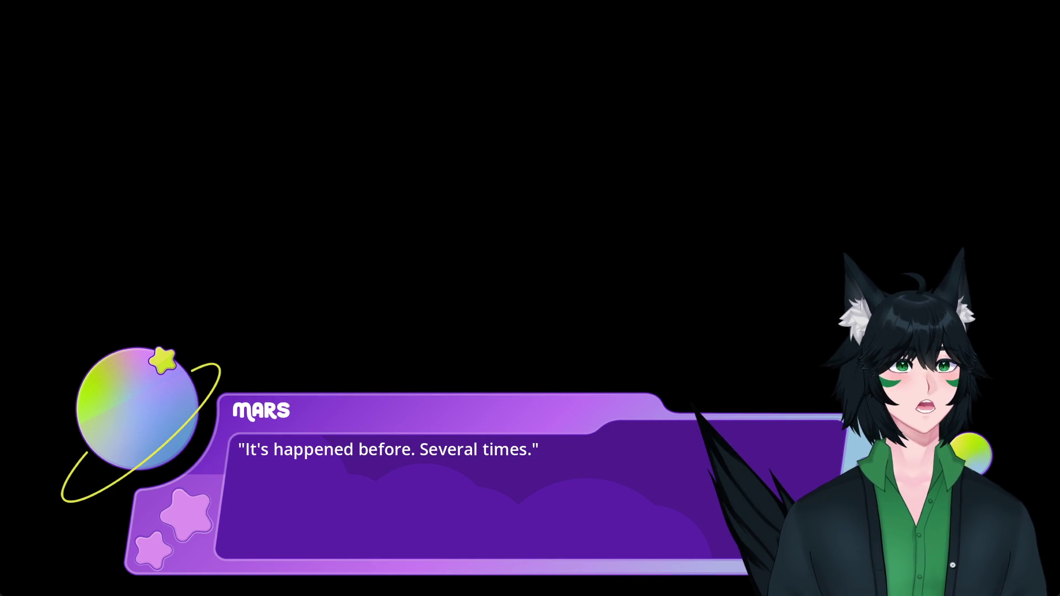
{"action": "key", "text": "alt+F4"}
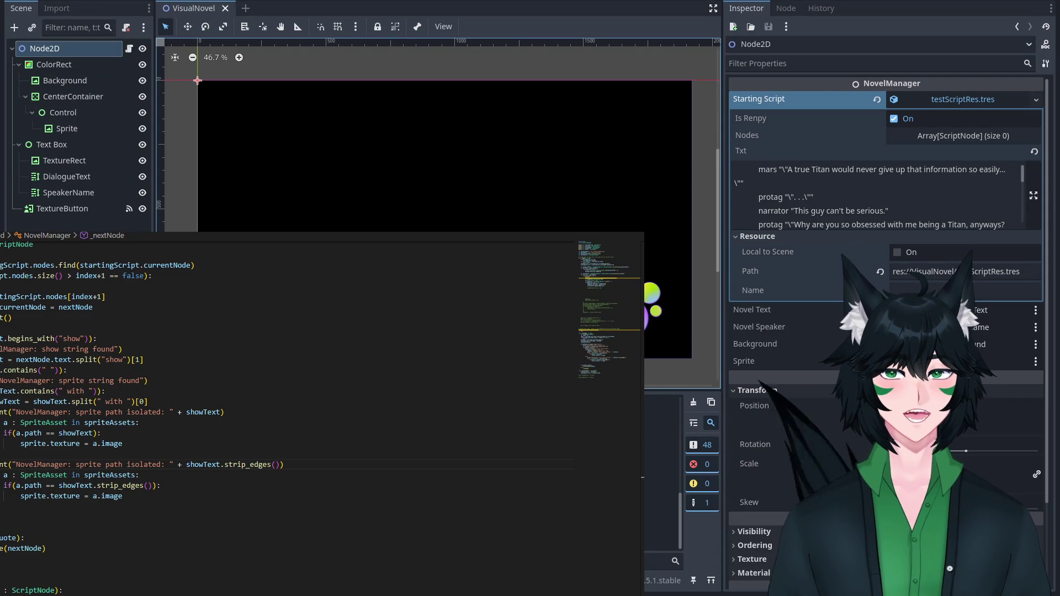
Append + ".png" after showText.strip_edges(), save, rerun and advance to Protag's dialogue.
{"action": "left_click", "coordinate": [155, 485]}
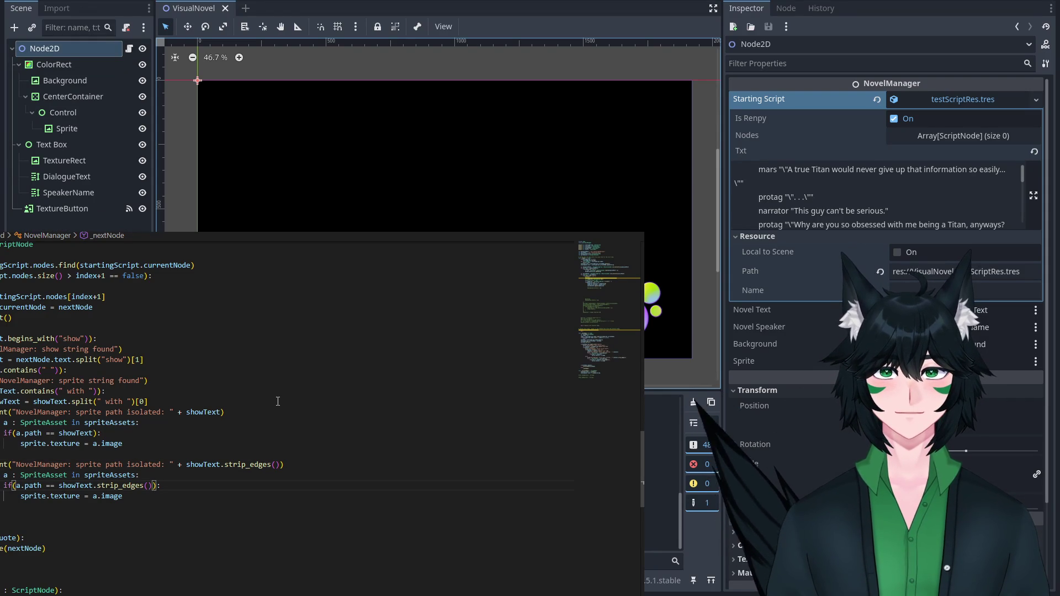
{"action": "type", "text": "+ \".png"}
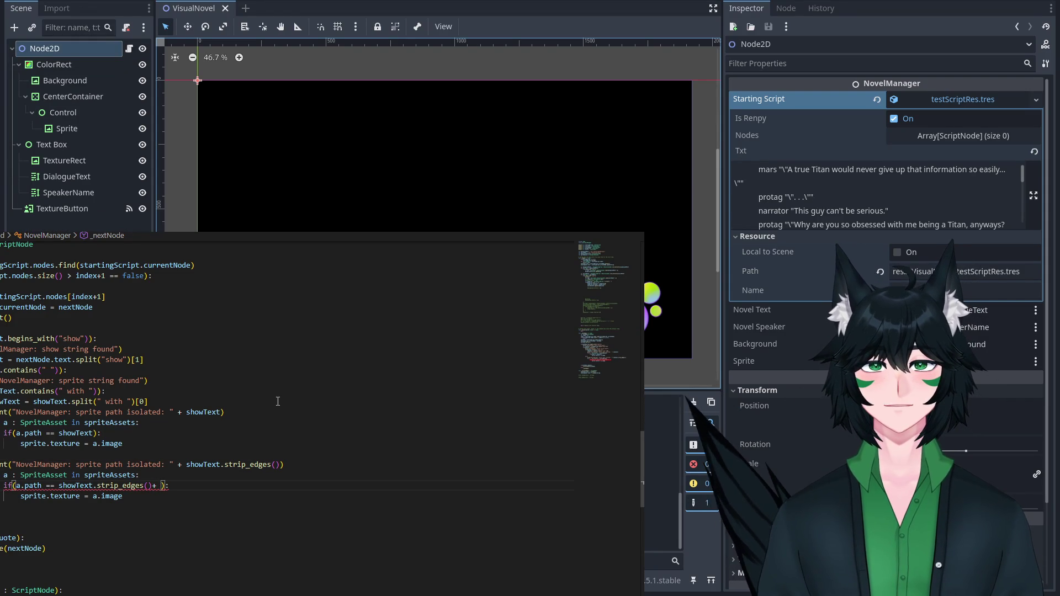
{"action": "left_click", "coordinate": [268, 276]}
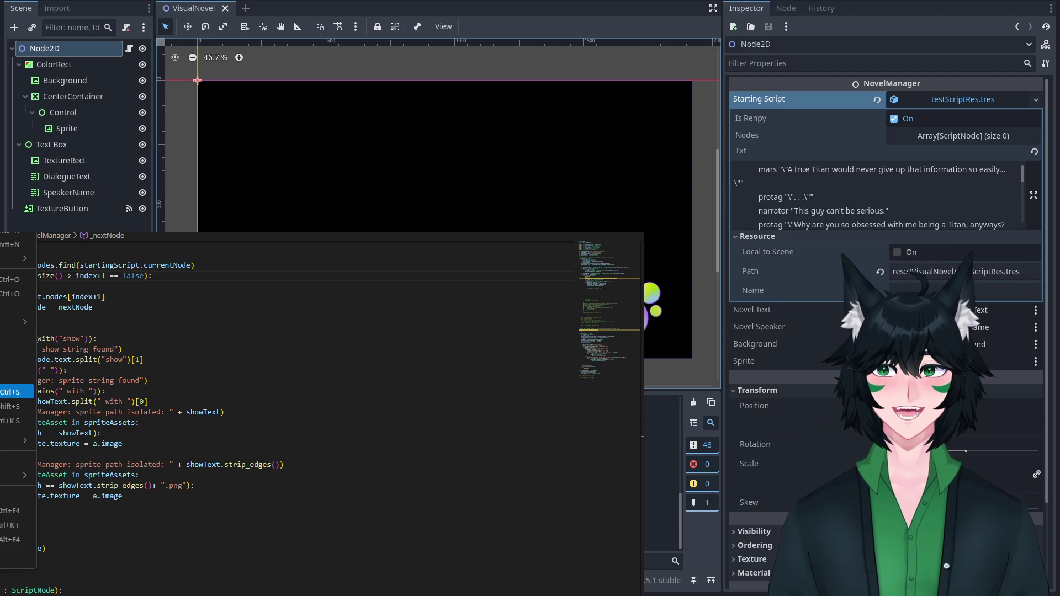
{"action": "key", "text": "F5"}
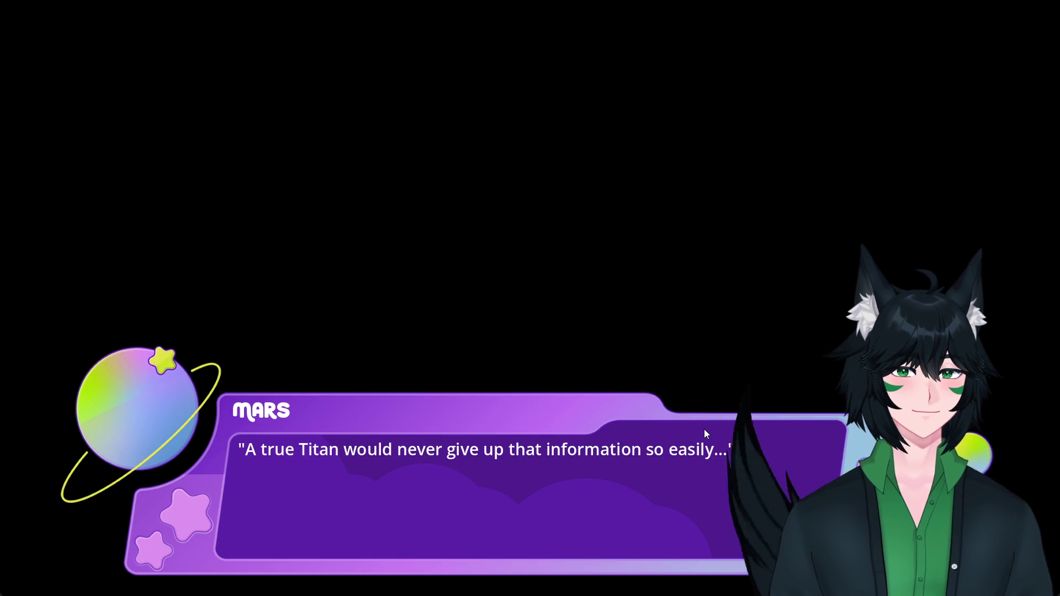
{"action": "left_click", "coordinate": [704, 429]}
{"action": "left_click", "coordinate": [704, 429]}
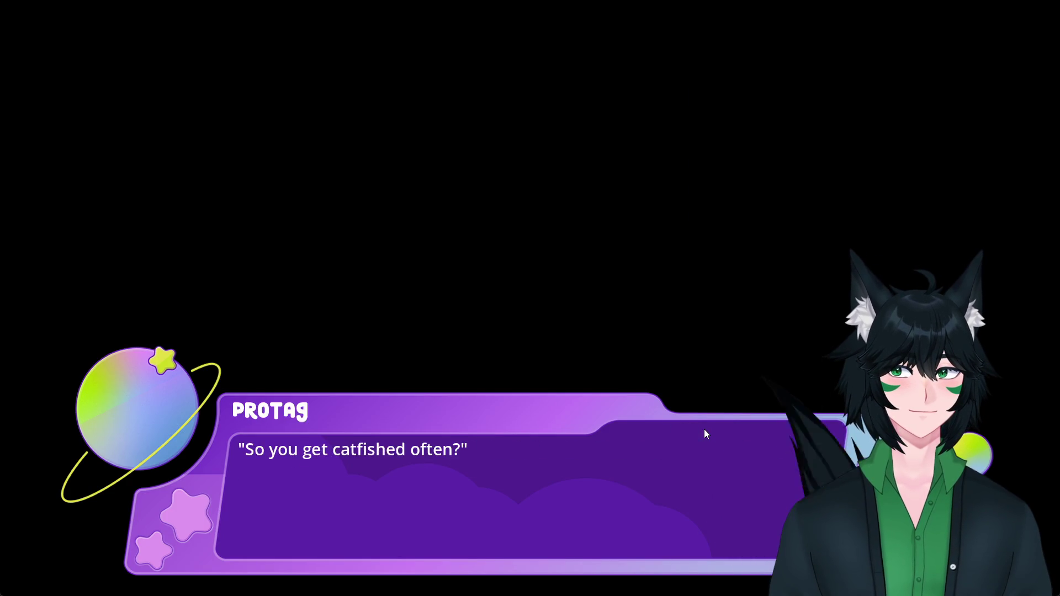
Add .to_lower() to both a.path and showText.strip_edges() in the .png comparison.
{"action": "left_click", "coordinate": [704, 429]}
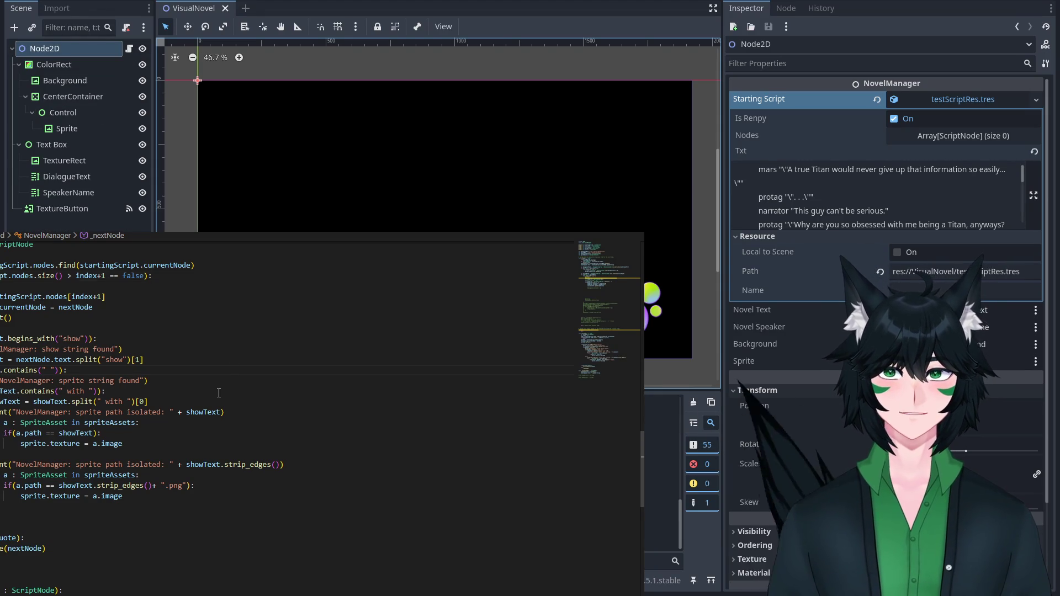
{"action": "left_click", "coordinate": [190, 486]}
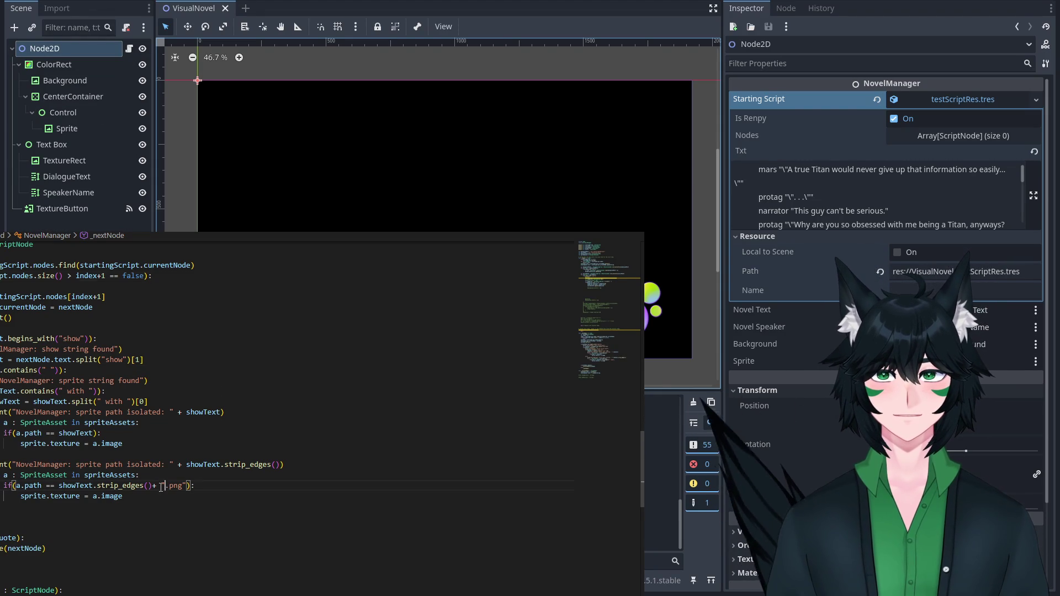
{"action": "double_click", "coordinate": [33, 486]}
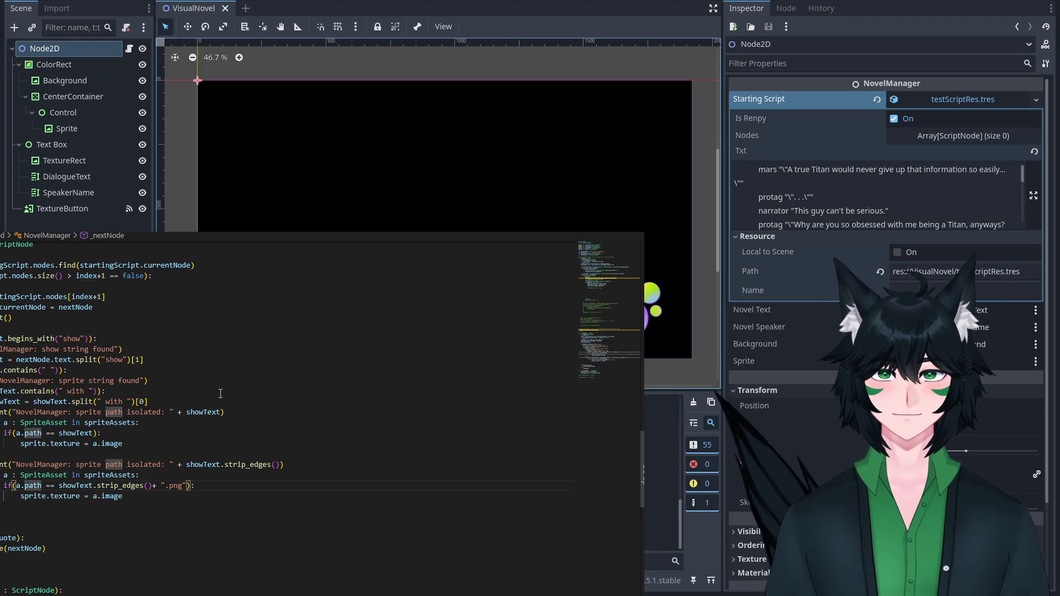
{"action": "key", "text": "Right"}
{"action": "type", "text": ".tol"}
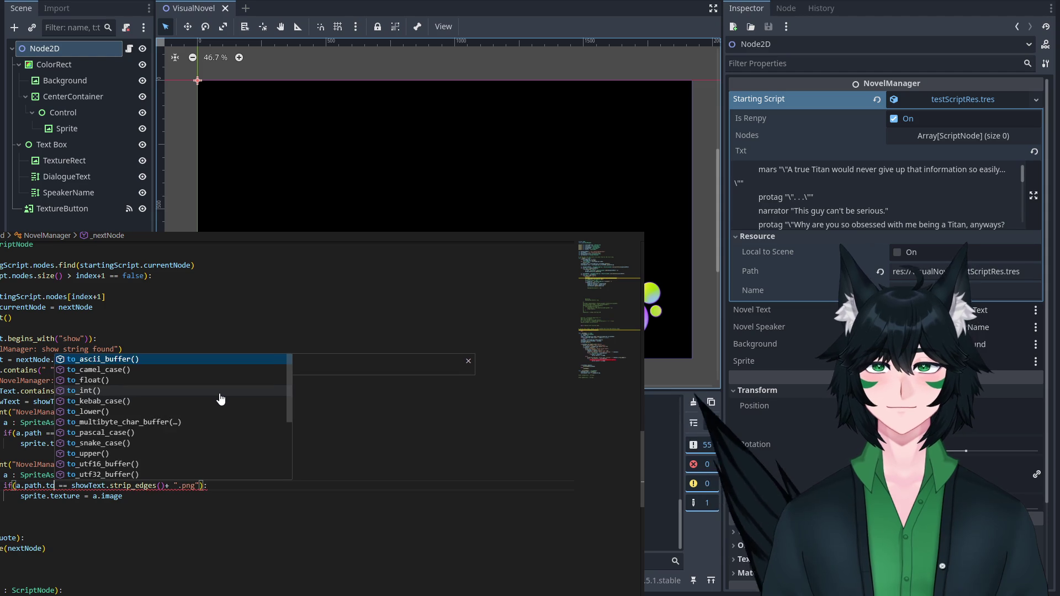
{"action": "key", "text": "Return"}
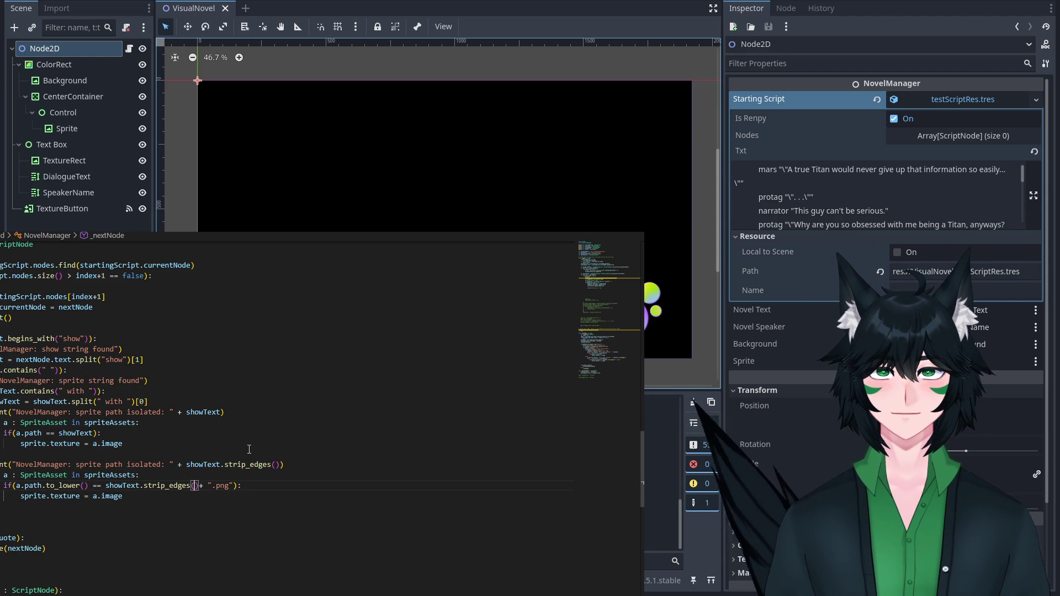
{"action": "type", "text": ".tol"}
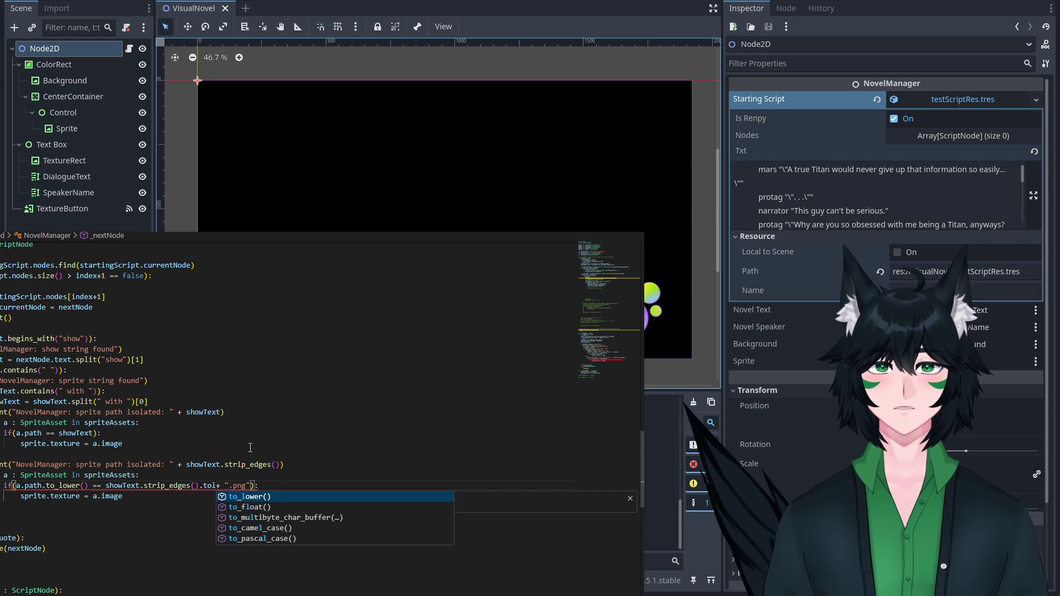
{"action": "key", "text": "Return"}
{"action": "key", "text": "Right"}
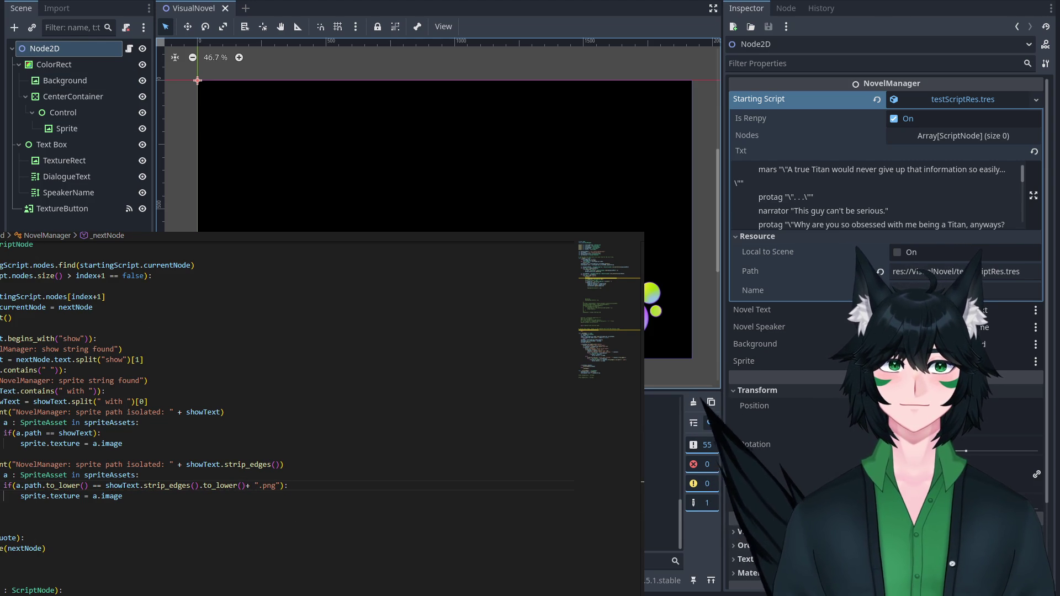
Run the project with F5 and click through the opening dialogue.
{"action": "key", "text": "F5"}
{"action": "key", "text": "space"}
{"action": "key", "text": "space"}
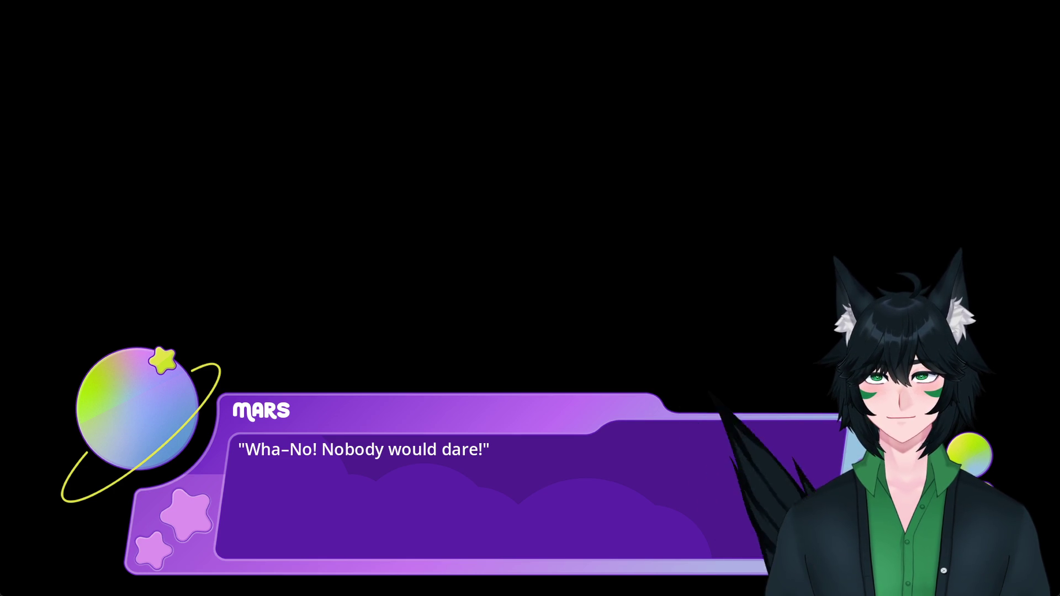
{"action": "left_click", "coordinate": [201, 234]}
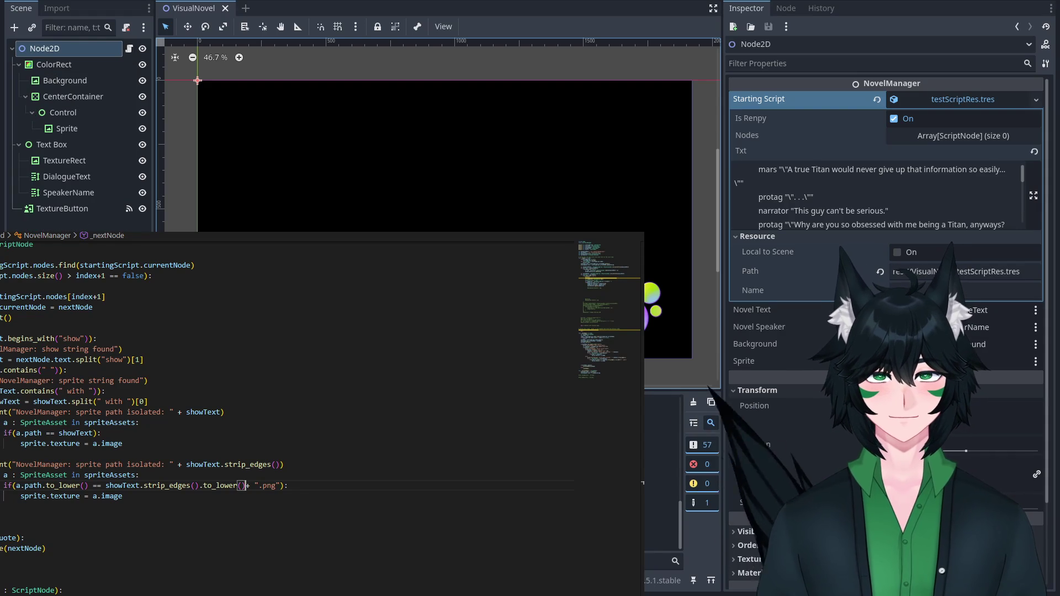
{"action": "left_click", "coordinate": [307, 469]}
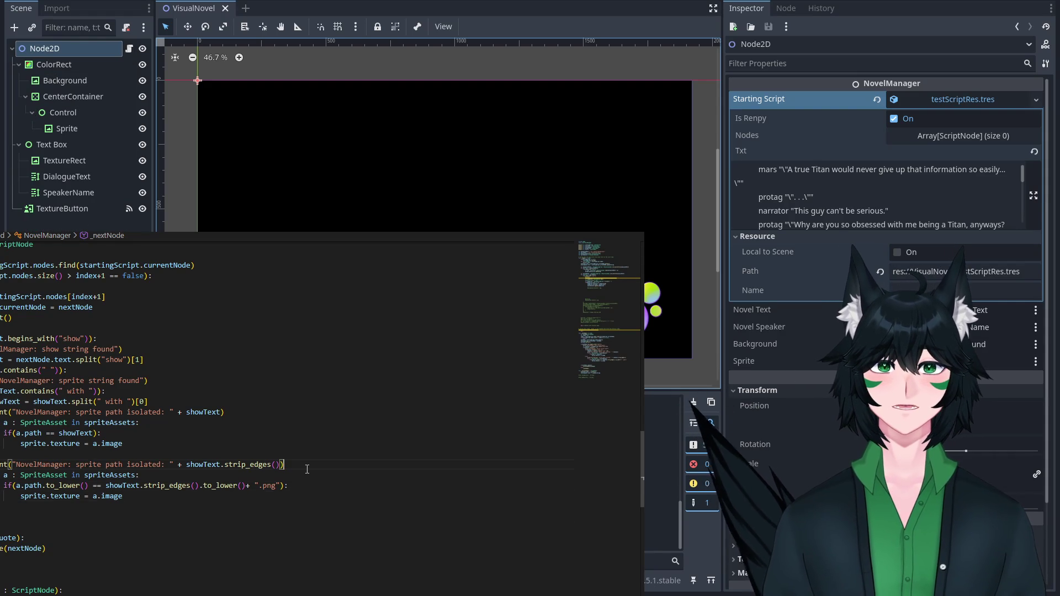
Start a loop print: "NovelManager: Comparing path: " + a.path.to_lower() + " to " +.
{"action": "left_click", "coordinate": [305, 473]}
{"action": "key", "text": "Return"}
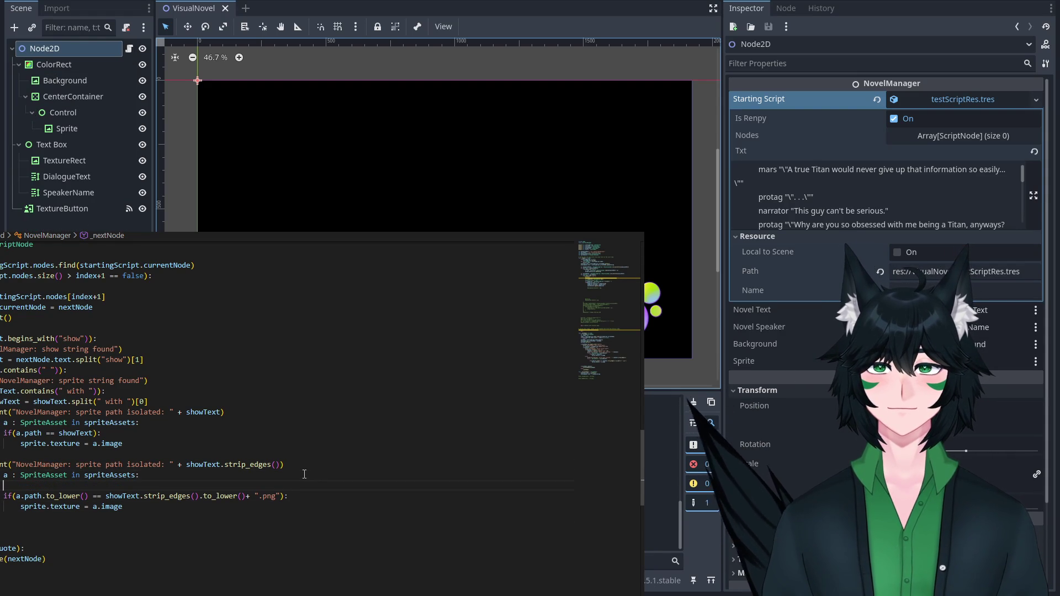
{"action": "type", "text": "Print"}
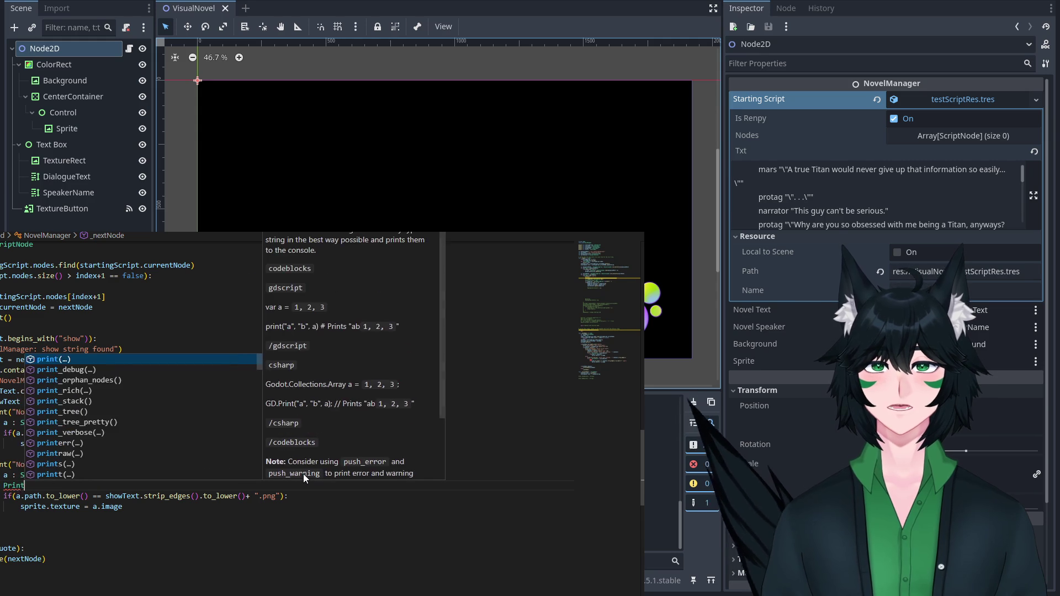
{"action": "key", "text": "Return"}
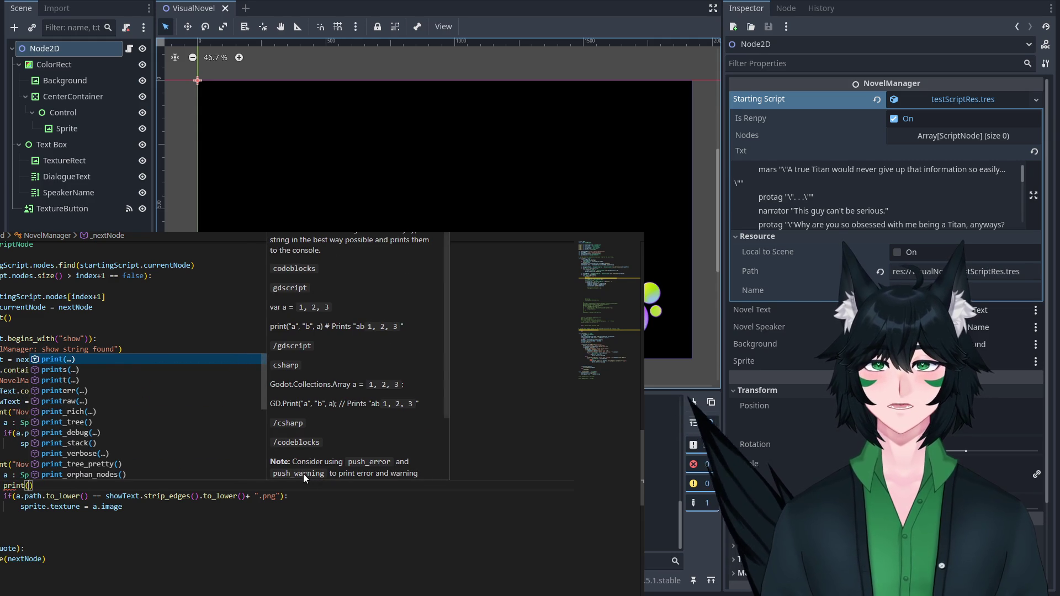
{"action": "type", "text": "\""}
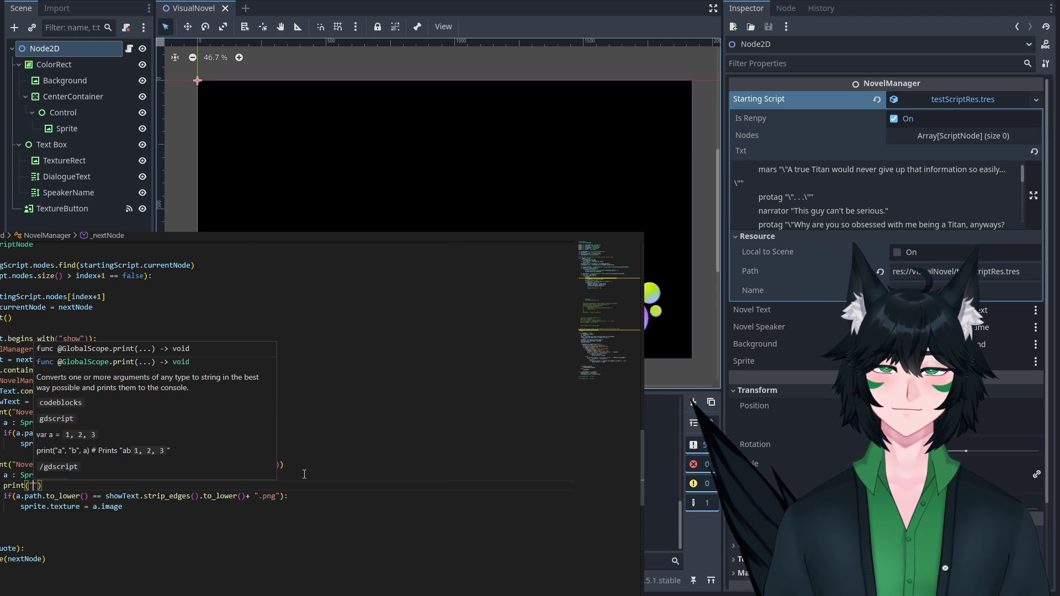
{"action": "type", "text": "NovelManager: C"}
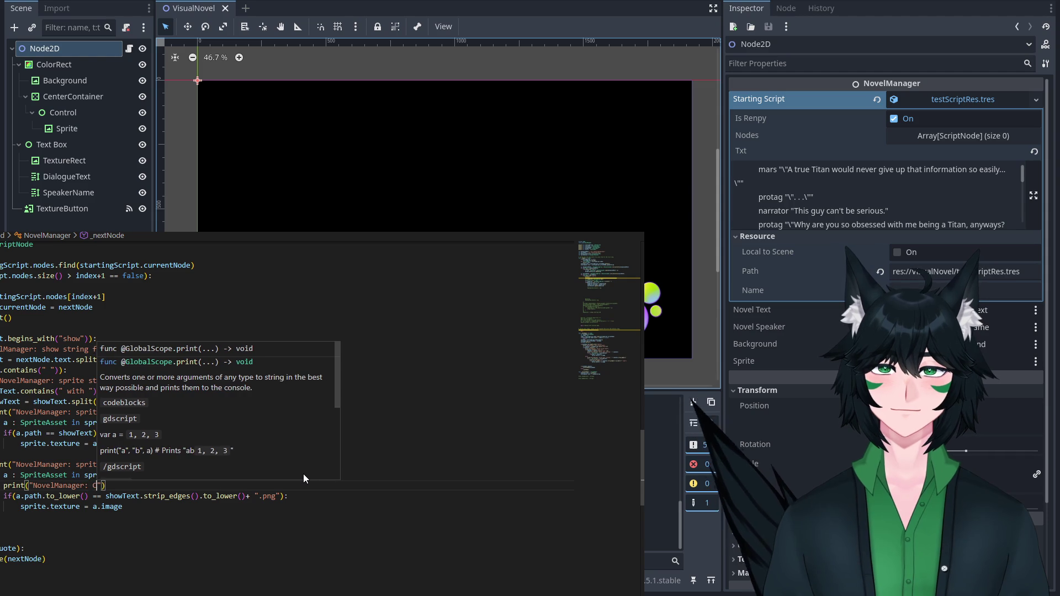
{"action": "type", "text": "omparing path"}
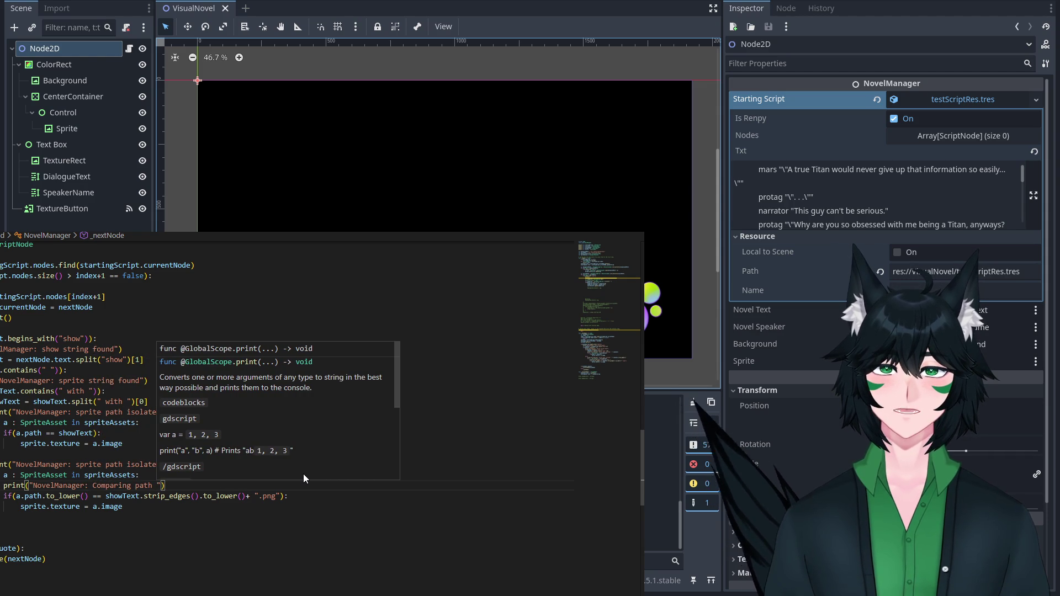
{"action": "key", "text": "BackSpace"}
{"action": "type", "text": ": \" "}
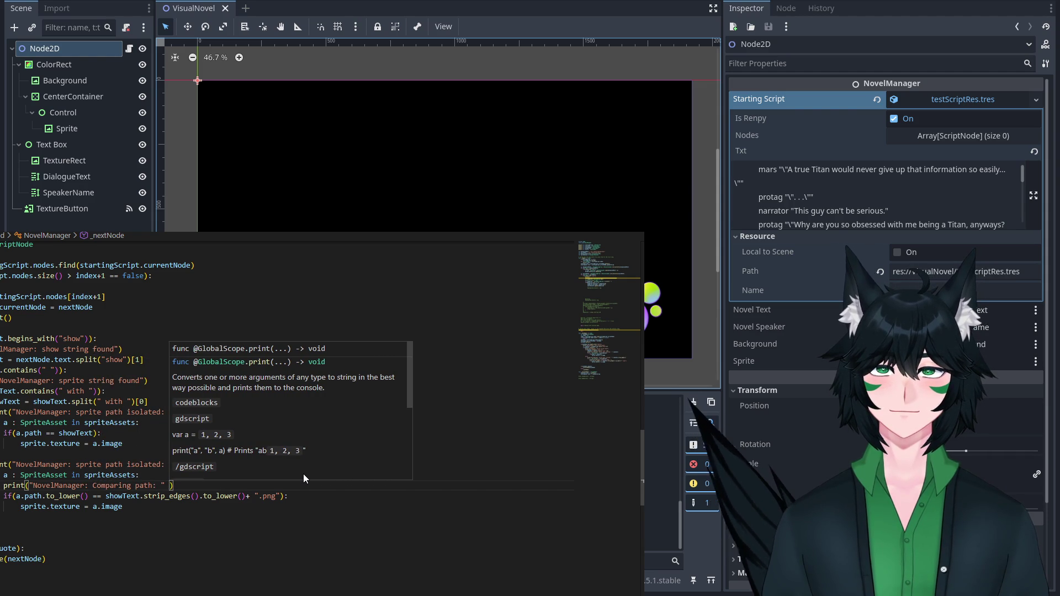
{"action": "type", "text": "+ a.path"}
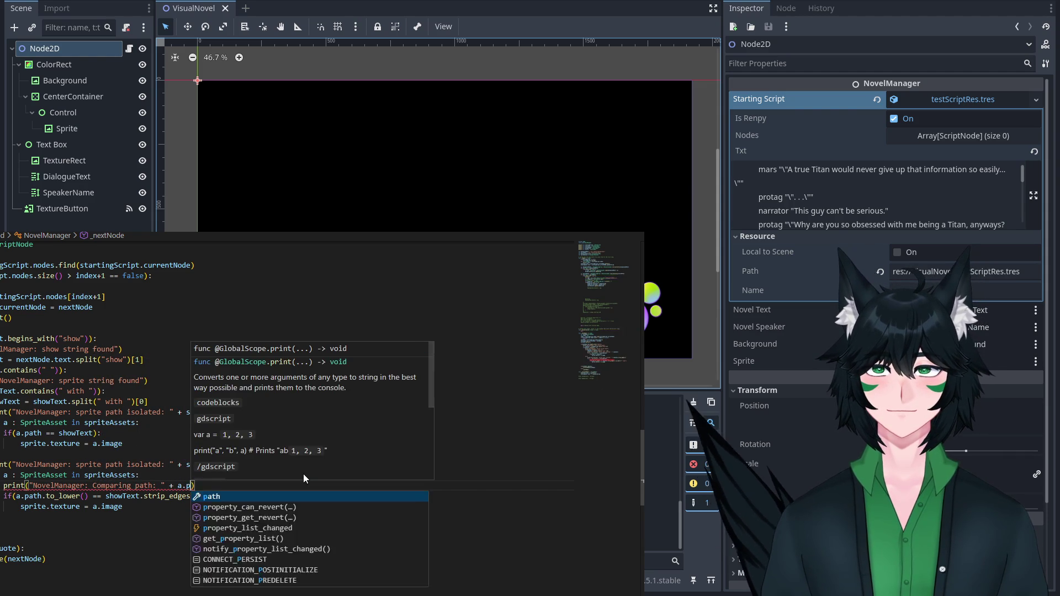
{"action": "type", "text": ".to_"}
{"action": "key", "text": "Return"}
{"action": "type", "text": "()"}
{"action": "key", "text": "BackSpace"}
{"action": "type", "text": "\" to "}
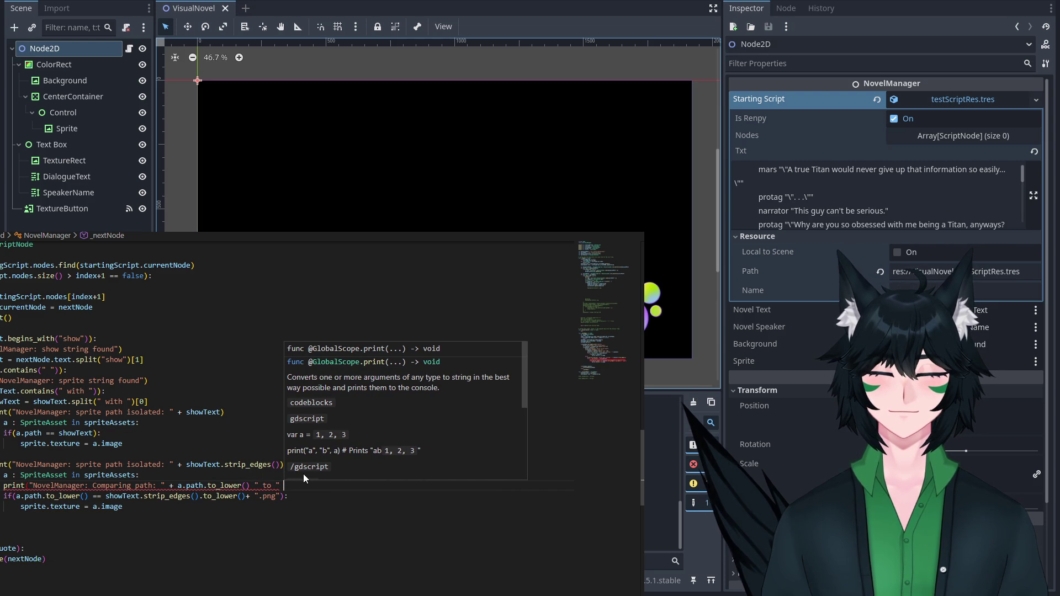
{"action": "type", "text": "\" +"}
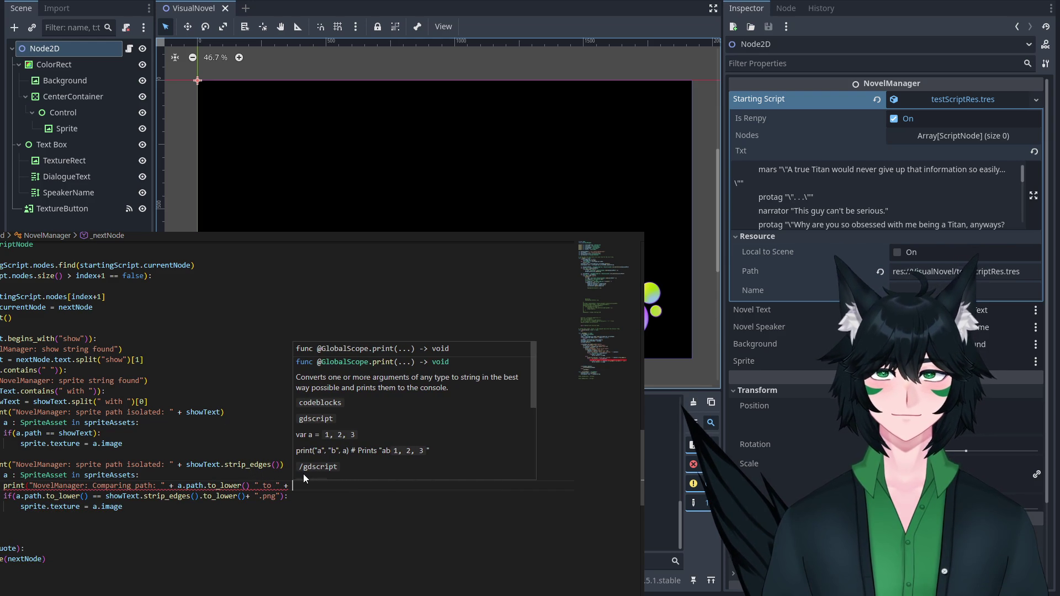
Paste the lowercased showText.strip_edges() + ".png" expression into the print, then run.
{"action": "double_click", "coordinate": [276, 496]}
{"action": "left_click_drag", "start_coordinate": [281, 496], "coordinate": [128, 497]}
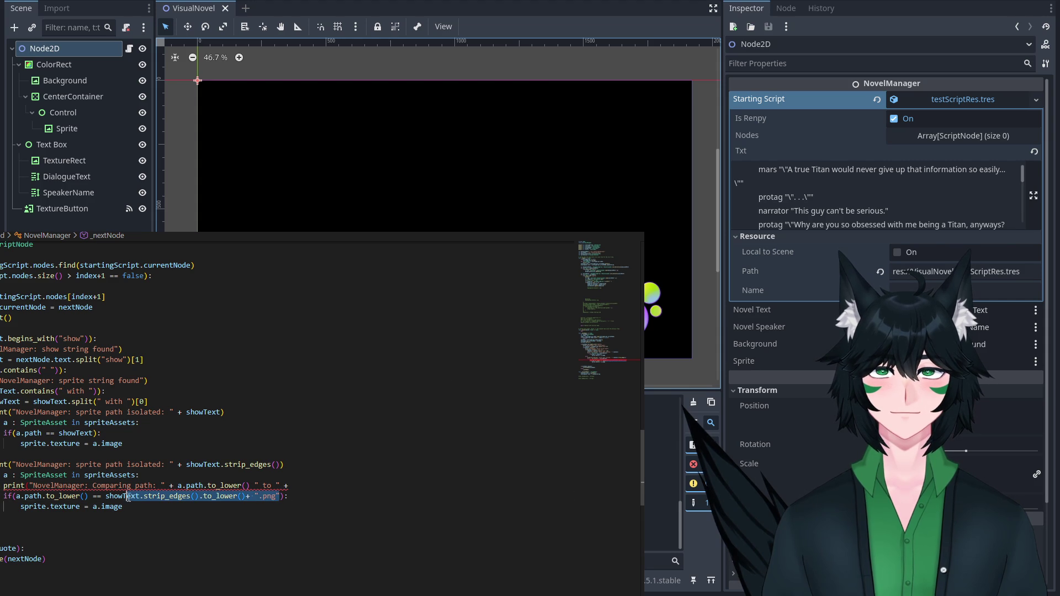
{"action": "left_click", "coordinate": [306, 486]}
{"action": "type", "text": "showText.strip_edges().to_lower()+ \".png\""}
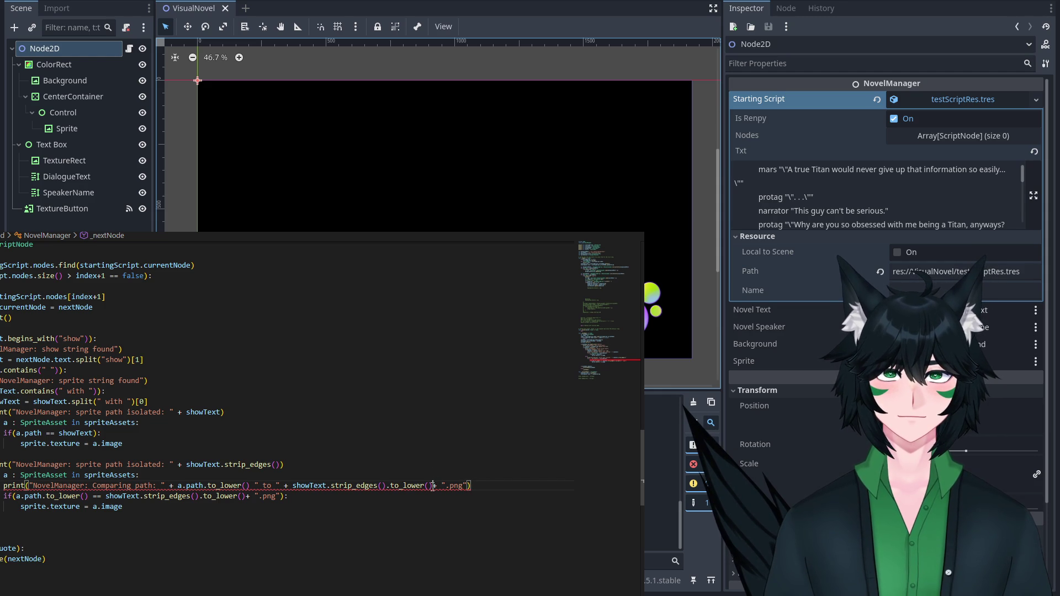
{"action": "type", "text": "+"}
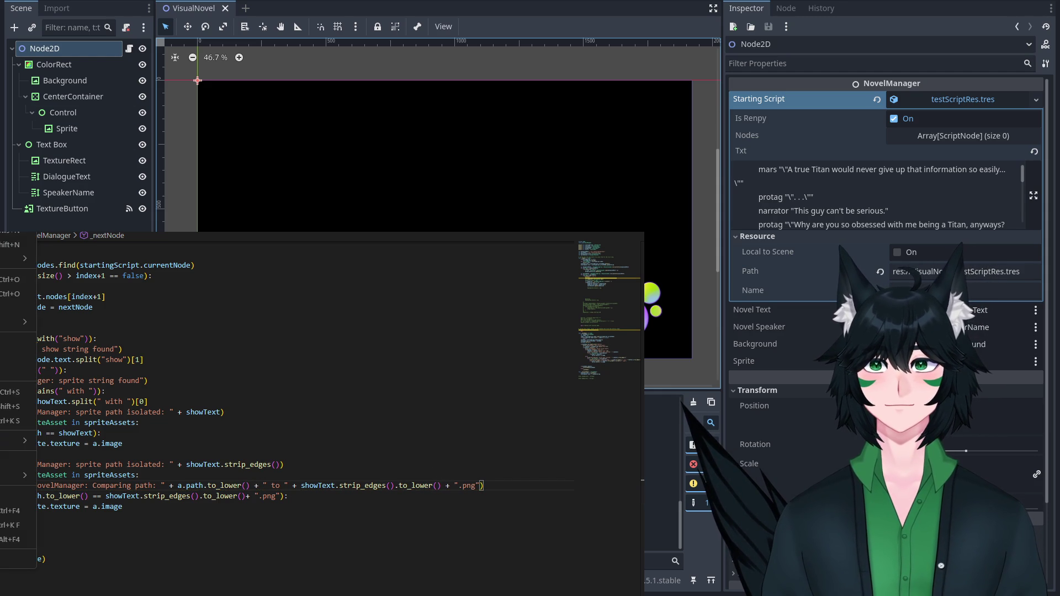
{"action": "key", "text": "F5"}
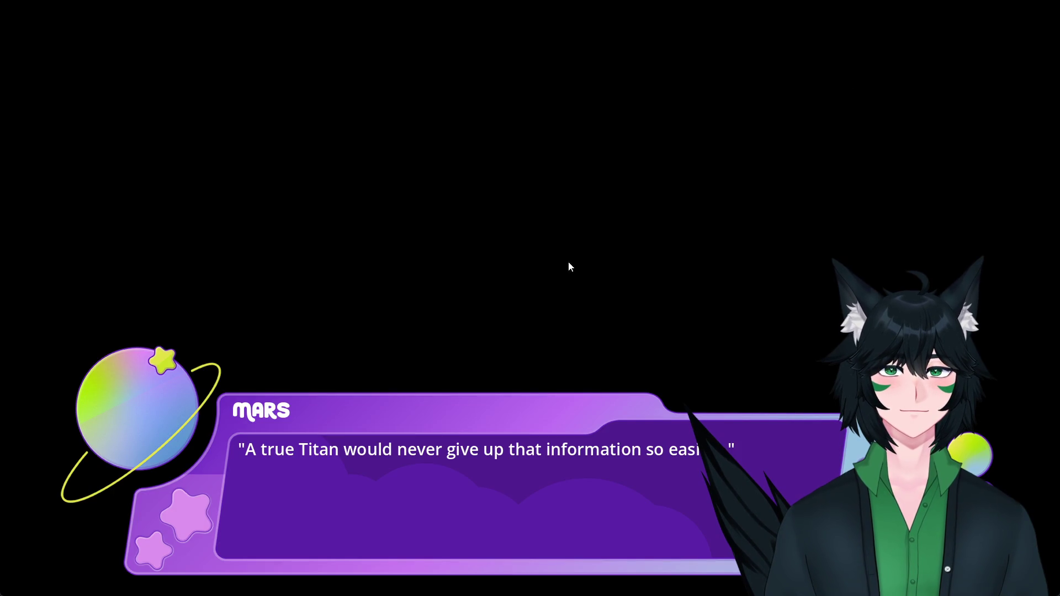
{"action": "left_click", "coordinate": [570, 267]}
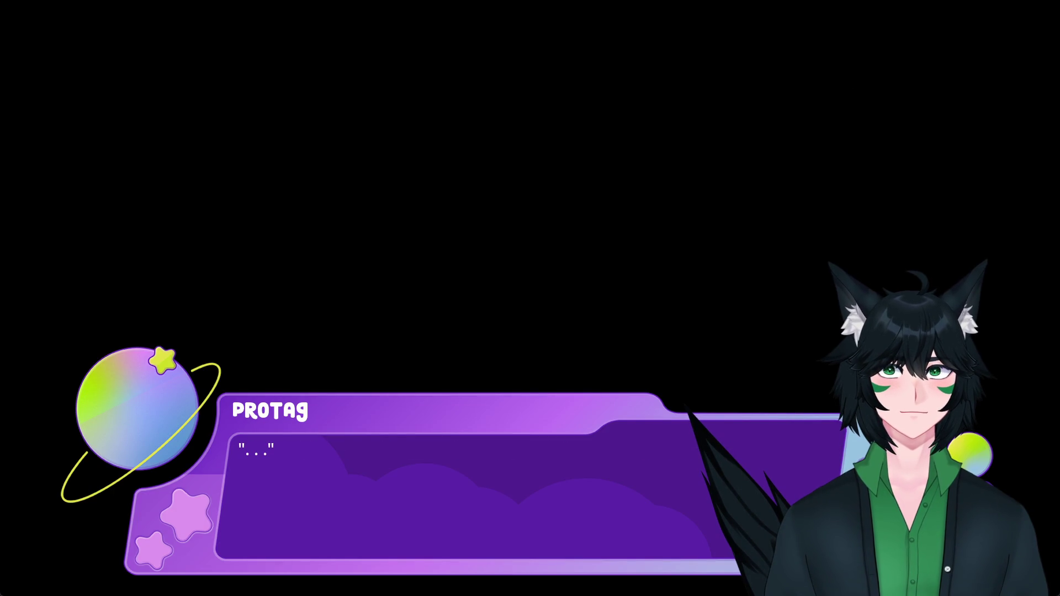
{"action": "left_click", "coordinate": [428, 215]}
{"action": "left_click", "coordinate": [428, 215]}
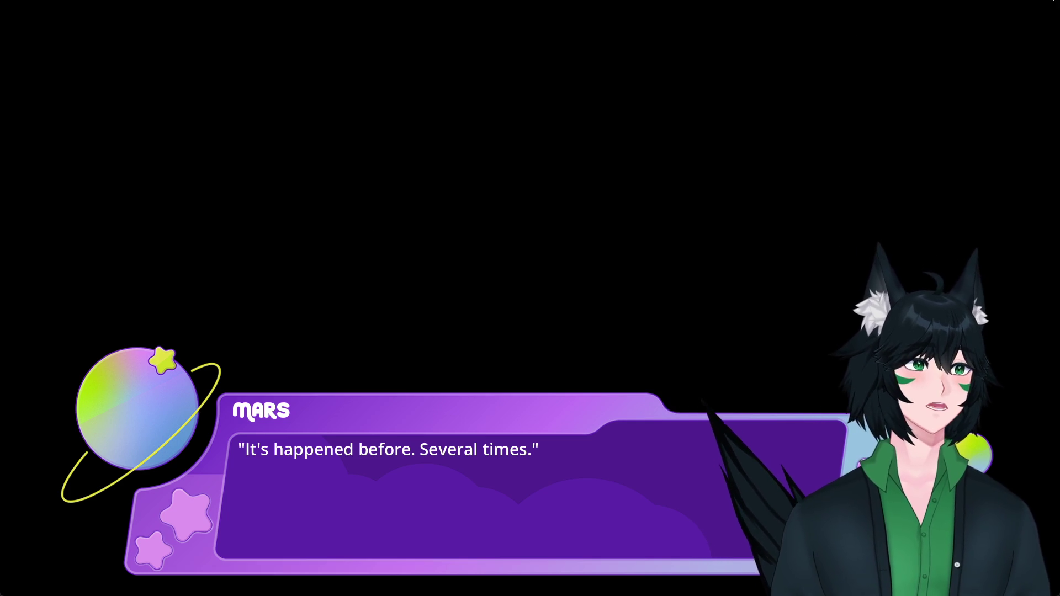
{"action": "left_click", "coordinate": [1054, 1]}
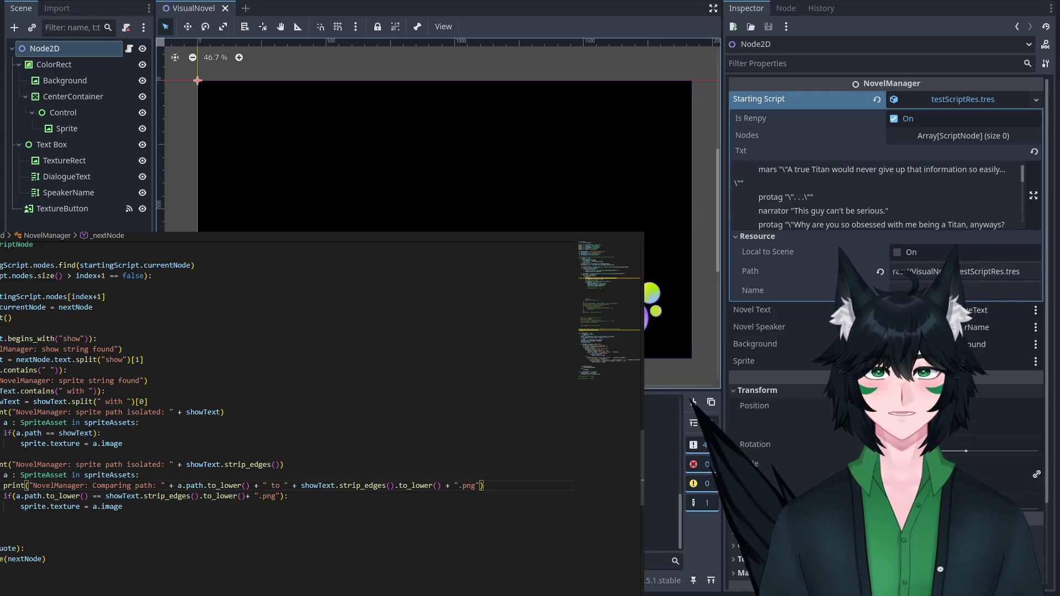
{"action": "scroll", "coordinate": [283, 352], "scroll_direction": "up", "scroll_amount": 10}
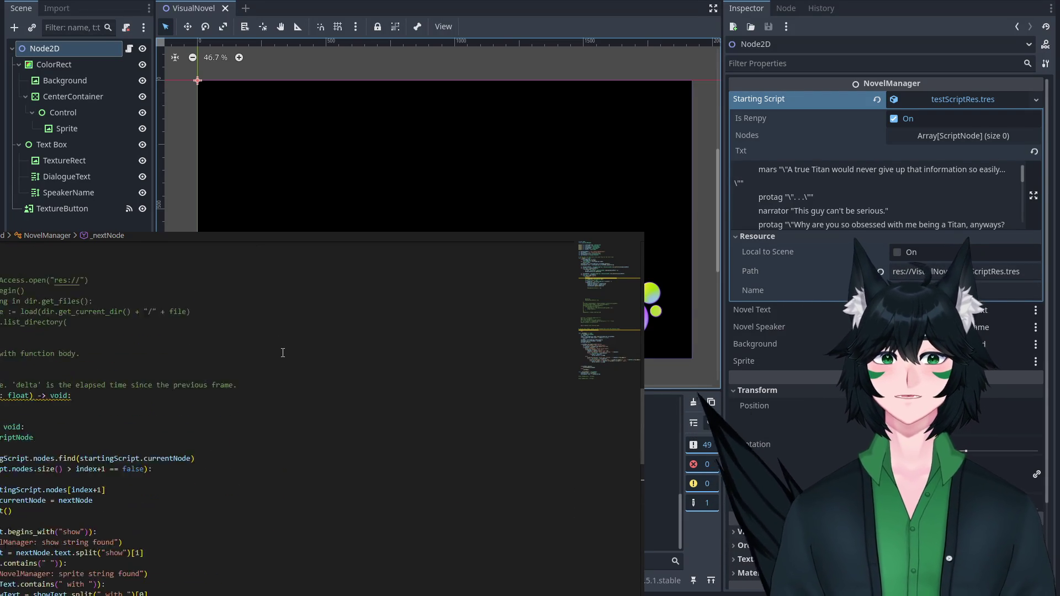
Add newSprite.path = p below the sprite ID assignment in _ready.
{"action": "scroll", "coordinate": [283, 352], "scroll_direction": "up", "scroll_amount": 10}
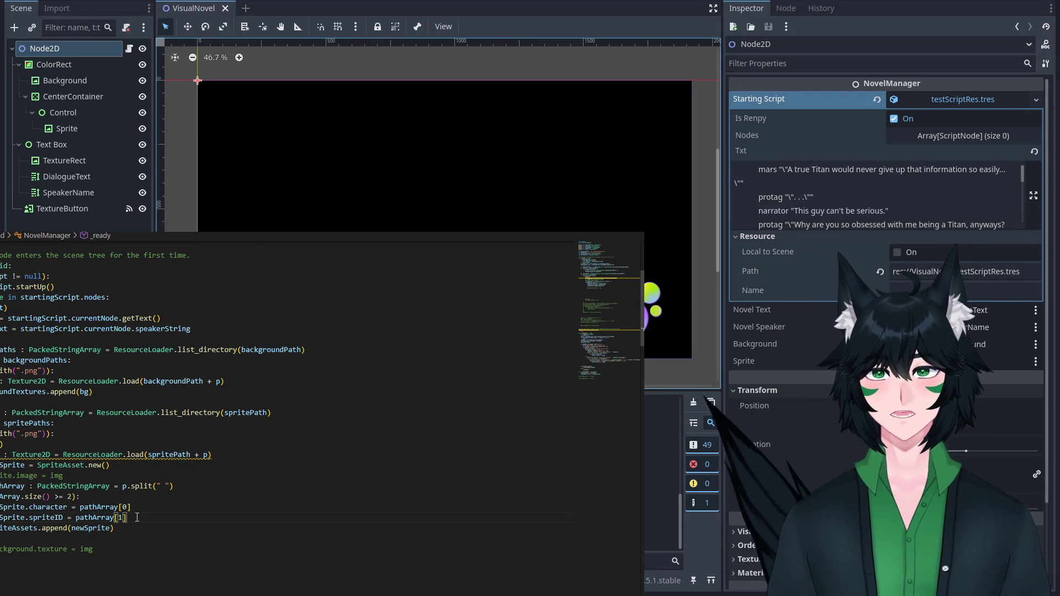
{"action": "key", "text": "Return"}
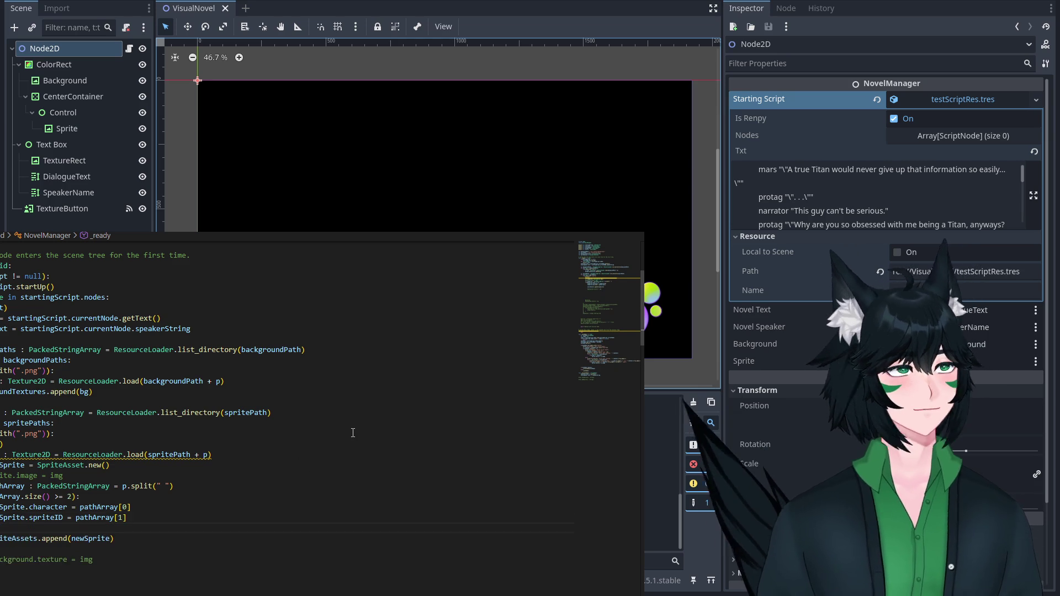
{"action": "type", "text": "newSprite.path "}
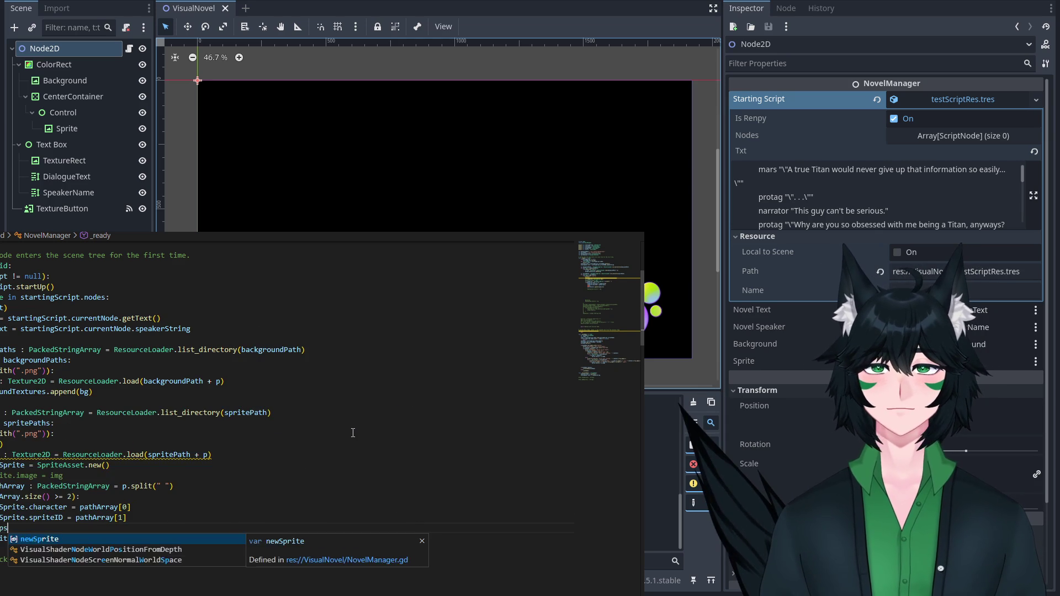
{"action": "type", "text": "= path"}
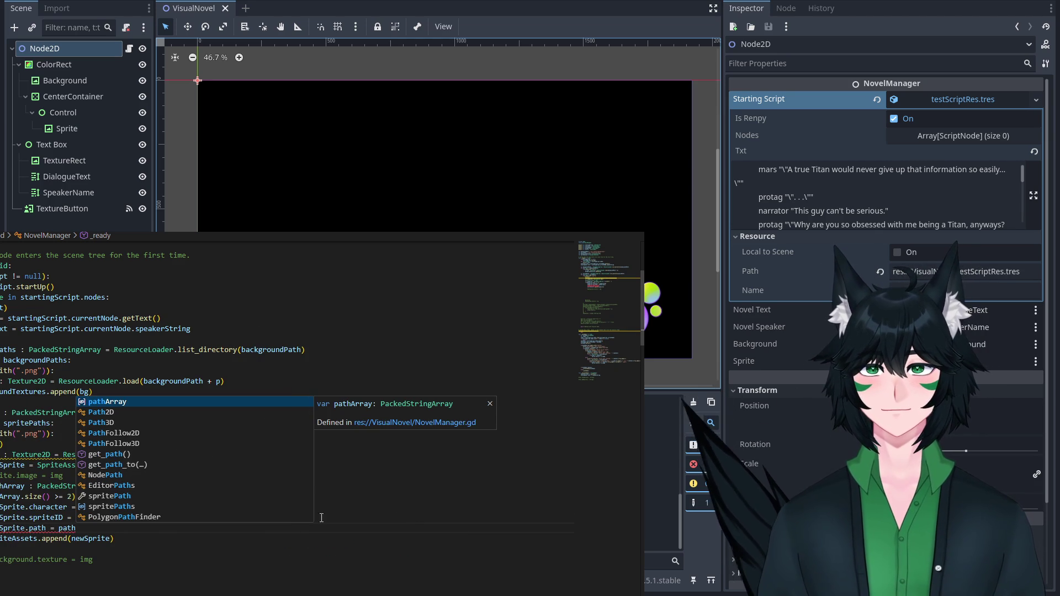
{"action": "key", "text": "Escape"}
{"action": "left_click", "coordinate": [234, 530]}
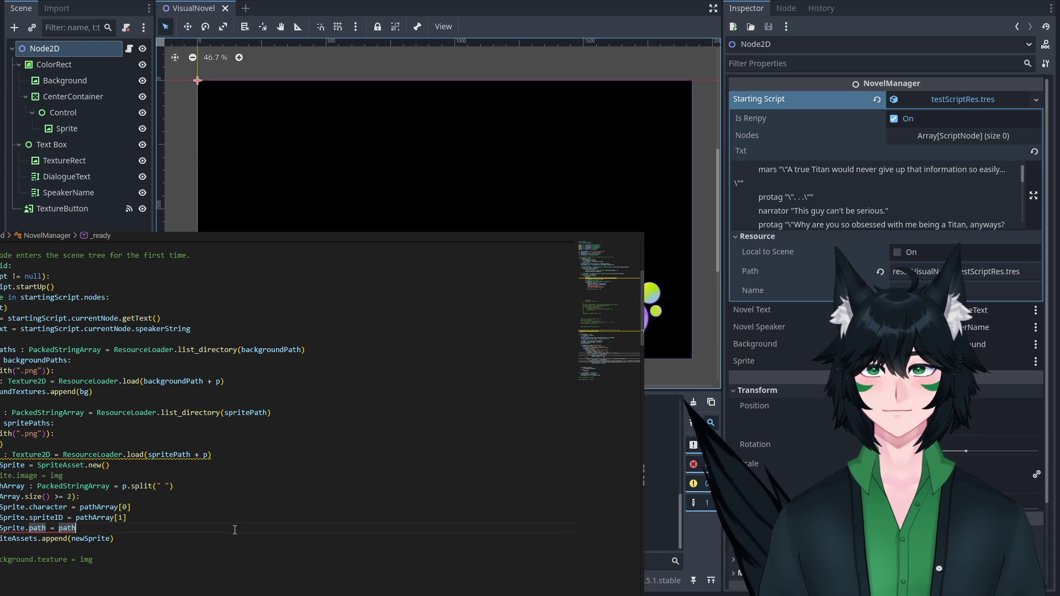
{"action": "key", "text": "BackSpace"}
{"action": "key", "text": "BackSpace"}
{"action": "key", "text": "BackSpace"}
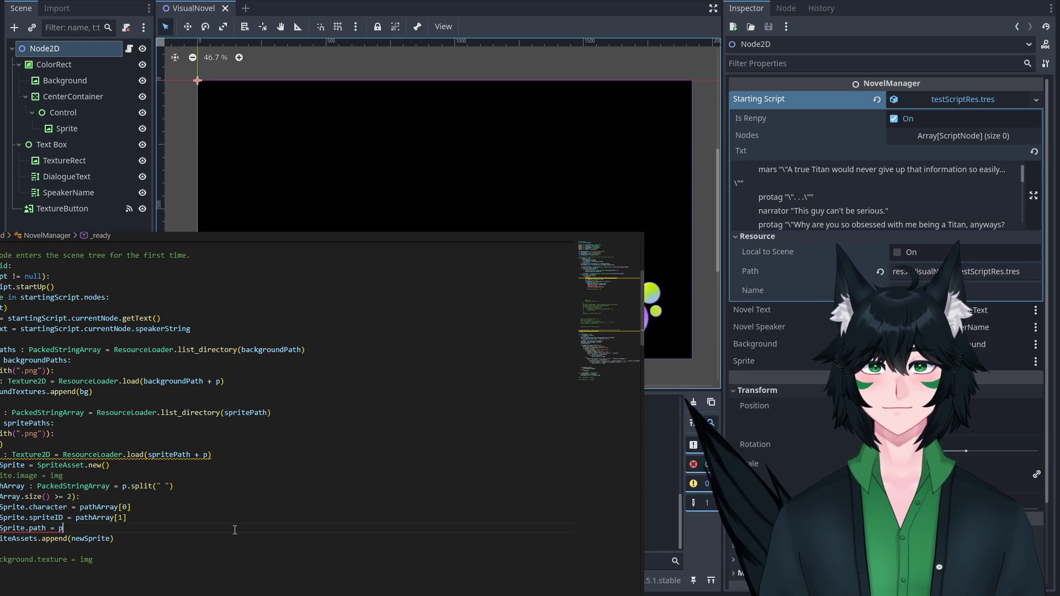
{"action": "left_click", "coordinate": [263, 565]}
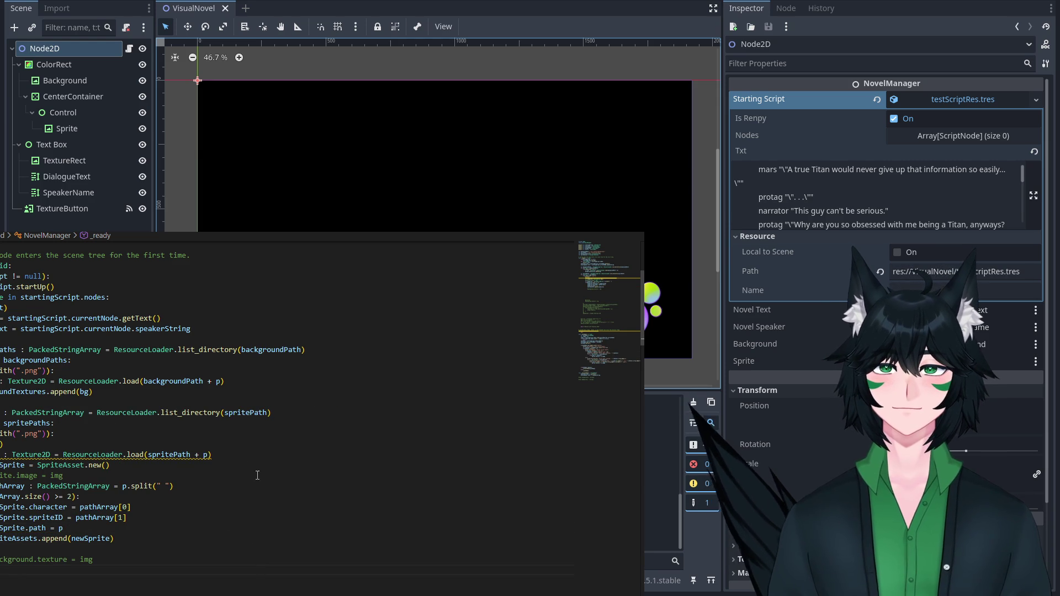
Run the visual novel project with F5.
{"action": "scroll", "coordinate": [134, 414], "scroll_direction": "down", "scroll_amount": 6}
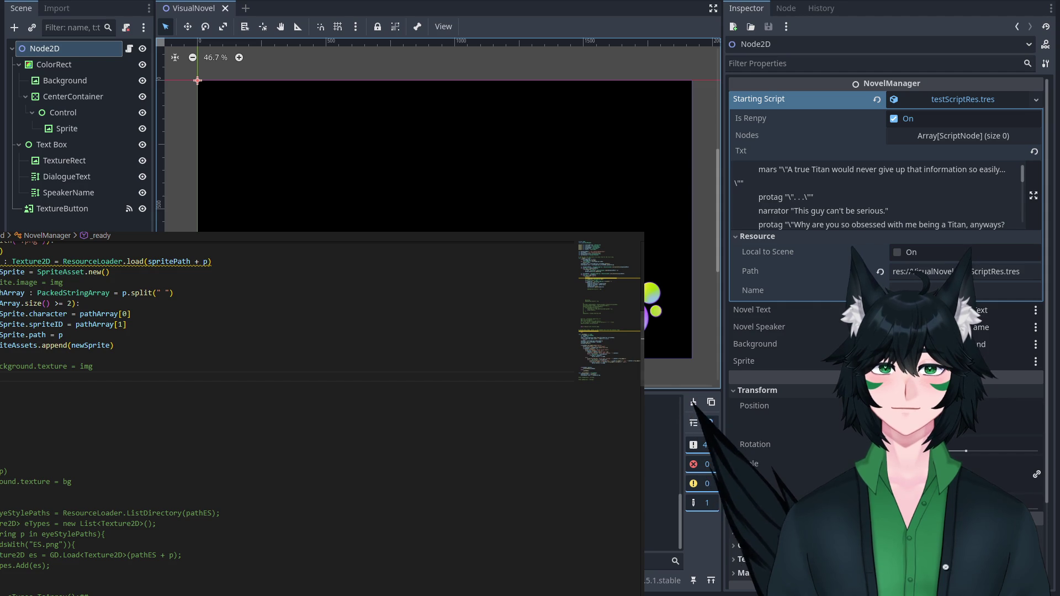
{"action": "key", "text": "Down"}
{"action": "key", "text": "Down"}
{"action": "key", "text": "Down"}
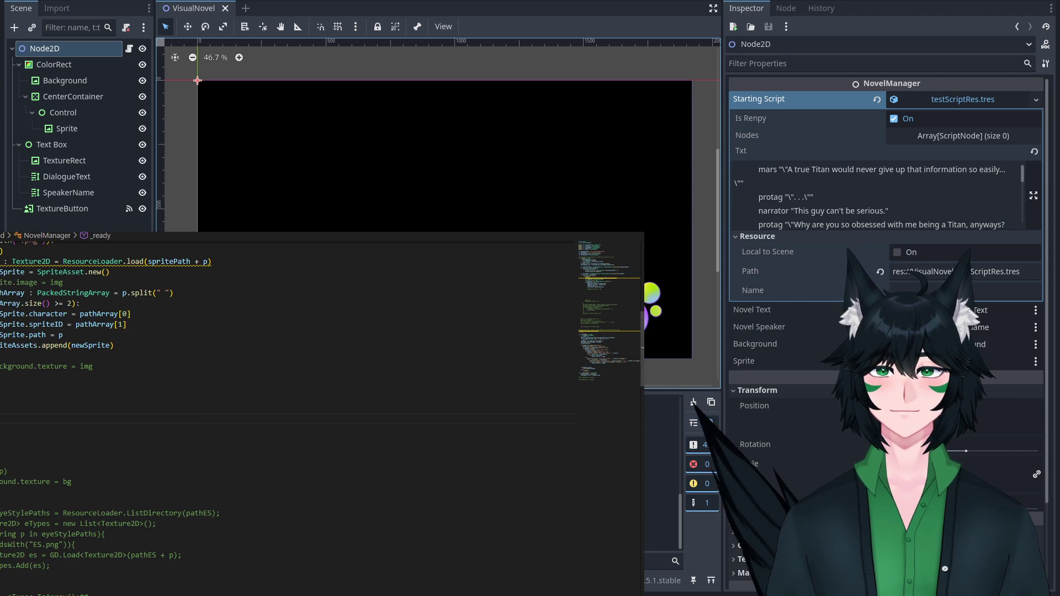
{"action": "key", "text": "F5"}
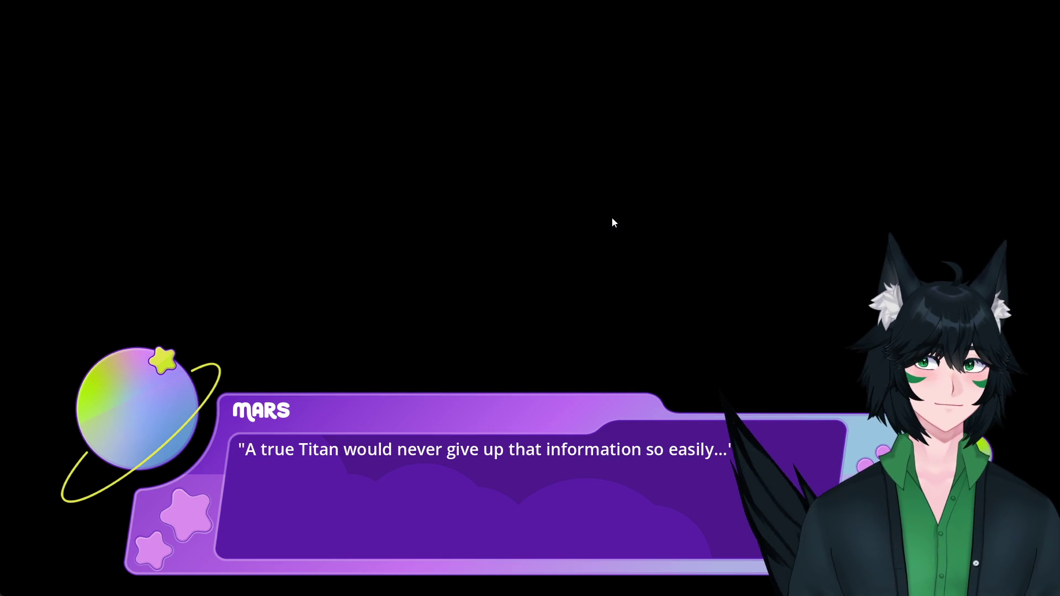
Click through the dialogue, relaunch with F5, and click through to Mars's line again.
{"action": "left_click", "coordinate": [611, 220]}
{"action": "left_click", "coordinate": [612, 219]}
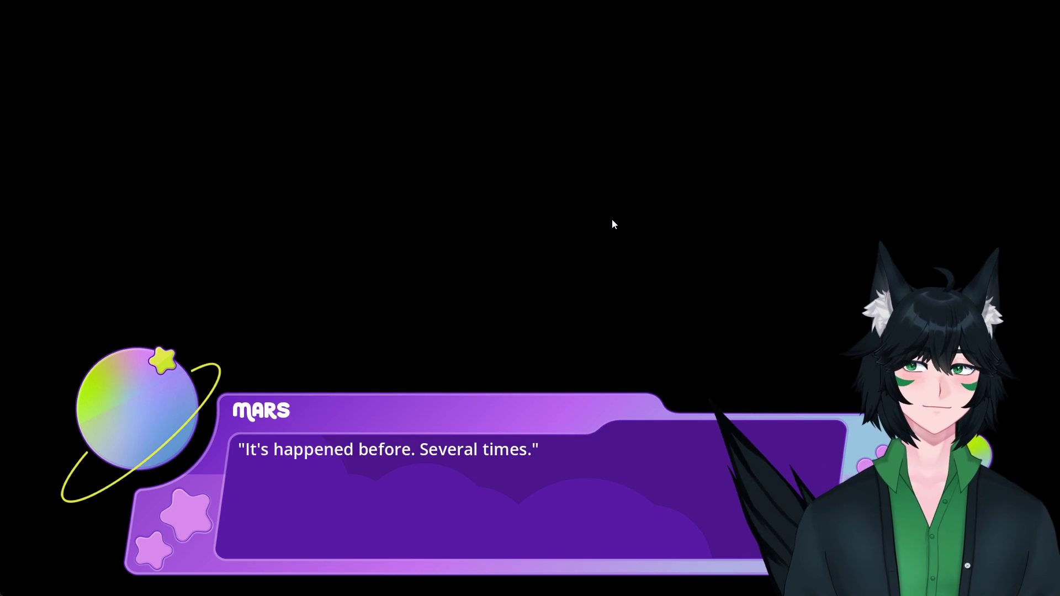
{"action": "left_click", "coordinate": [611, 219]}
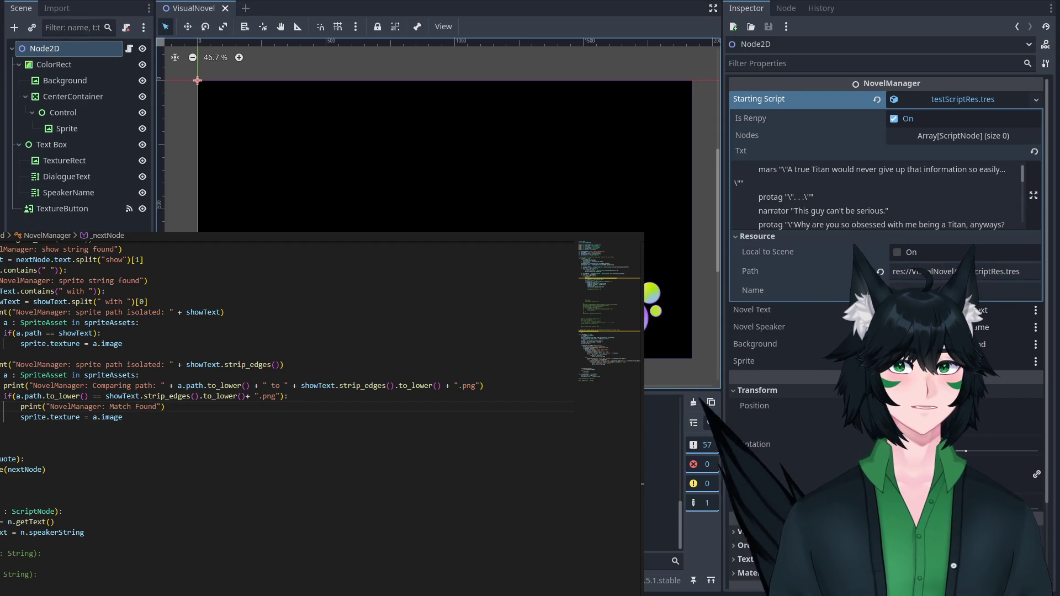
{"action": "key", "text": "F5"}
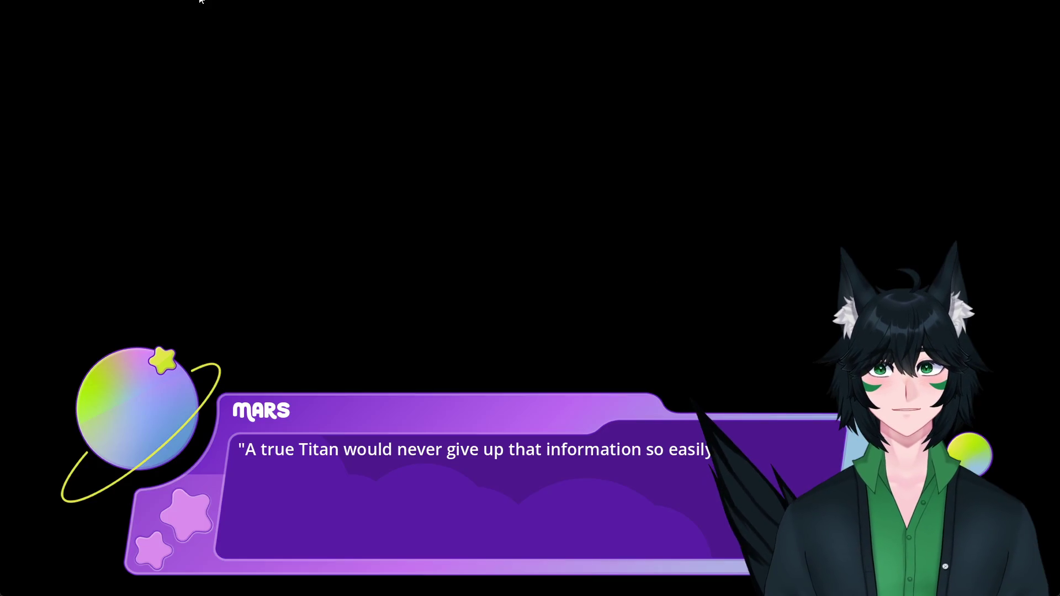
{"action": "left_click", "coordinate": [267, 212]}
{"action": "left_click", "coordinate": [267, 213]}
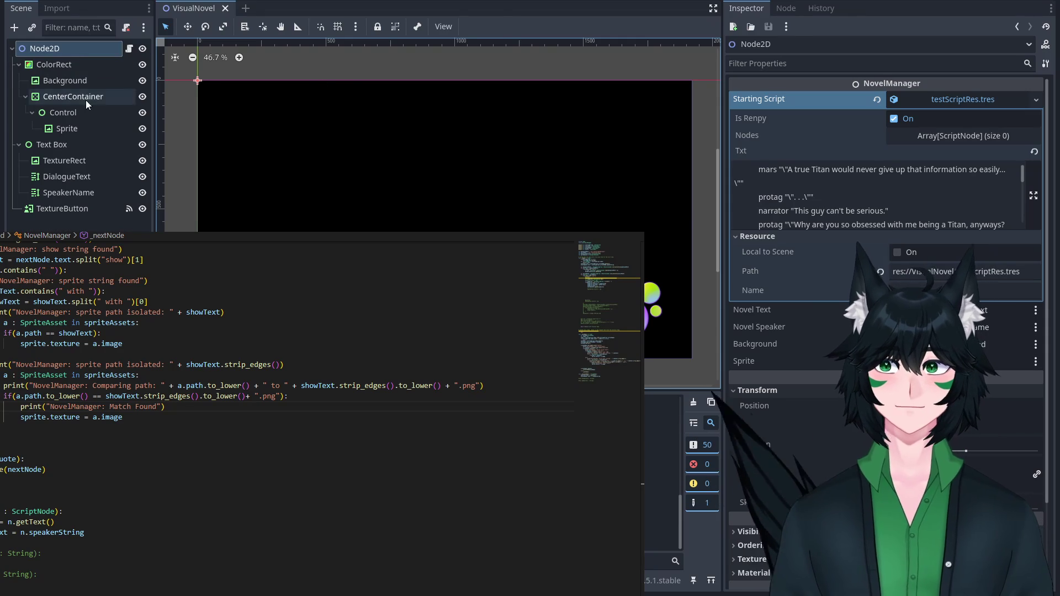
Inspect the CenterContainer and Control nodes, then select the Sprite node.
{"action": "left_click", "coordinate": [85, 101]}
{"action": "left_click", "coordinate": [85, 112]}
{"action": "left_click", "coordinate": [81, 97]}
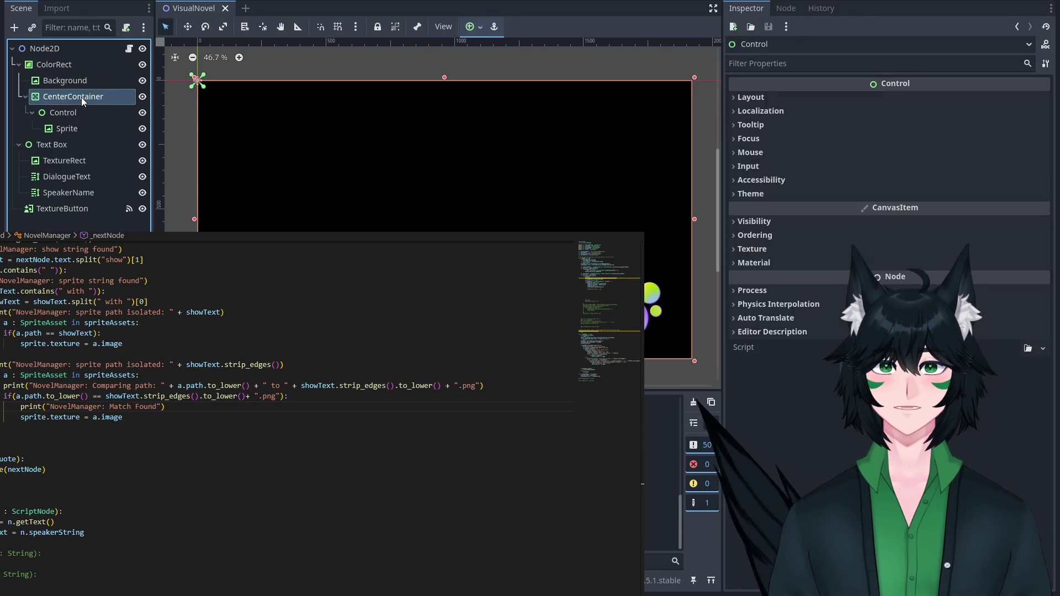
{"action": "left_click", "coordinate": [84, 117]}
{"action": "left_click", "coordinate": [88, 128]}
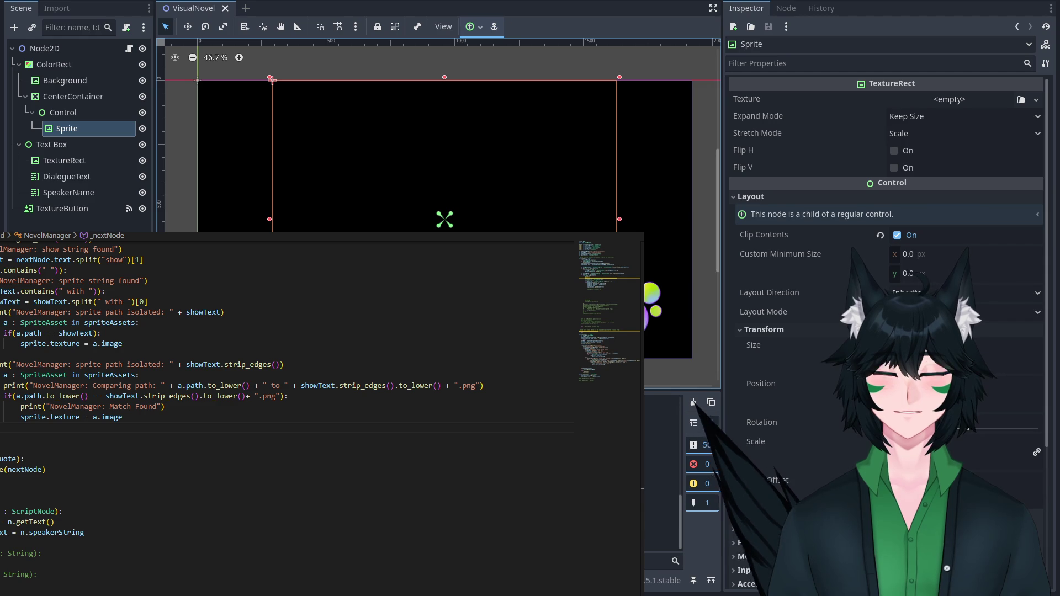
Add newSprite.image = img on a new line below newSprite.path = p.
{"action": "scroll", "coordinate": [302, 414], "scroll_direction": "up", "scroll_amount": 15}
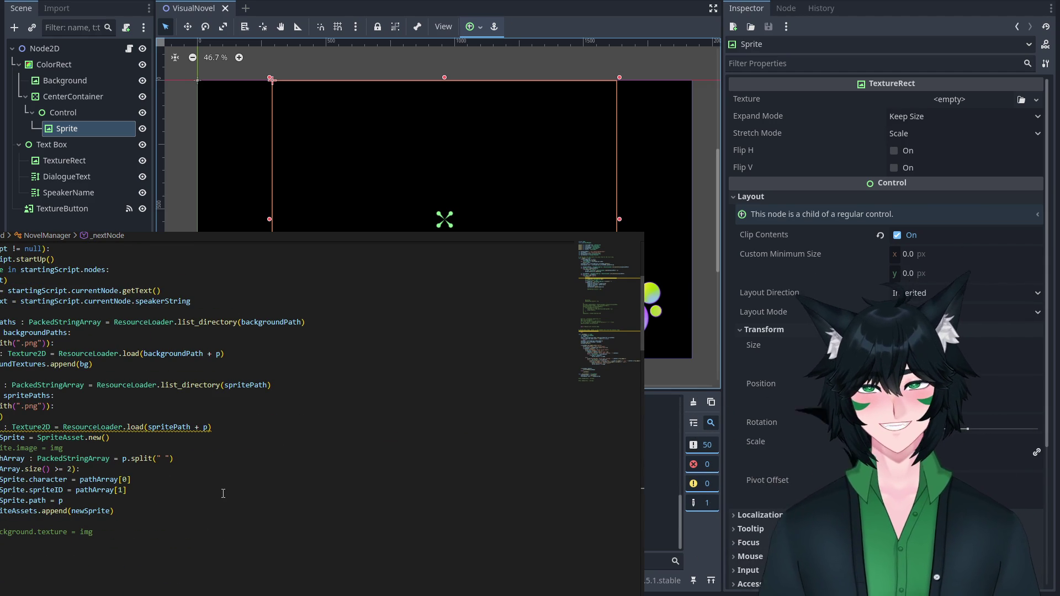
{"action": "left_click", "coordinate": [223, 493]}
{"action": "key", "text": "Down"}
{"action": "key", "text": "Return"}
{"action": "type", "text": "newSprite.image "}
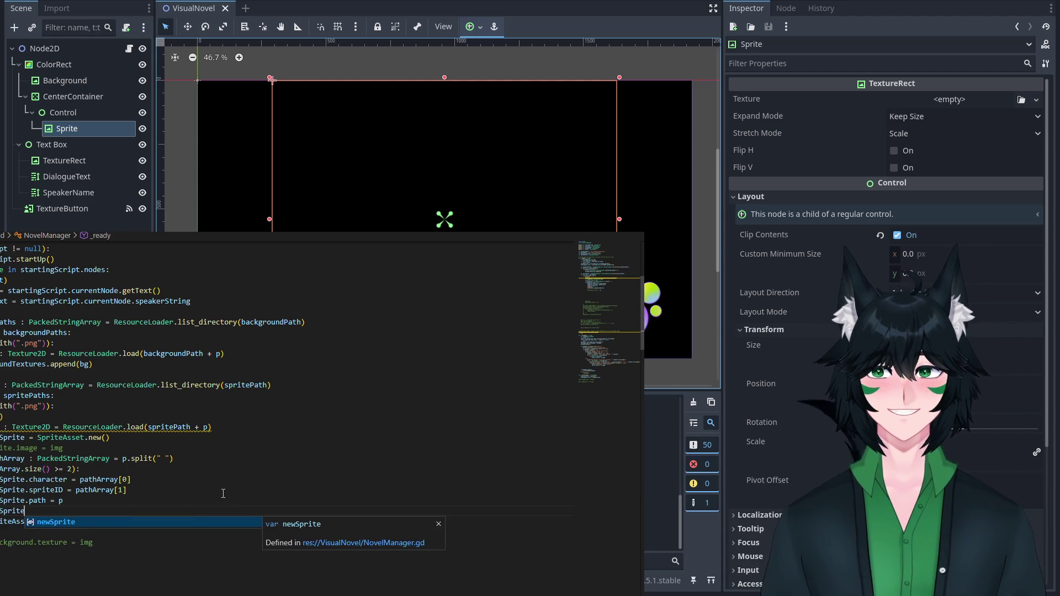
{"action": "type", "text": "= img"}
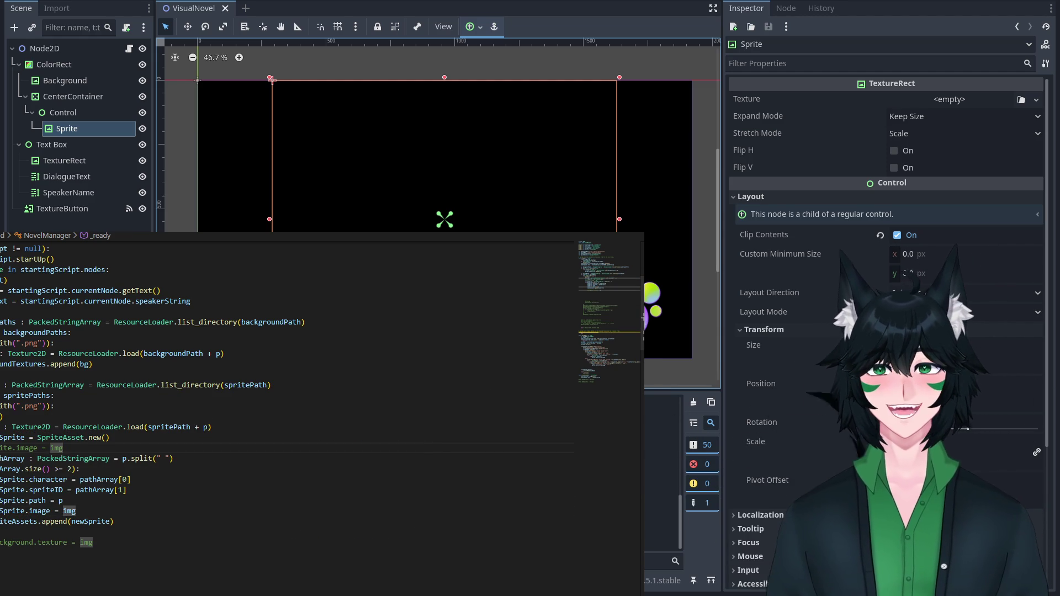
Add the missing colon after pathArray.size() >= 2), playtest to Mars's line, and close the game.
{"action": "left_click", "coordinate": [78, 469]}
{"action": "type", "text": ":"}
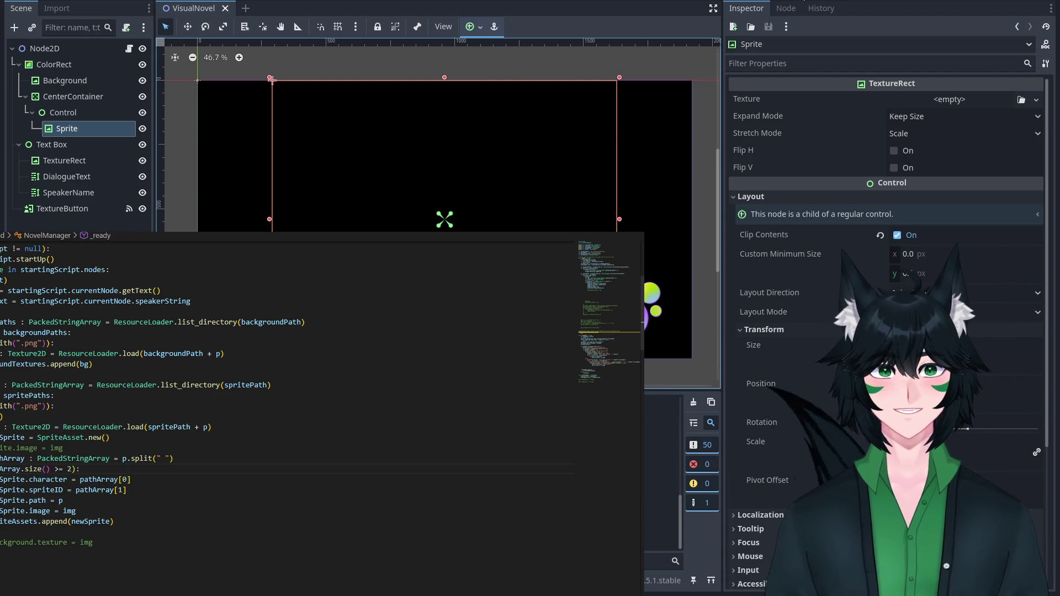
{"action": "key", "text": "F5"}
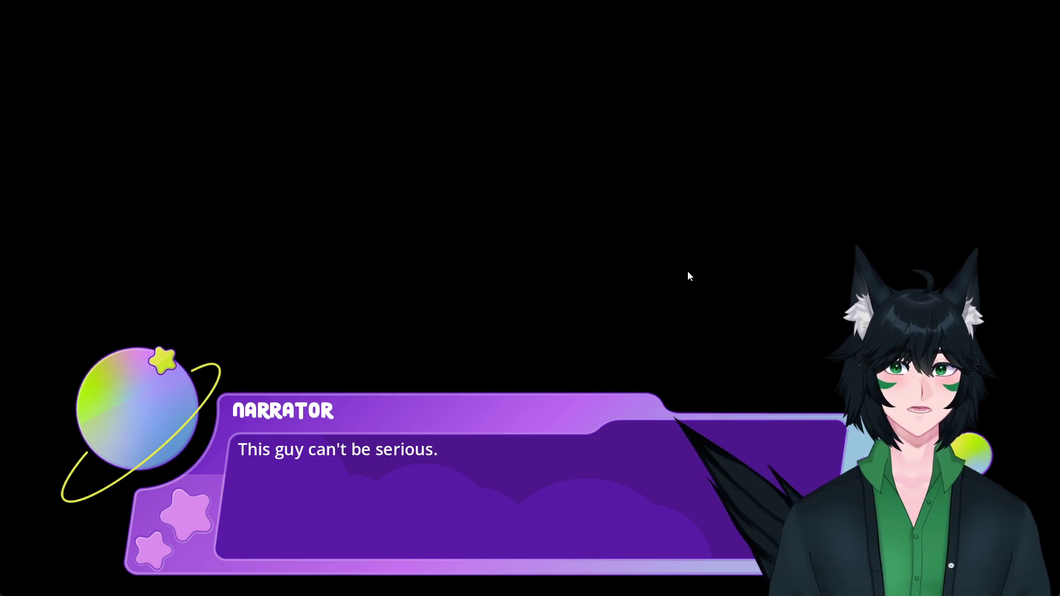
{"action": "left_click", "coordinate": [687, 271]}
{"action": "left_click", "coordinate": [687, 271]}
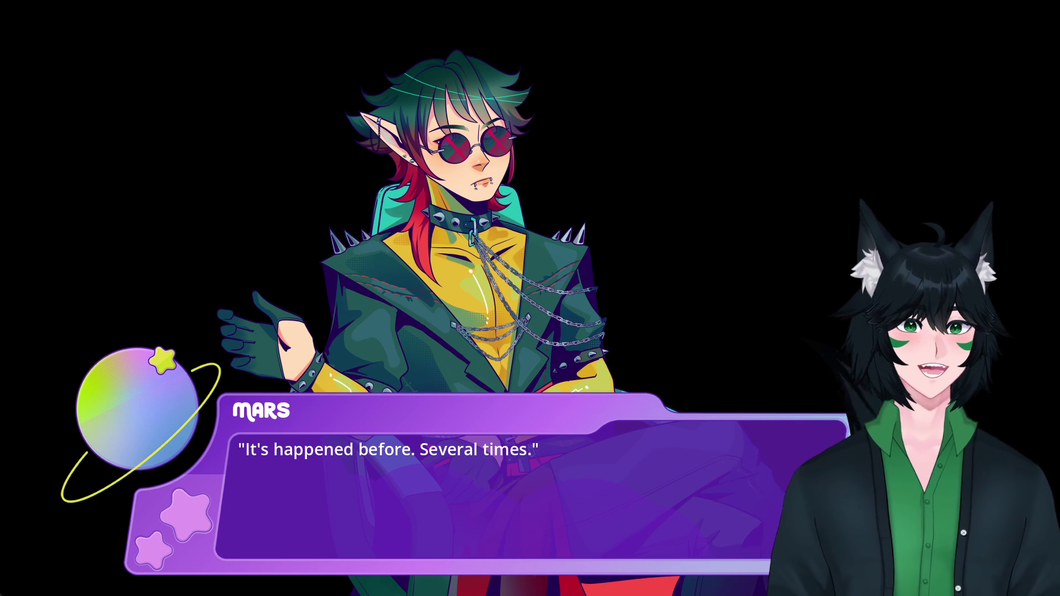
{"action": "left_click", "coordinate": [1032, 2]}
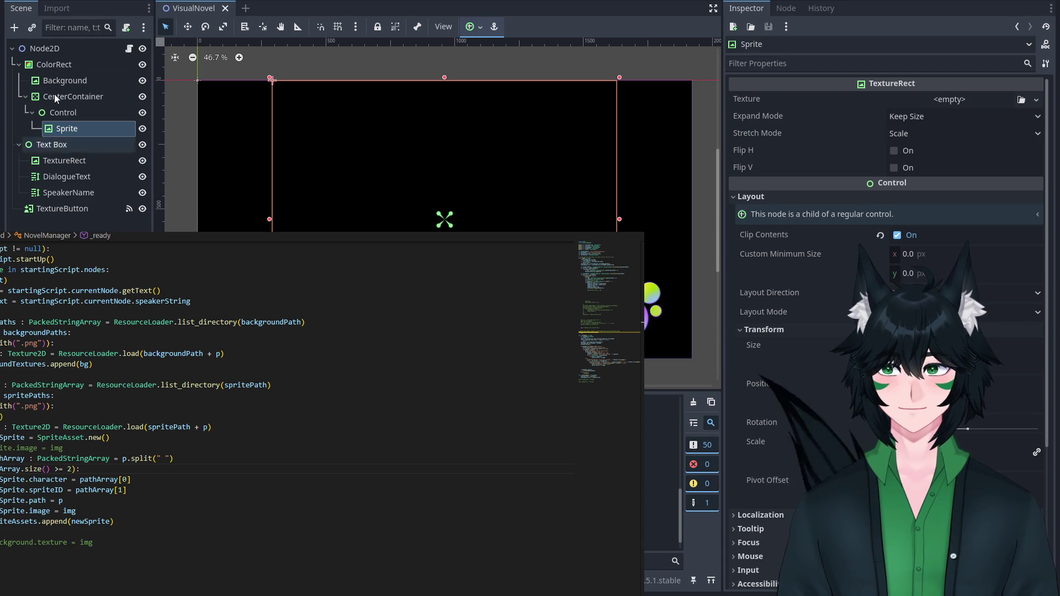
Review the show mars commands in Node2D's Starting Script text, then run the game again.
{"action": "left_click", "coordinate": [44, 49]}
{"action": "scroll", "coordinate": [945, 215], "scroll_direction": "down", "scroll_amount": 1}
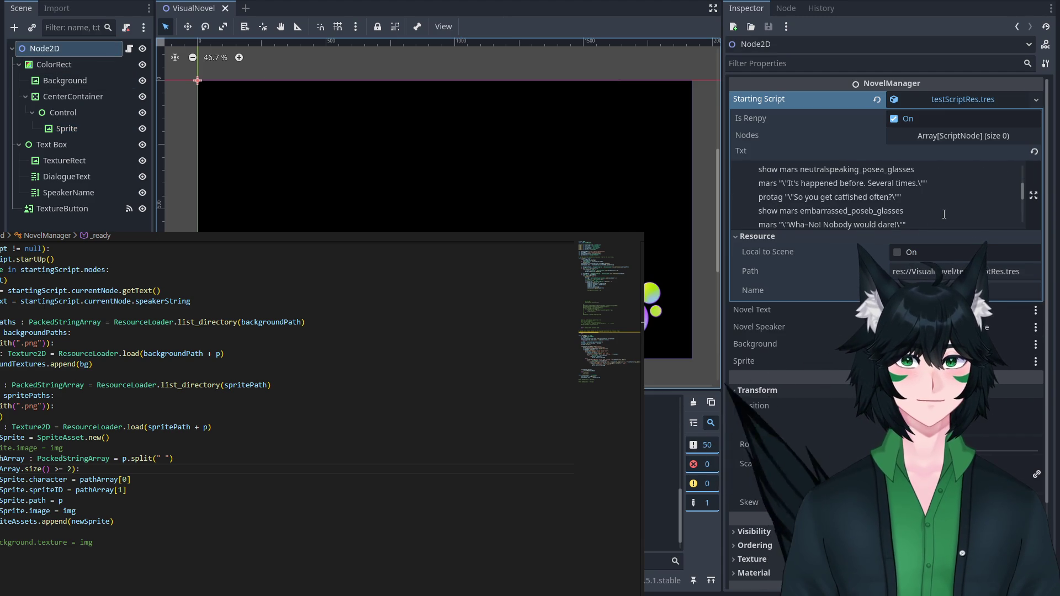
{"action": "scroll", "coordinate": [945, 215], "scroll_direction": "up", "scroll_amount": 1}
{"action": "scroll", "coordinate": [944, 215], "scroll_direction": "down", "scroll_amount": 1}
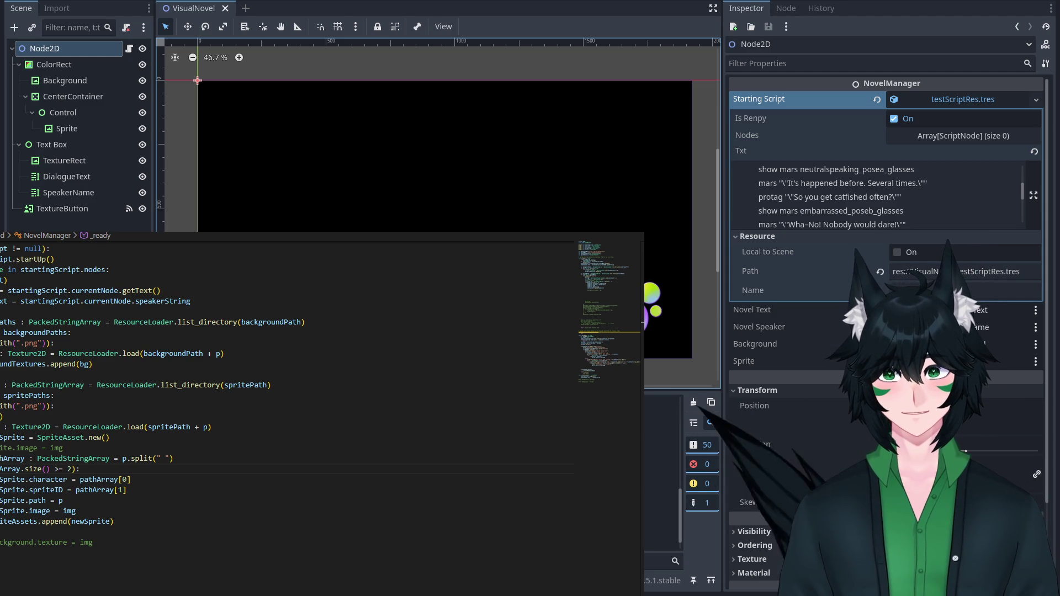
{"action": "key", "text": "F5"}
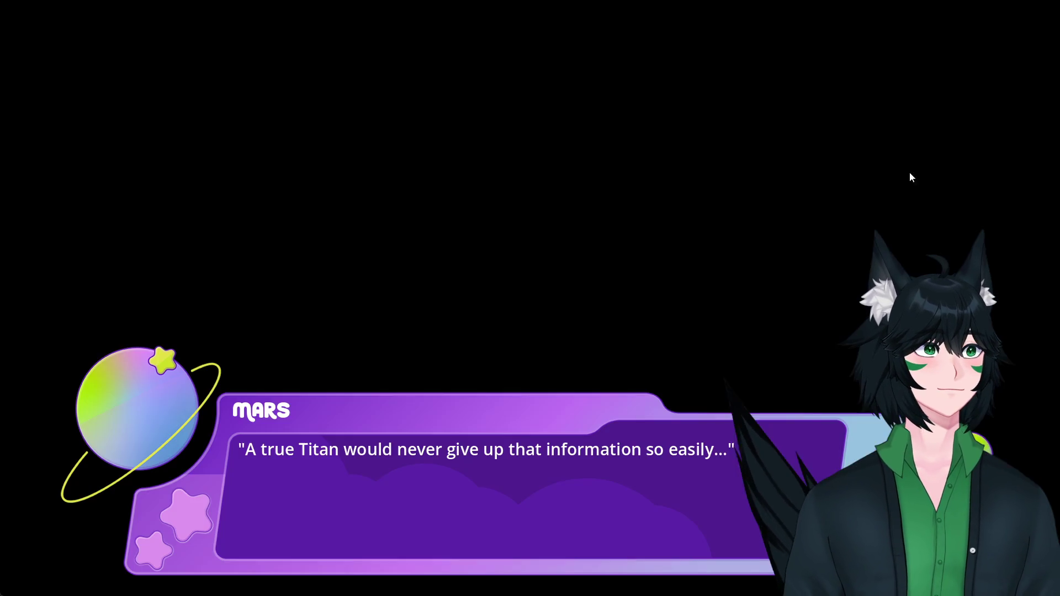
Play the dialogue up to Protag's "Don't even what?", checking Mars's pose changes, then close the game.
{"action": "left_click", "coordinate": [501, 211]}
{"action": "left_click", "coordinate": [554, 296]}
{"action": "left_click", "coordinate": [555, 297]}
{"action": "left_click", "coordinate": [555, 292]}
{"action": "left_click", "coordinate": [557, 295]}
{"action": "left_click", "coordinate": [558, 295]}
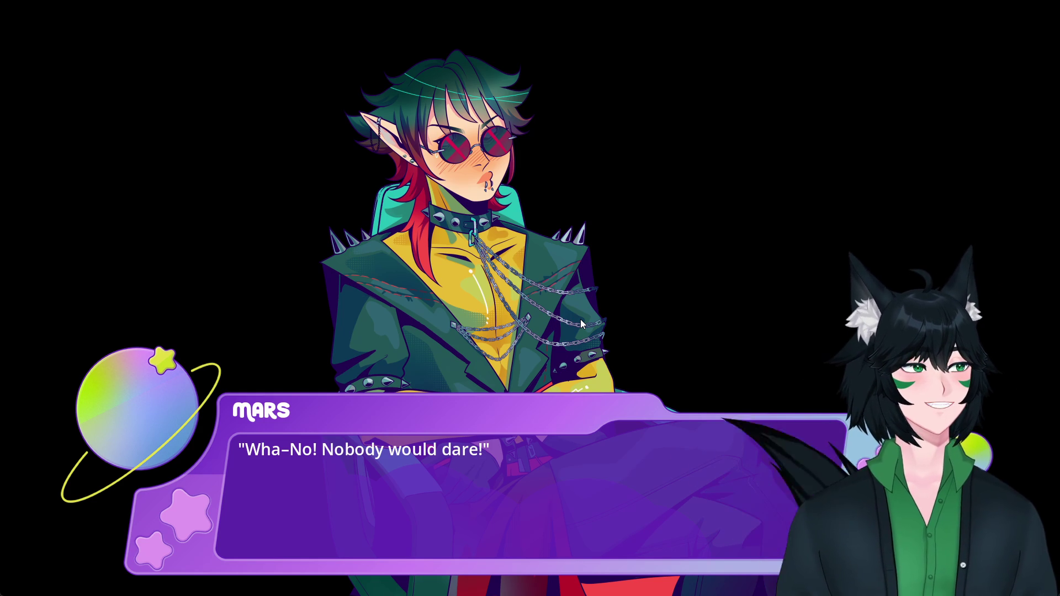
{"action": "left_click", "coordinate": [599, 327]}
{"action": "left_click", "coordinate": [648, 329]}
{"action": "left_click", "coordinate": [649, 329]}
{"action": "left_click", "coordinate": [648, 329]}
{"action": "left_click", "coordinate": [648, 329]}
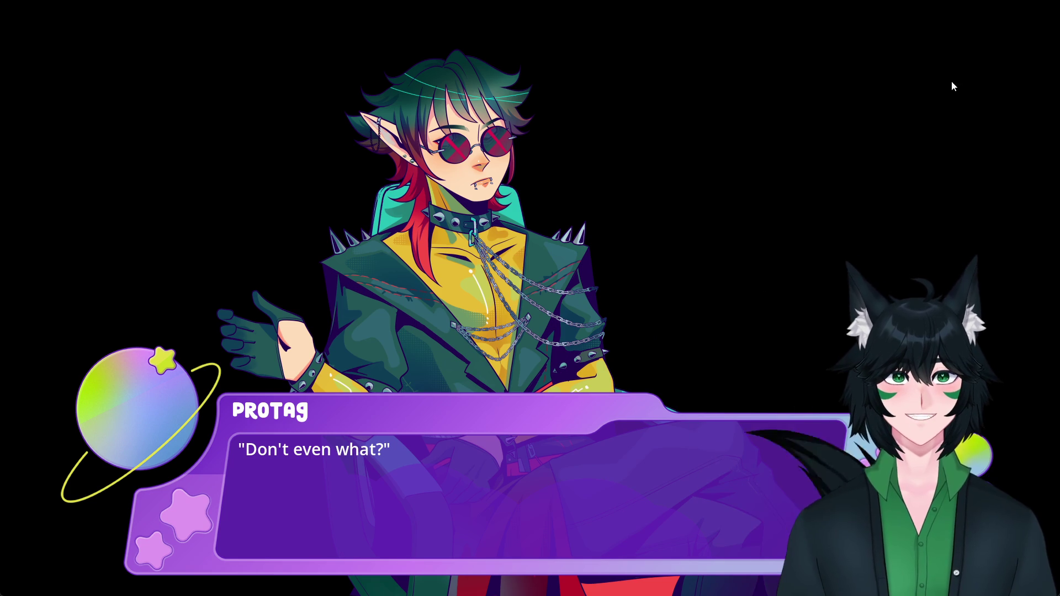
{"action": "key", "text": "alt+F4"}
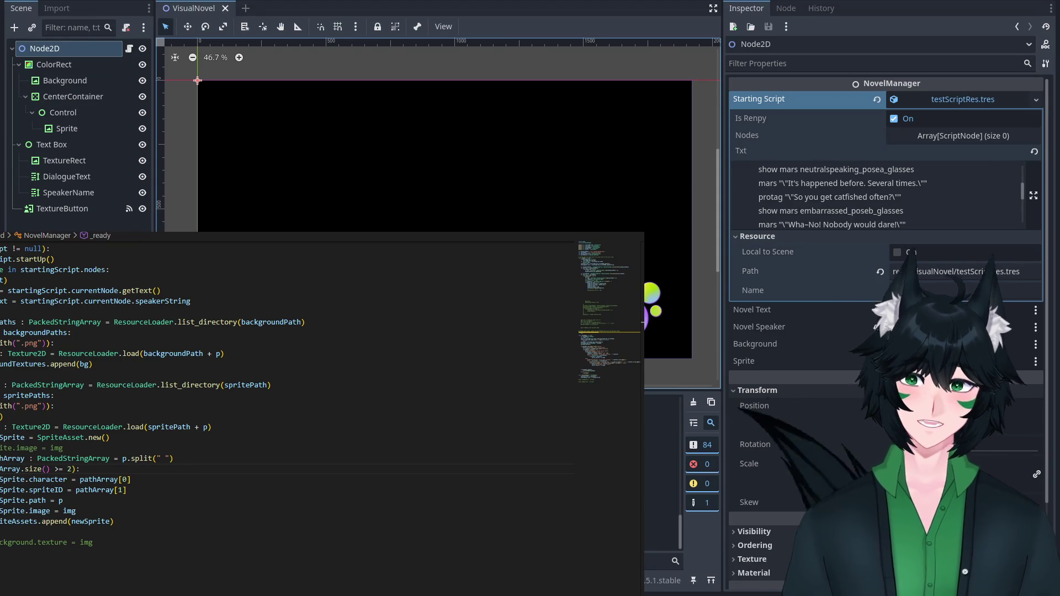
Assign a Mars character PNG from the FileSystem dock as the Sprite node's Texture.
{"action": "scroll", "coordinate": [878, 196], "scroll_direction": "up", "scroll_amount": 5}
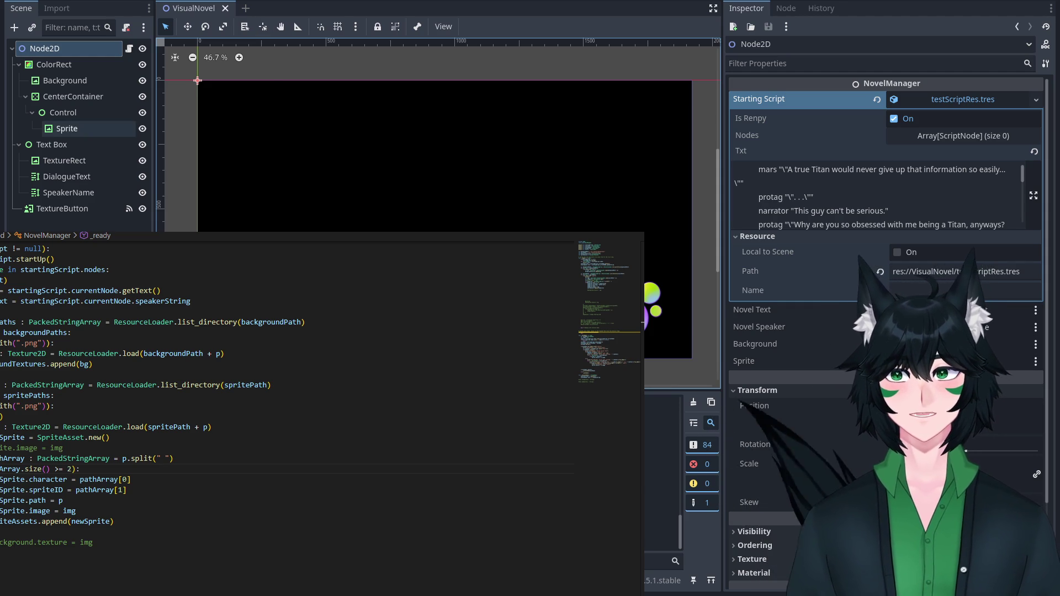
{"action": "left_click", "coordinate": [67, 128]}
{"action": "mouse_move", "coordinate": [82, 332]}
{"action": "left_mouse_down"}
{"action": "mouse_move", "coordinate": [386, 138]}
{"action": "mouse_move", "coordinate": [950, 102]}
{"action": "left_mouse_up"}
{"action": "left_click", "coordinate": [77, 113]}
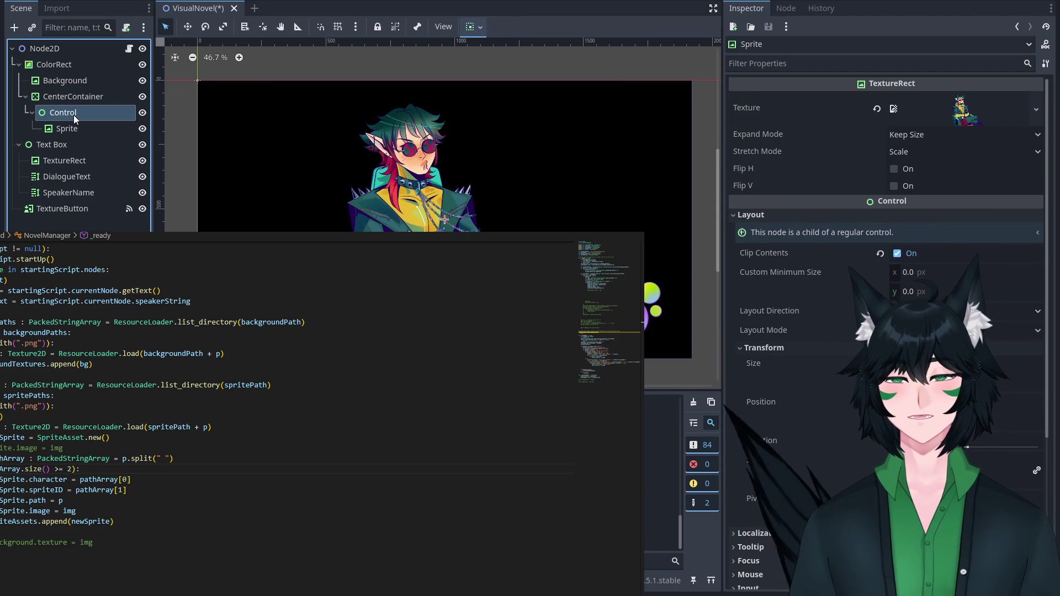
Duplicate the Control sprite slot into Control2 with its own Sprite.
{"action": "key", "text": "ctrl+d"}
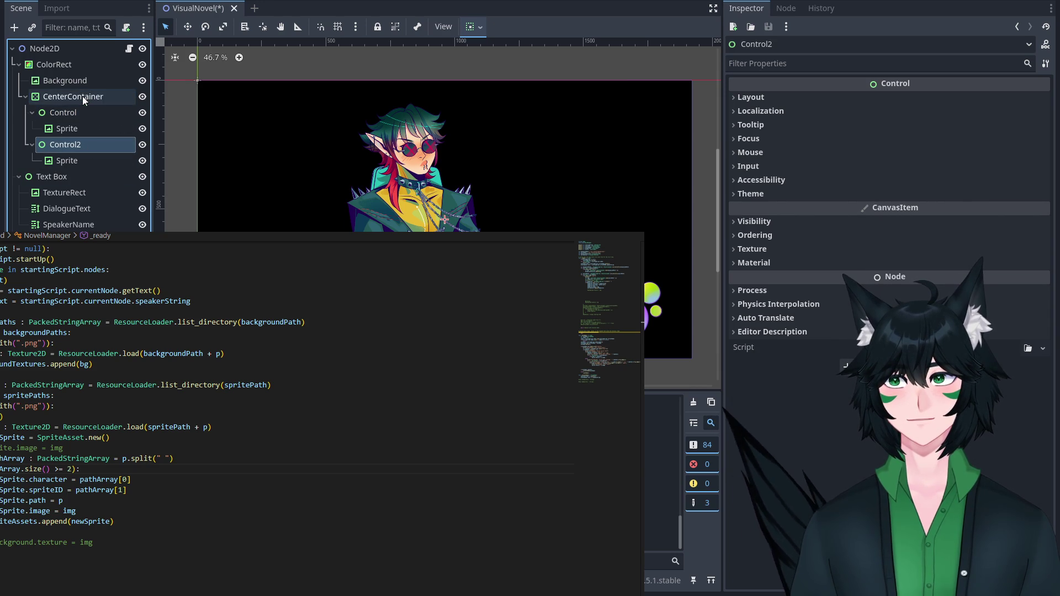
{"action": "scroll", "coordinate": [444, 219], "scroll_direction": "down", "scroll_amount": 3}
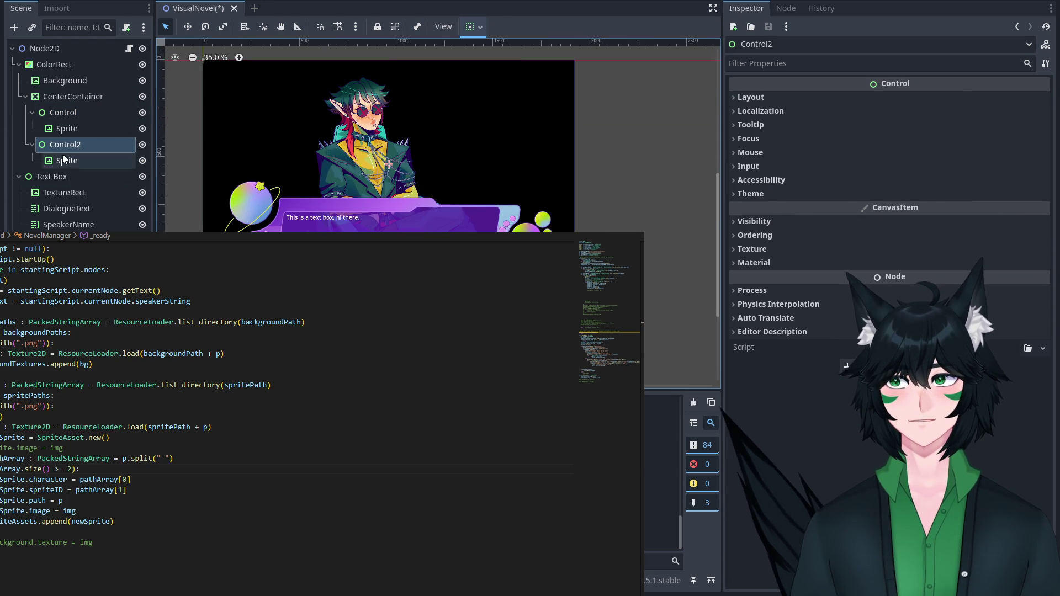
{"action": "left_click", "coordinate": [62, 156]}
{"action": "left_click", "coordinate": [85, 171]}
{"action": "left_click", "coordinate": [85, 148]}
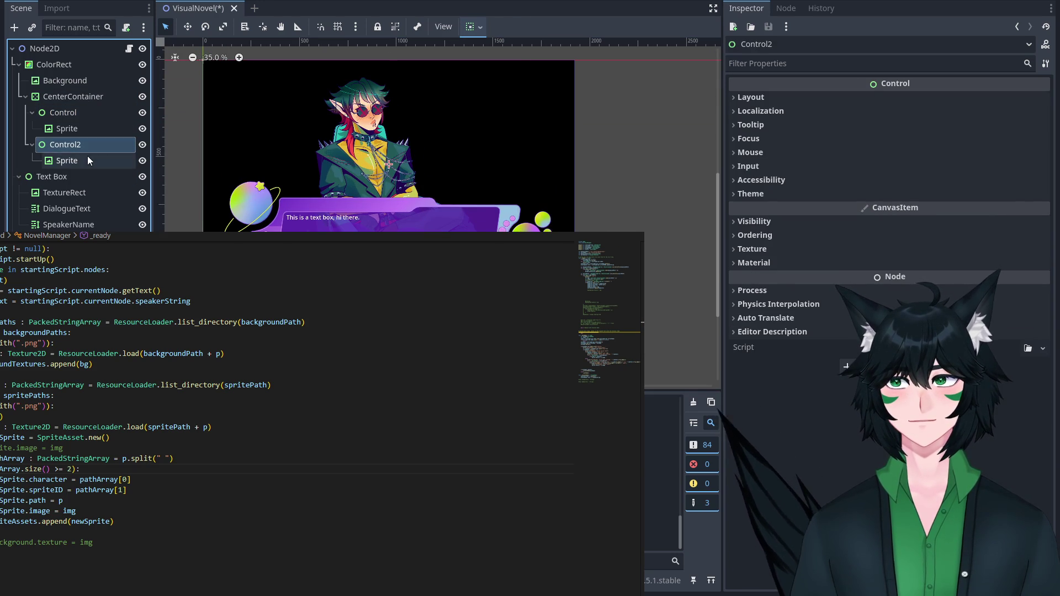
{"action": "left_click", "coordinate": [89, 160]}
{"action": "left_click", "coordinate": [84, 109]}
{"action": "left_click", "coordinate": [85, 142]}
Add an HBoxContainer node as a child of ColorRect.
{"action": "left_click", "coordinate": [79, 98]}
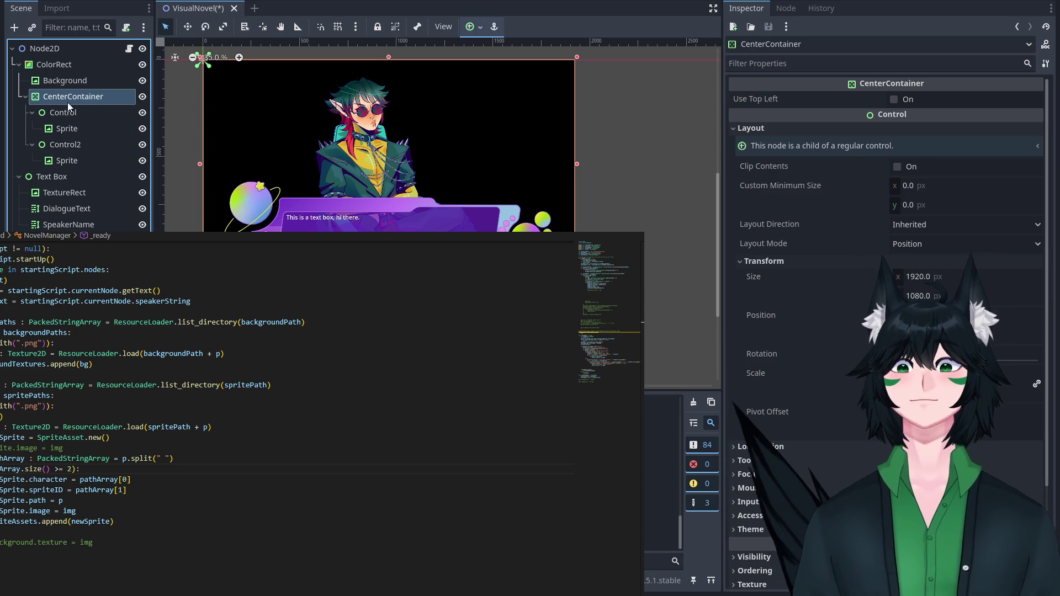
{"action": "left_click", "coordinate": [81, 145]}
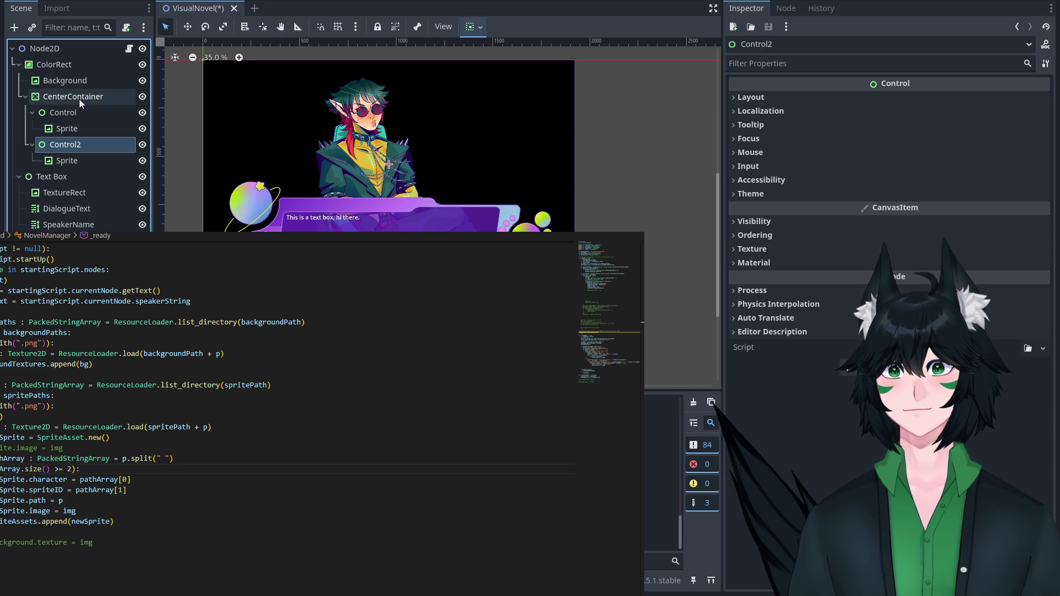
{"action": "left_click", "coordinate": [79, 99]}
{"action": "left_click", "coordinate": [88, 66]}
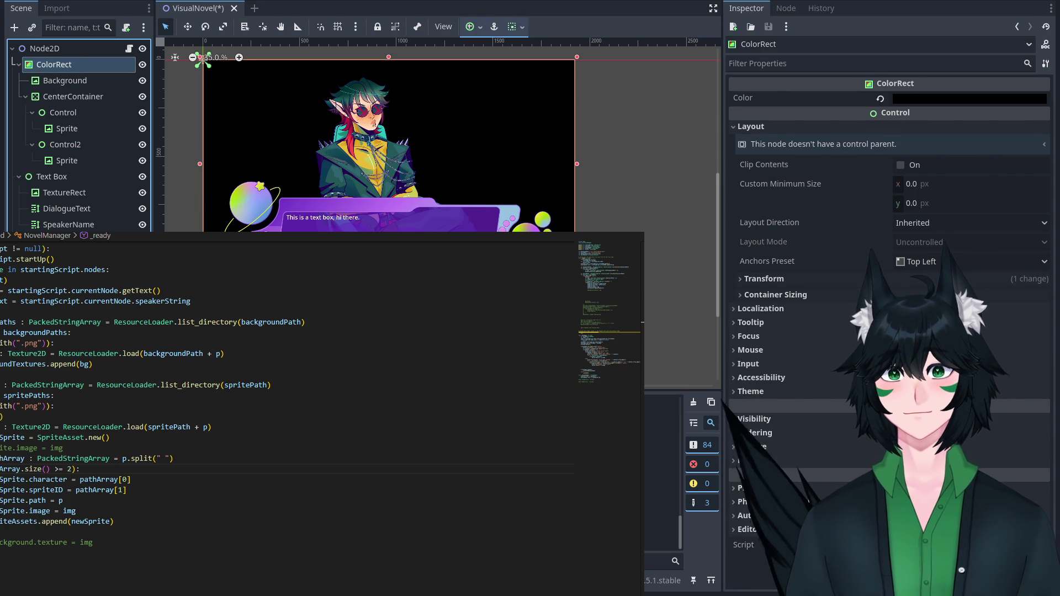
{"action": "key", "text": "ctrl+v"}
Move Control, Control2 and their Sprites into the HBoxContainer.
{"action": "left_click", "coordinate": [64, 144]}
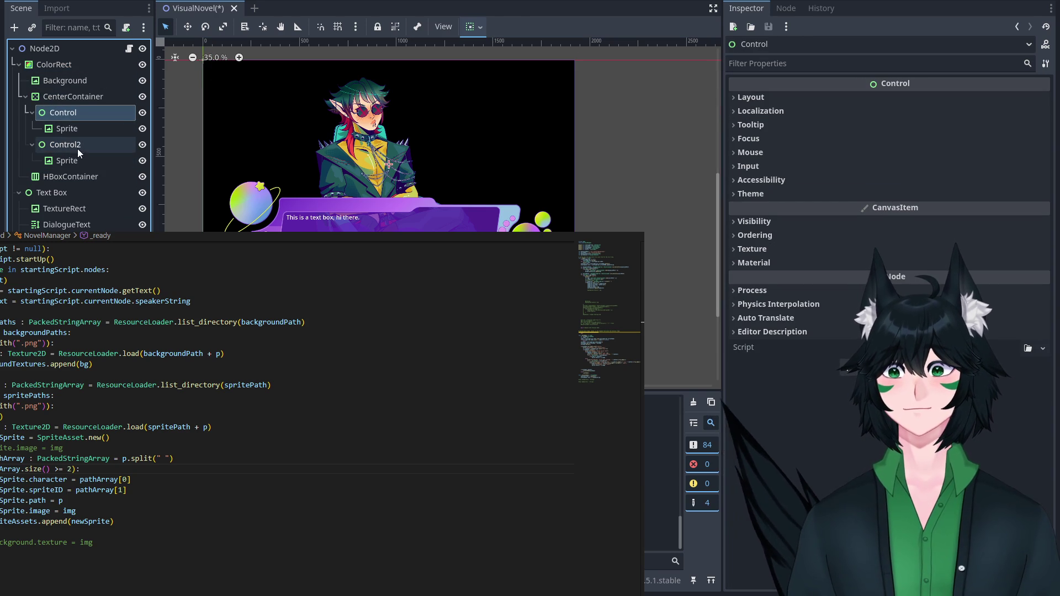
{"action": "left_click", "coordinate": [77, 160], "text": "shift"}
{"action": "left_click", "coordinate": [74, 117], "text": "shift"}
{"action": "left_click_drag", "start_coordinate": [74, 118], "coordinate": [79, 177]}
{"action": "scroll", "coordinate": [320, 135], "scroll_direction": "down", "scroll_amount": 8}
{"action": "scroll", "coordinate": [293, 95], "scroll_direction": "up", "scroll_amount": 6}
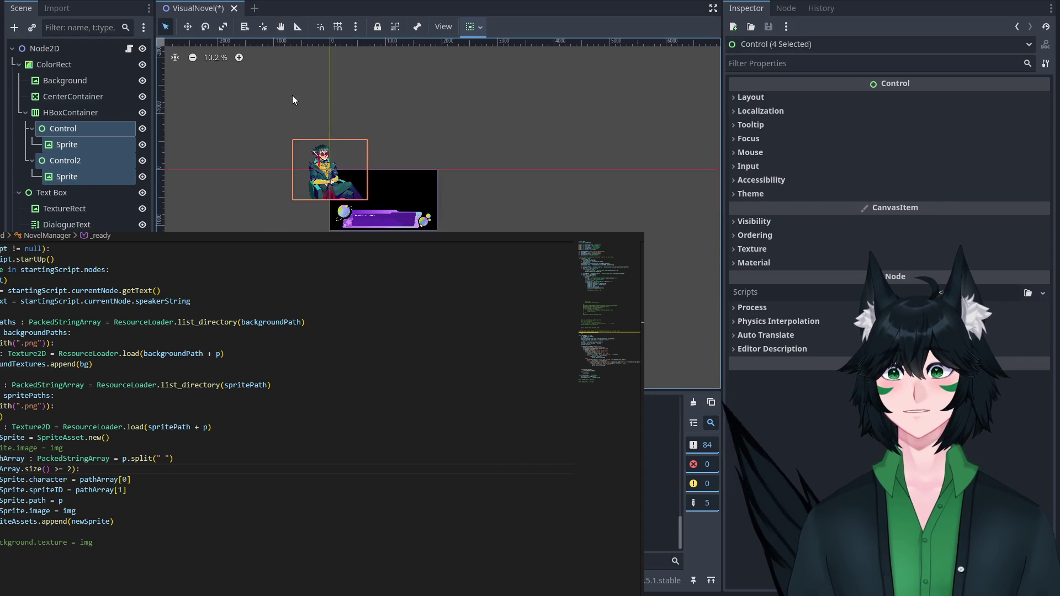
Inspect the Sprites' layout, size and position properties in the Inspector.
{"action": "left_click", "coordinate": [457, 180]}
{"action": "left_click", "coordinate": [59, 129]}
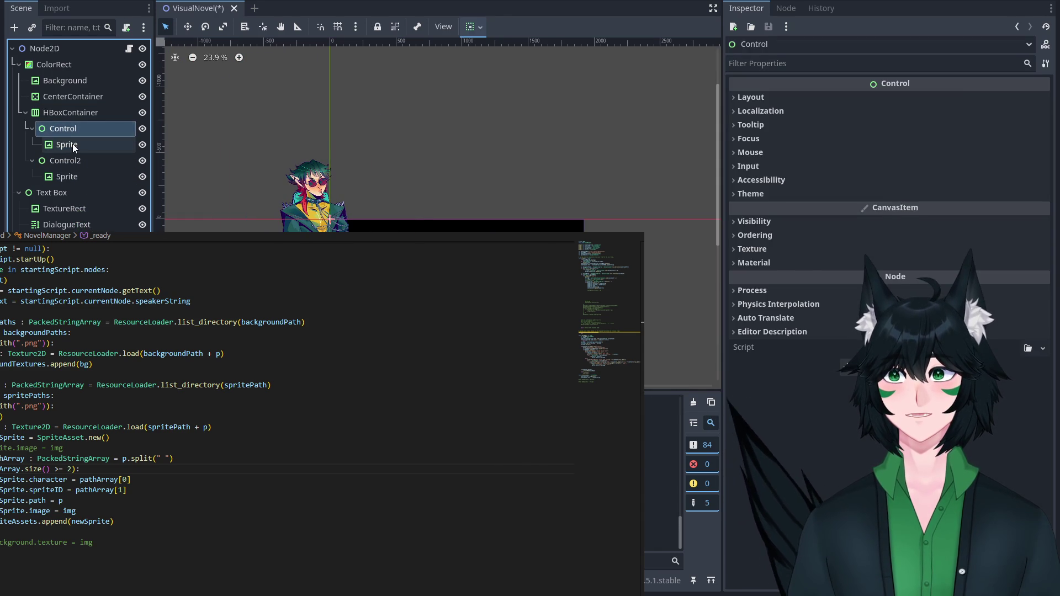
{"action": "left_click", "coordinate": [73, 144]}
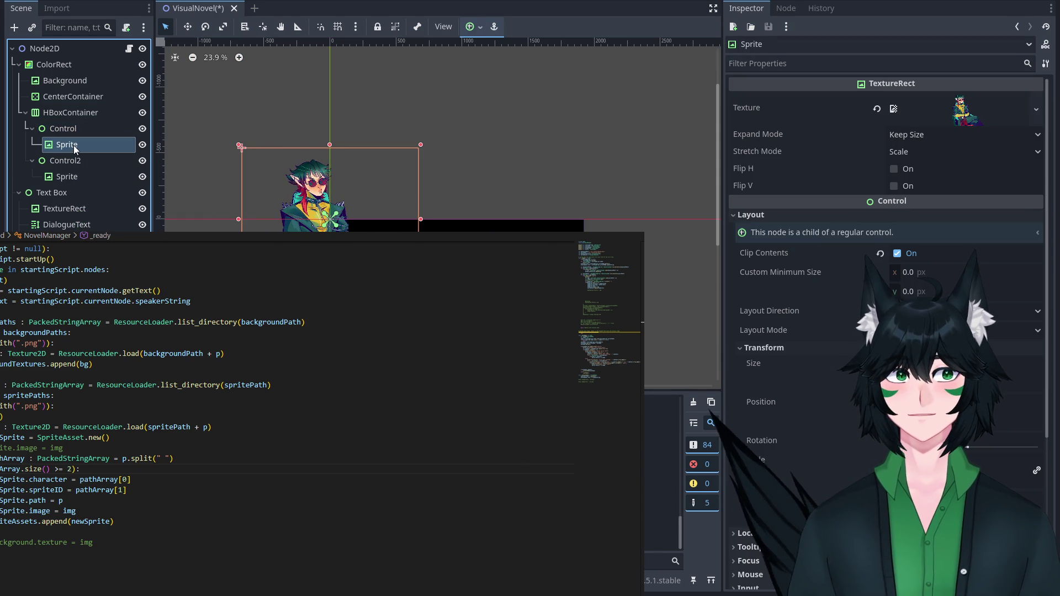
{"action": "left_click", "coordinate": [91, 184]}
{"action": "left_click", "coordinate": [820, 215]}
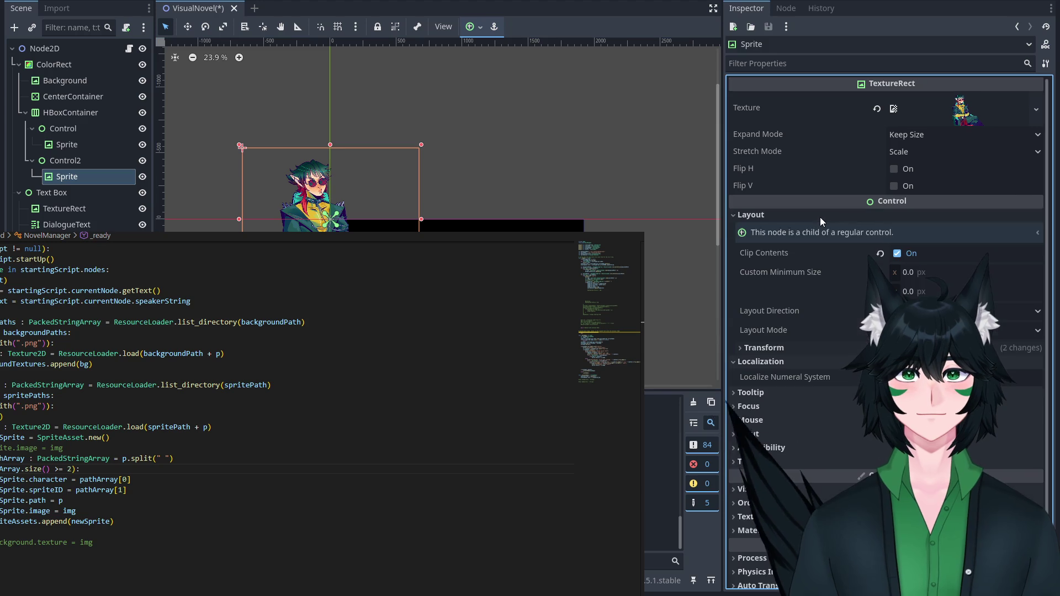
{"action": "left_click", "coordinate": [787, 349]}
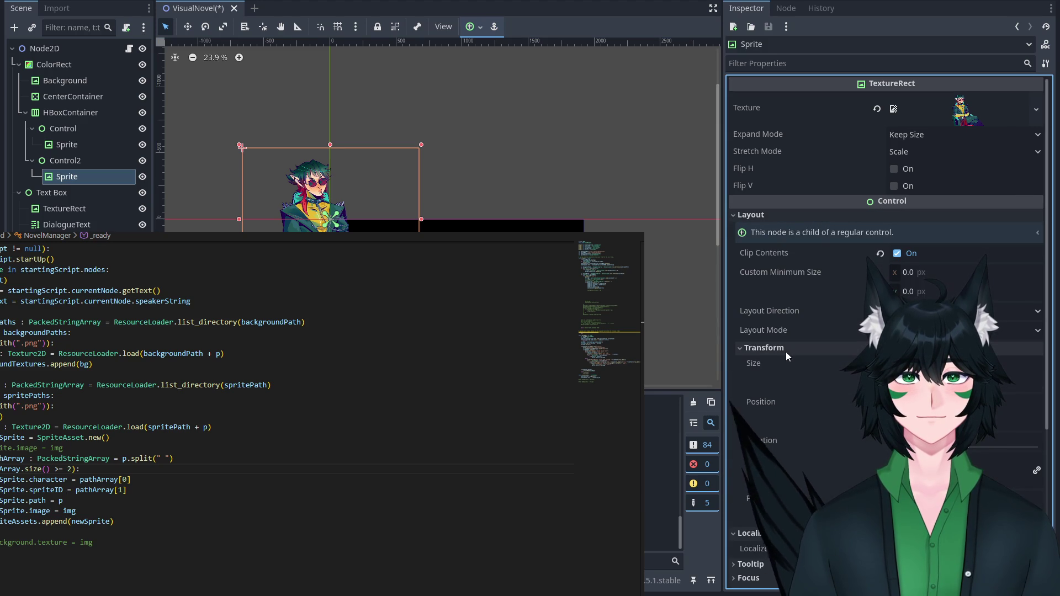
Set the HBoxContainer's Alignment to Center and review its layout properties.
{"action": "left_click", "coordinate": [74, 108]}
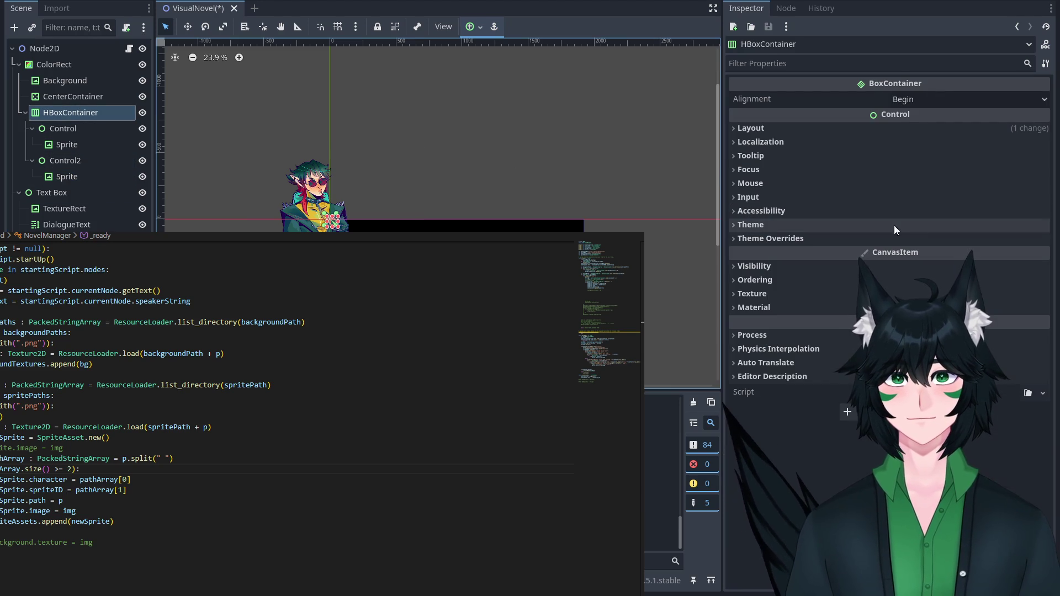
{"action": "left_click", "coordinate": [935, 96]}
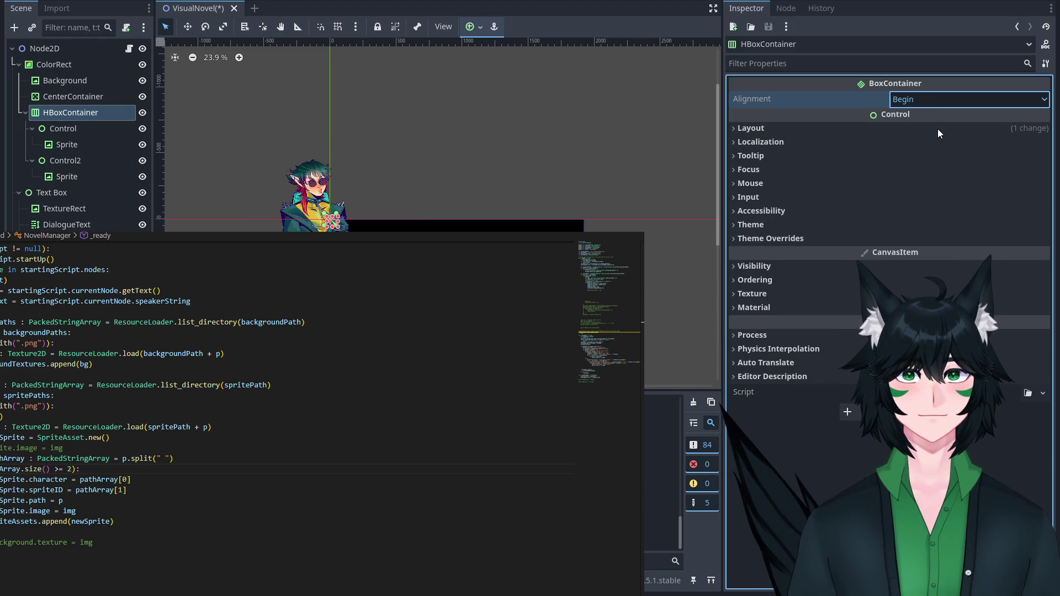
{"action": "left_click", "coordinate": [938, 128]}
{"action": "left_click", "coordinate": [868, 131]}
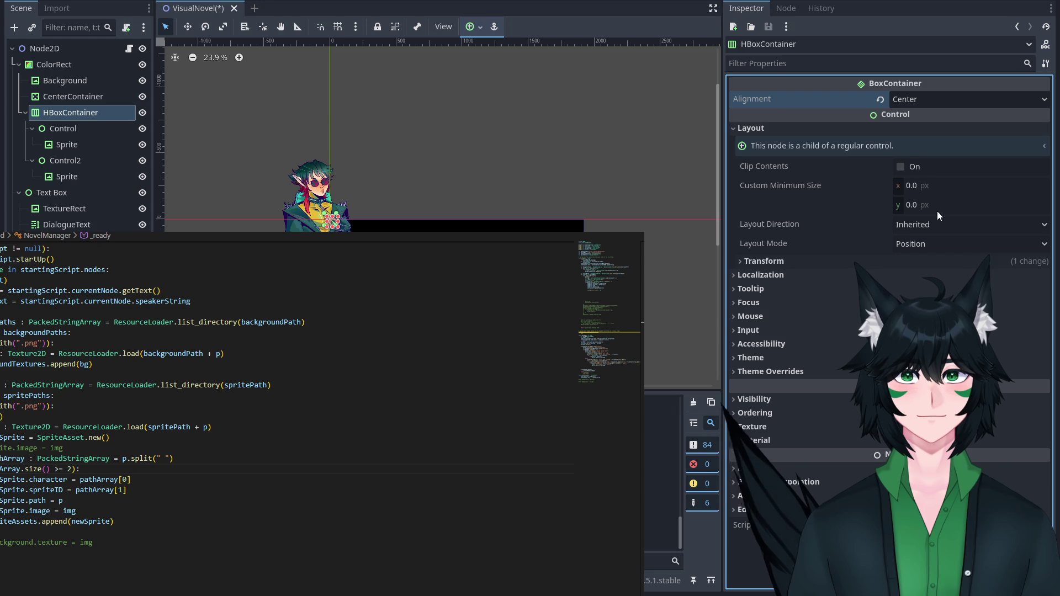
{"action": "left_click", "coordinate": [965, 259]}
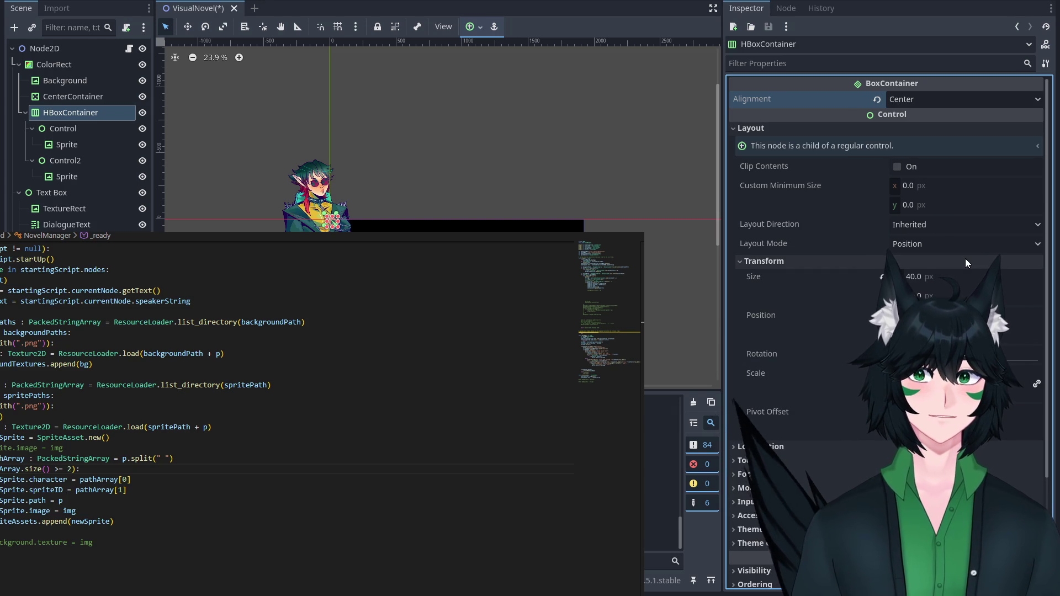
{"action": "left_click", "coordinate": [824, 440]}
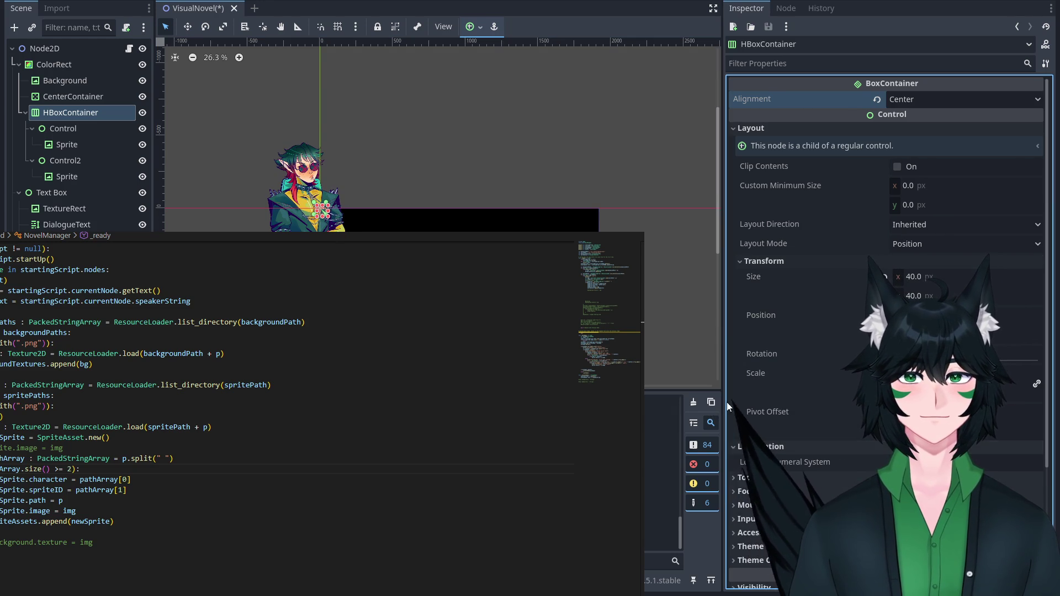
{"action": "left_click", "coordinate": [72, 98]}
{"action": "left_click", "coordinate": [82, 118]}
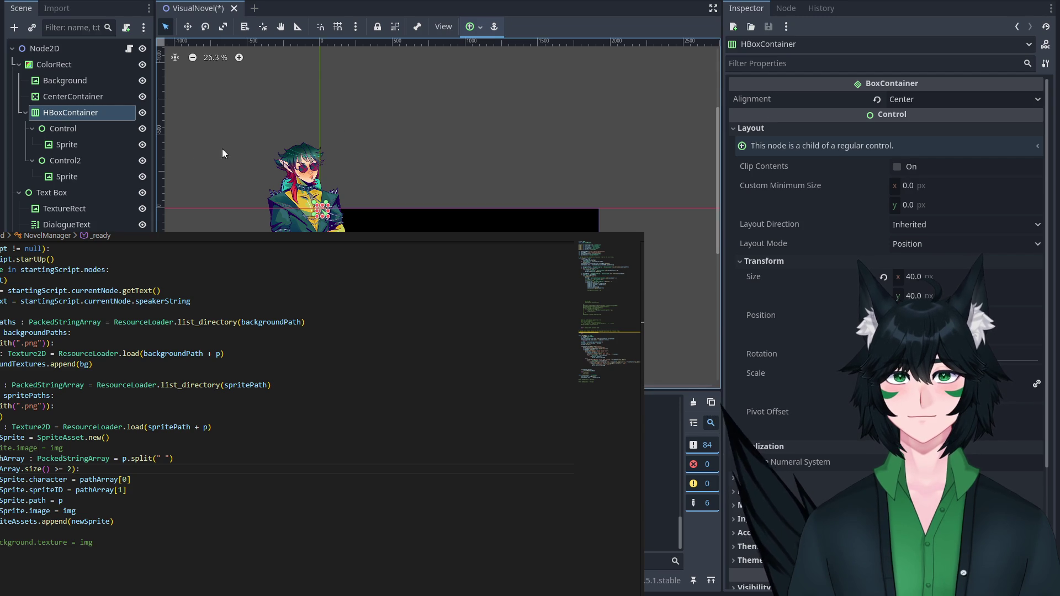
Move Control, Control2 and their Sprites back under CenterContainer.
{"action": "left_click", "coordinate": [63, 128]}
{"action": "left_click", "coordinate": [67, 176], "text": "shift"}
{"action": "mouse_move", "coordinate": [67, 176]}
{"action": "left_mouse_down"}
{"action": "mouse_move", "coordinate": [92, 114]}
{"action": "mouse_move", "coordinate": [73, 96]}
{"action": "left_mouse_up"}
{"action": "left_click", "coordinate": [73, 96]}
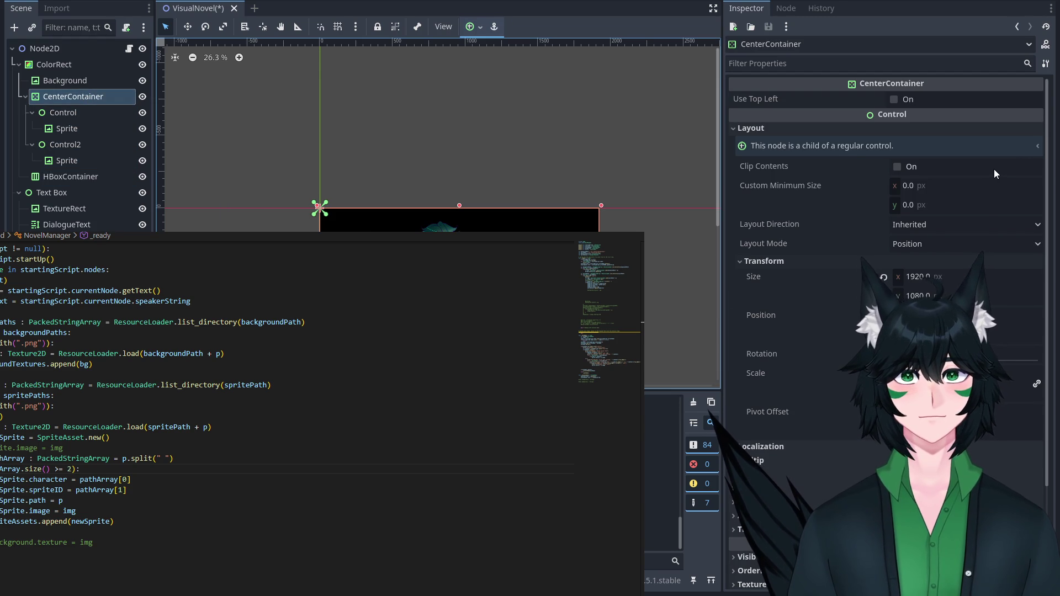
Try CenterContainer minimum widths of 50 and 5000 px, then reset the minimum size to zero.
{"action": "left_click", "coordinate": [982, 186]}
{"action": "type", "text": "50"}
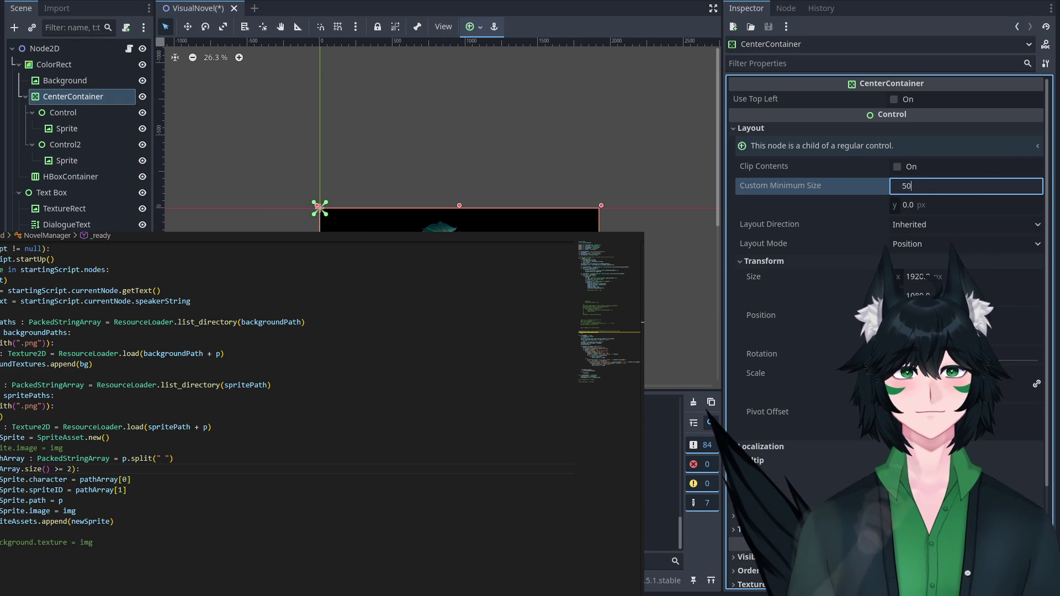
{"action": "key", "text": "Return"}
{"action": "type", "text": "50"}
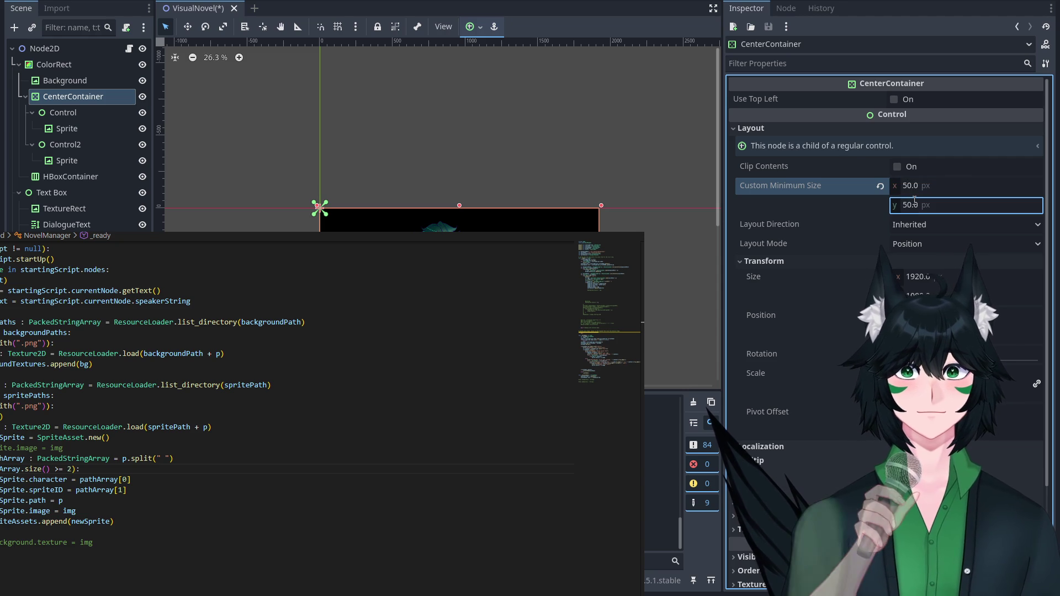
{"action": "left_click", "coordinate": [946, 193]}
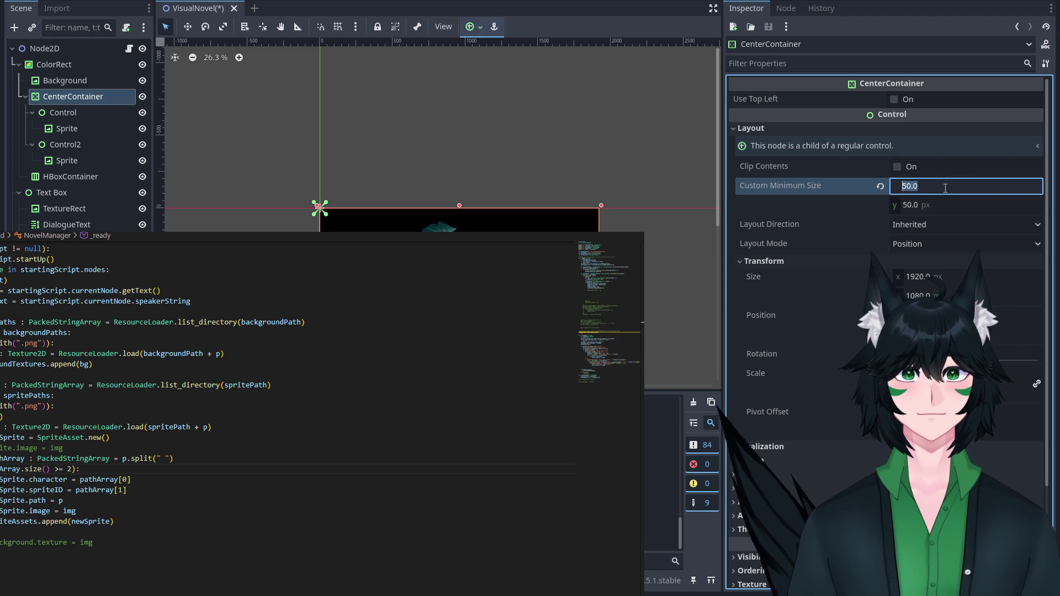
{"action": "type", "text": "5000"}
{"action": "key", "text": "Return"}
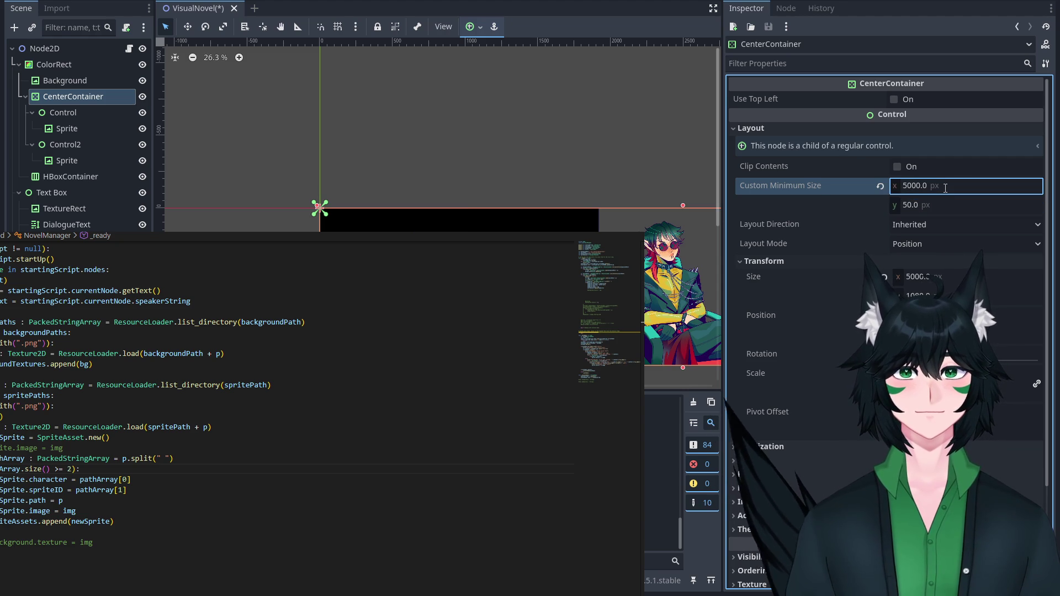
{"action": "left_click", "coordinate": [874, 187]}
{"action": "left_click", "coordinate": [877, 187]}
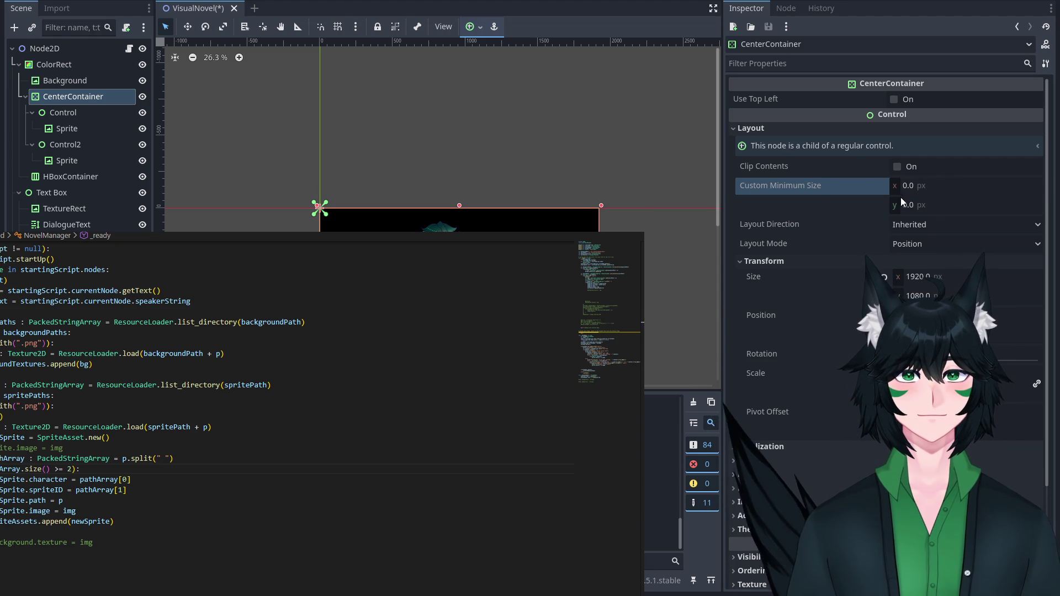
Try Left-to-Right layout direction, revert it to Inherited, and save the VisualNovel scene.
{"action": "left_click", "coordinate": [940, 226]}
{"action": "left_click", "coordinate": [956, 275]}
{"action": "left_click", "coordinate": [881, 226]}
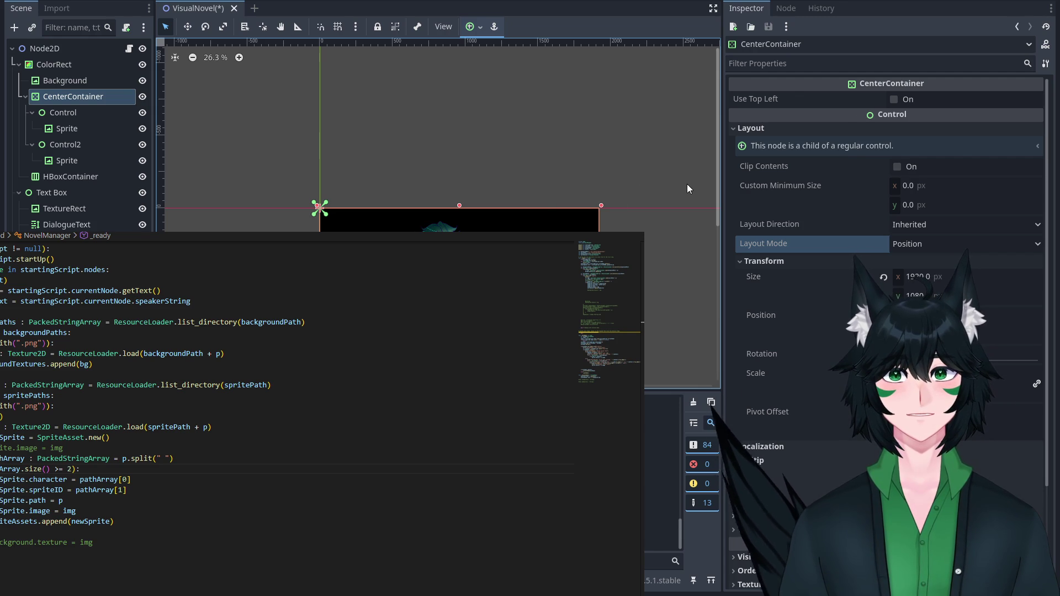
{"action": "left_click", "coordinate": [643, 100]}
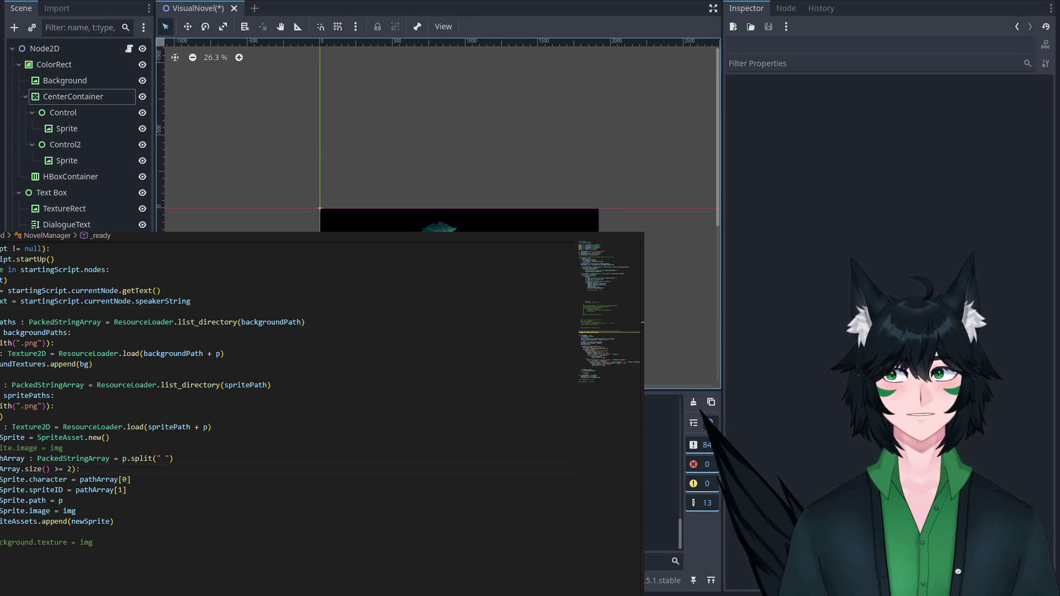
{"action": "key", "text": "ctrl+s"}
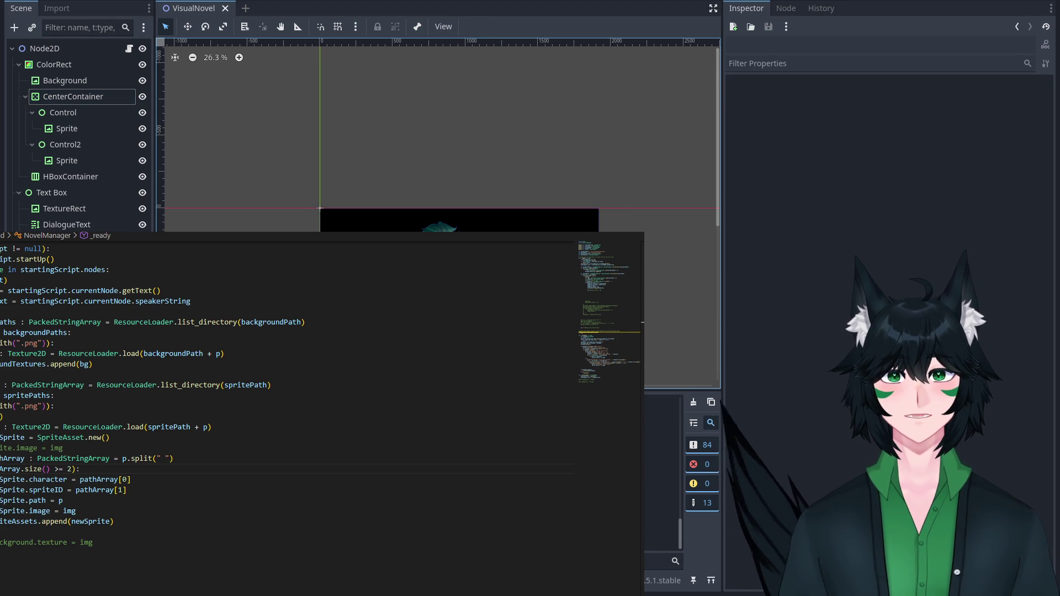
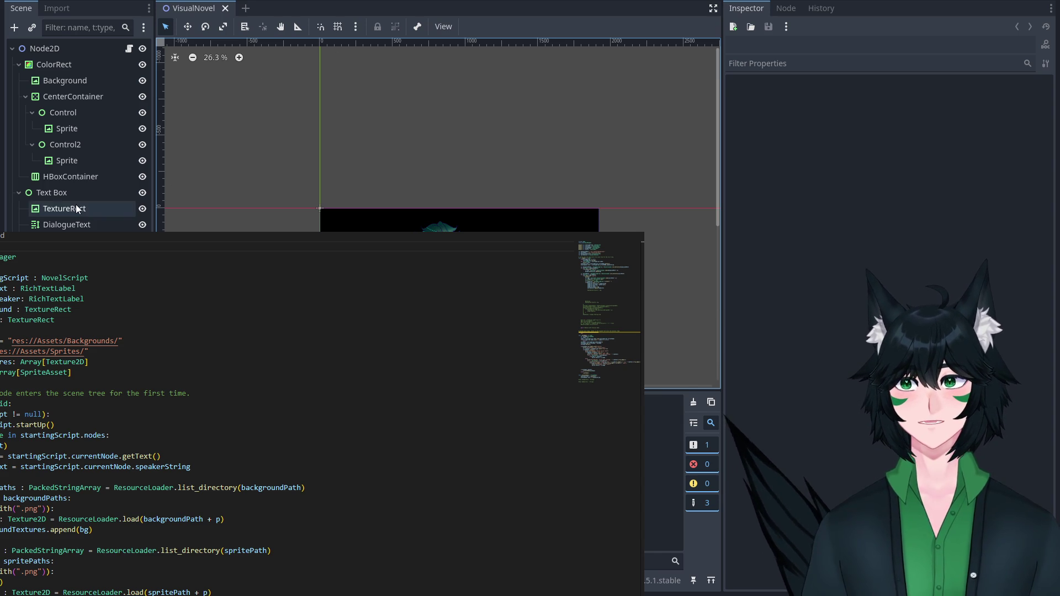
Pull both Sprites out of Control and Control2, then drop them together onto HBoxContainer.
{"action": "left_click", "coordinate": [77, 159]}
{"action": "left_click_drag", "start_coordinate": [81, 164], "coordinate": [71, 97]}
{"action": "left_click_drag", "start_coordinate": [78, 134], "coordinate": [67, 96]}
{"action": "left_click", "coordinate": [84, 162], "text": "ctrl"}
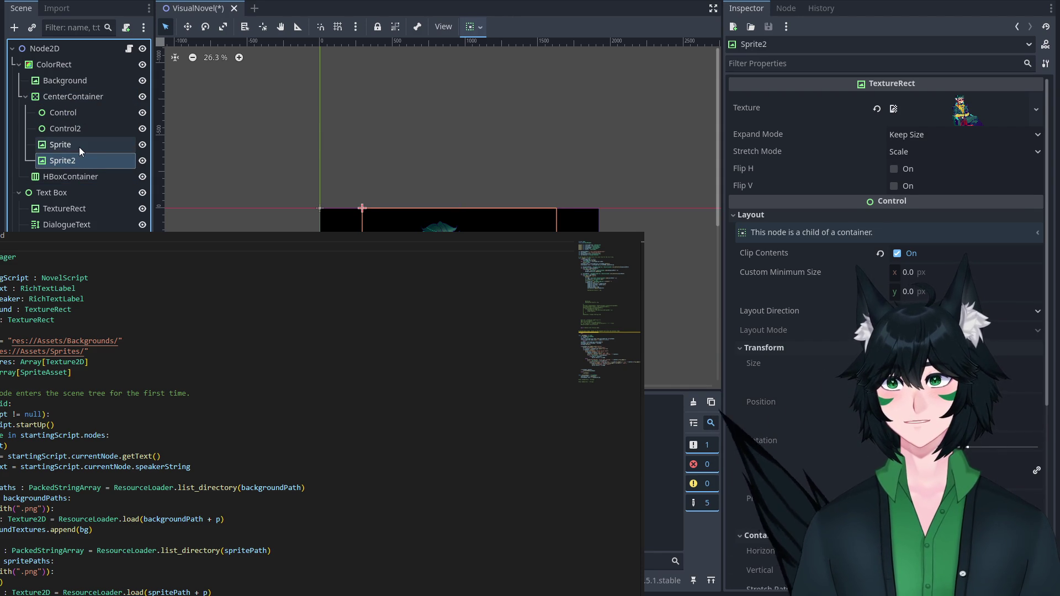
{"action": "left_click_drag", "start_coordinate": [78, 148], "coordinate": [79, 174]}
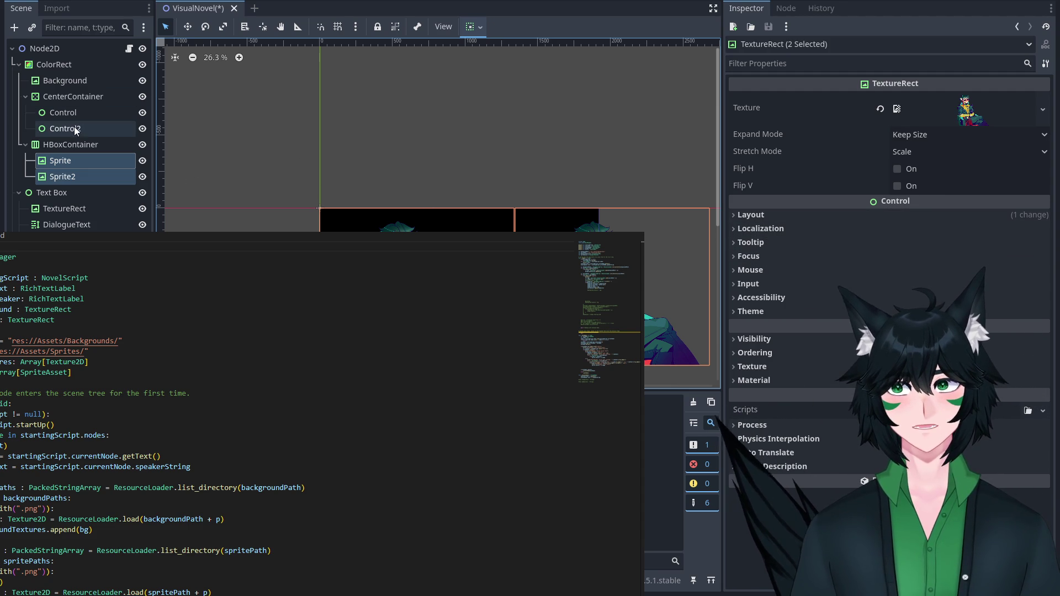
Compare the HBoxContainer and Sprite properties in the Inspector.
{"action": "left_click", "coordinate": [97, 143]}
{"action": "left_click", "coordinate": [94, 160]}
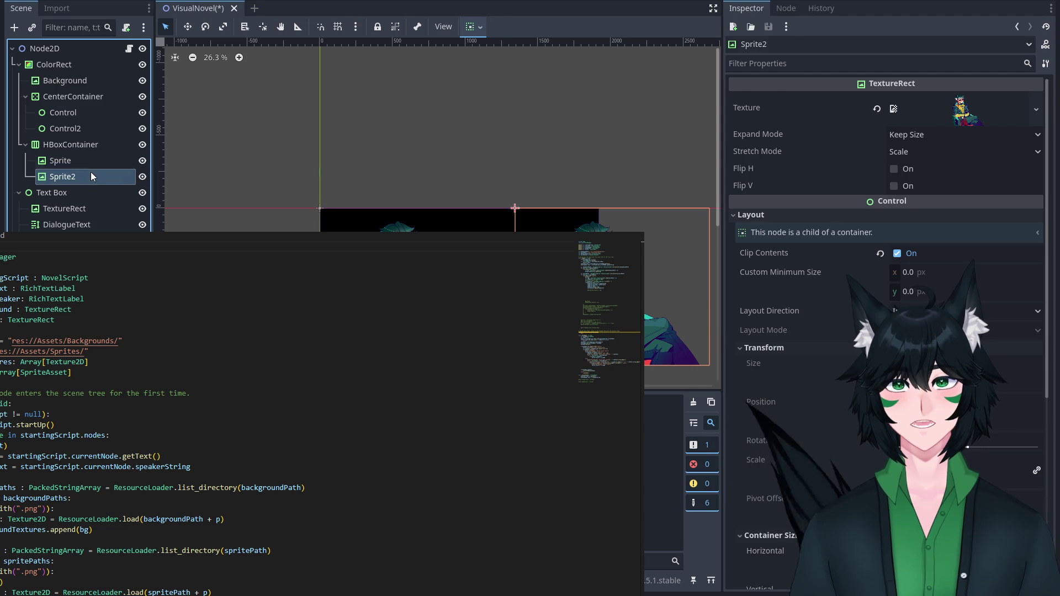
{"action": "left_click", "coordinate": [85, 144]}
{"action": "left_click", "coordinate": [88, 161]}
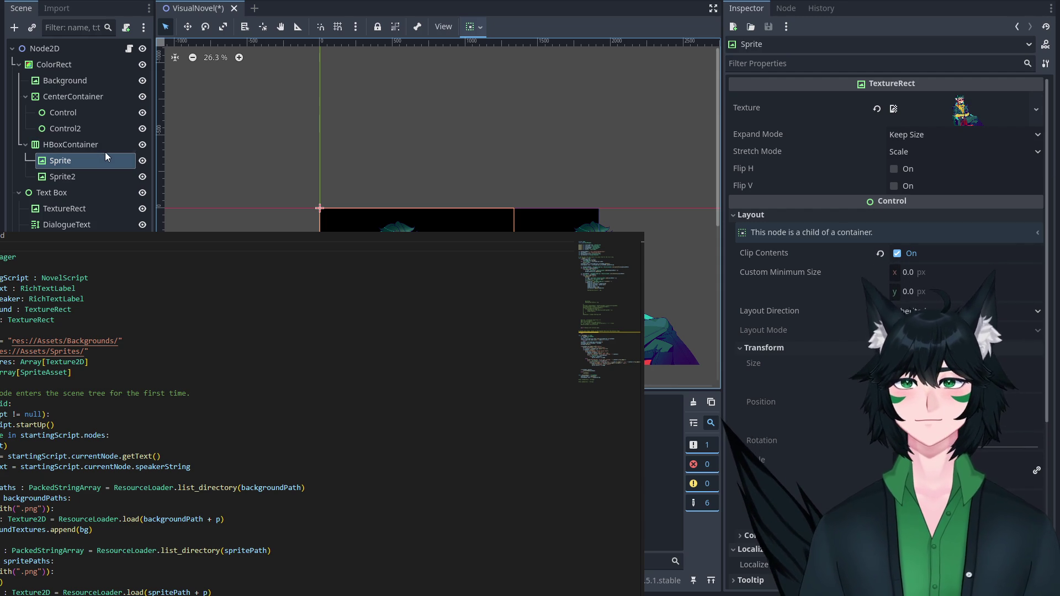
Nest HBoxContainer inside CenterContainer, then move it back out above CenterContainer under ColorRect.
{"action": "left_click", "coordinate": [97, 85]}
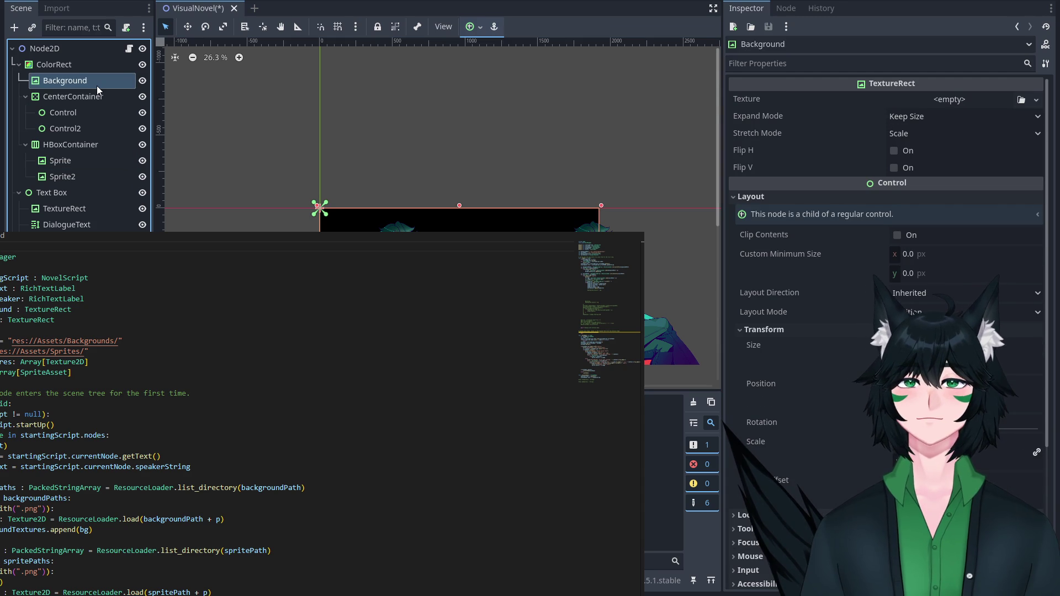
{"action": "left_click", "coordinate": [76, 159]}
{"action": "left_click", "coordinate": [70, 144]}
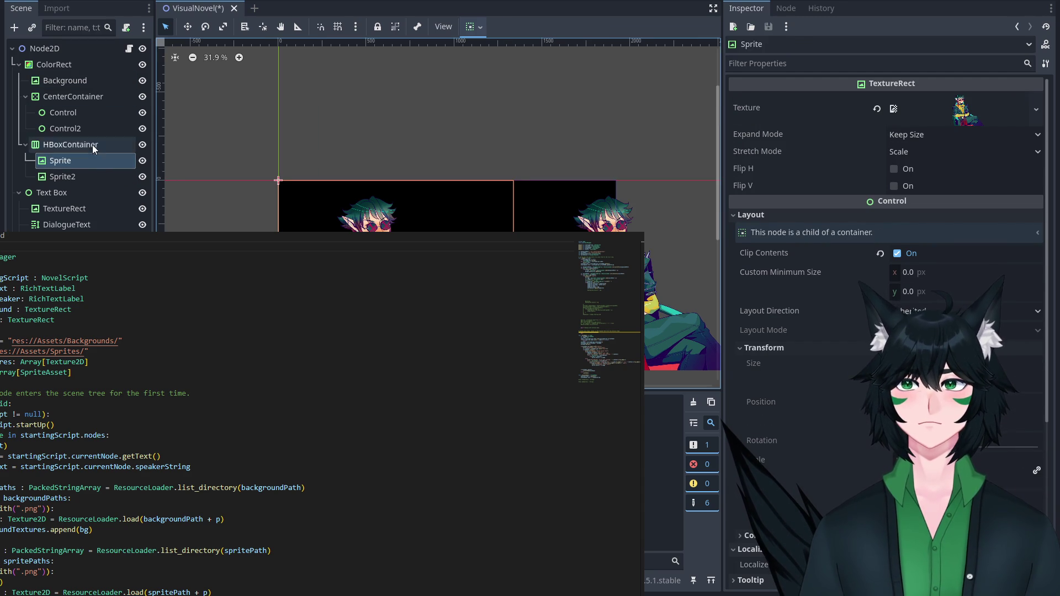
{"action": "scroll", "coordinate": [826, 240], "scroll_direction": "down", "scroll_amount": 3}
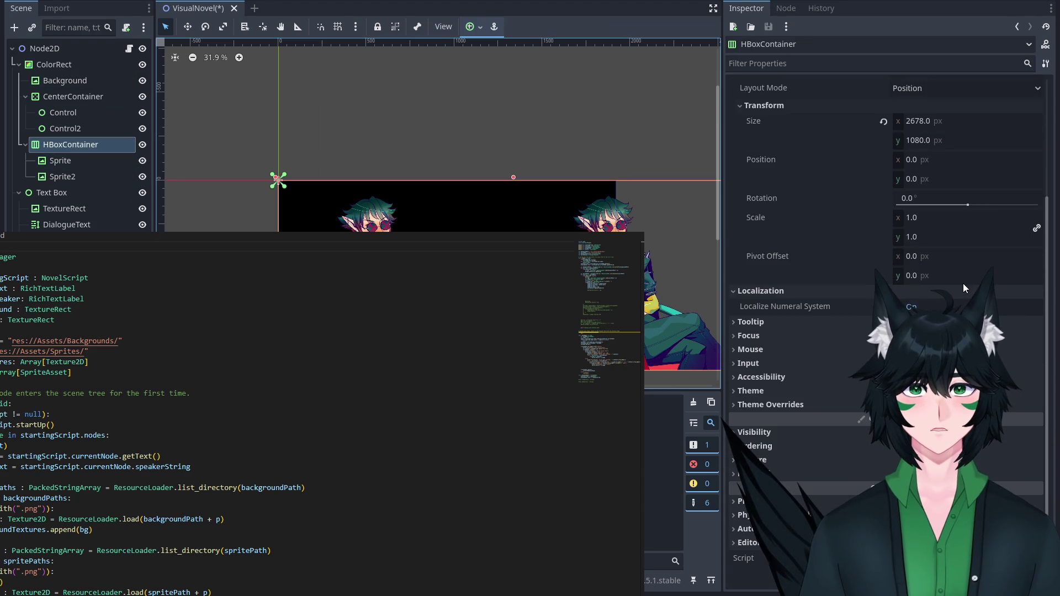
{"action": "left_click_drag", "start_coordinate": [71, 144], "coordinate": [52, 98]}
{"action": "left_click_drag", "start_coordinate": [72, 151], "coordinate": [61, 91]}
Inspect Sprite's container sizing options and start filtering its property list.
{"action": "left_click", "coordinate": [84, 112]}
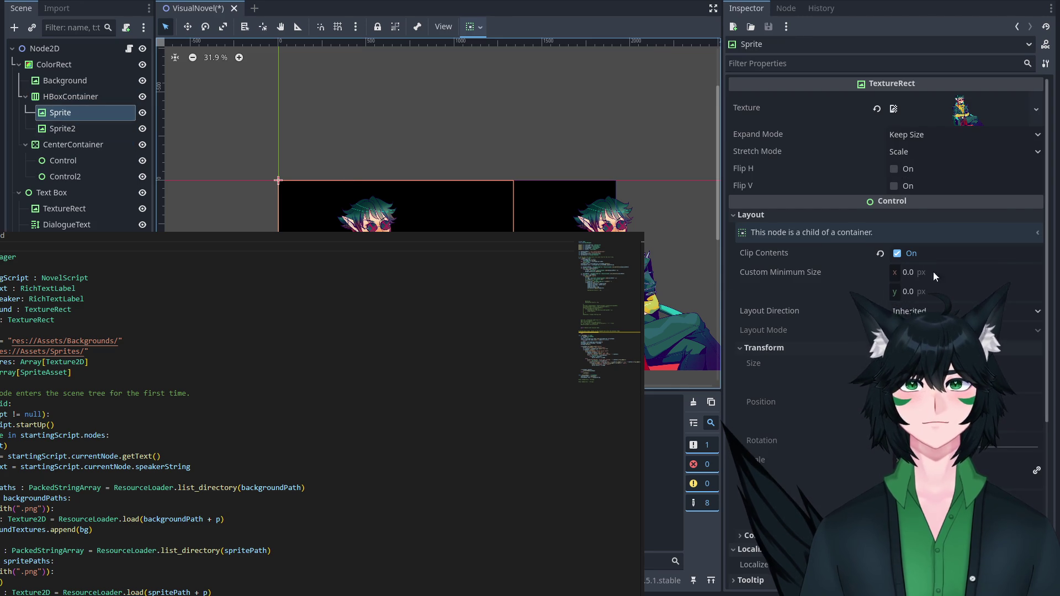
{"action": "scroll", "coordinate": [822, 336], "scroll_direction": "down", "scroll_amount": 5}
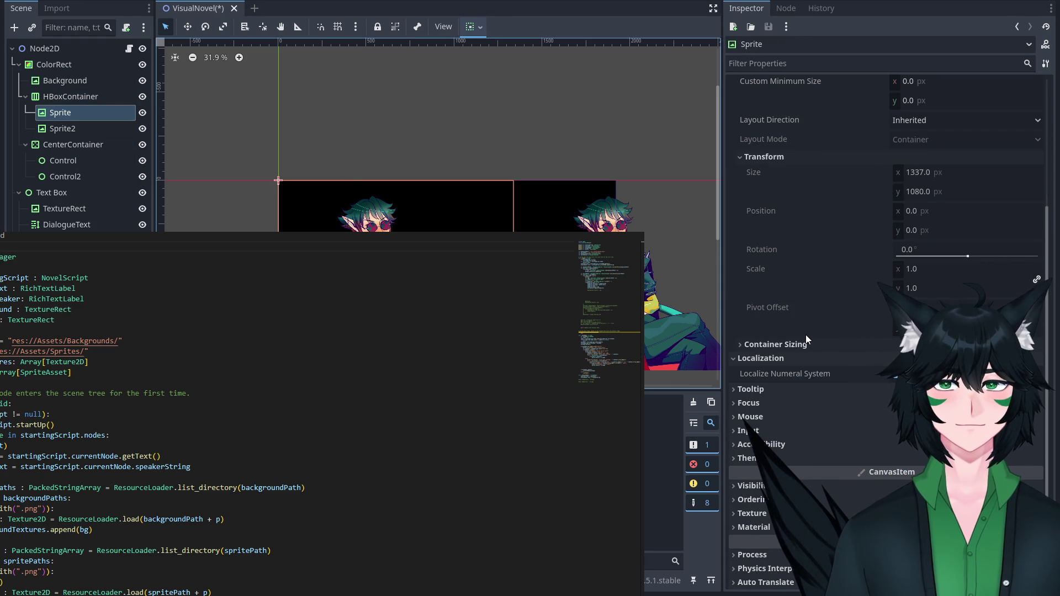
{"action": "left_click", "coordinate": [843, 343]}
{"action": "scroll", "coordinate": [843, 331], "scroll_direction": "up", "scroll_amount": 5}
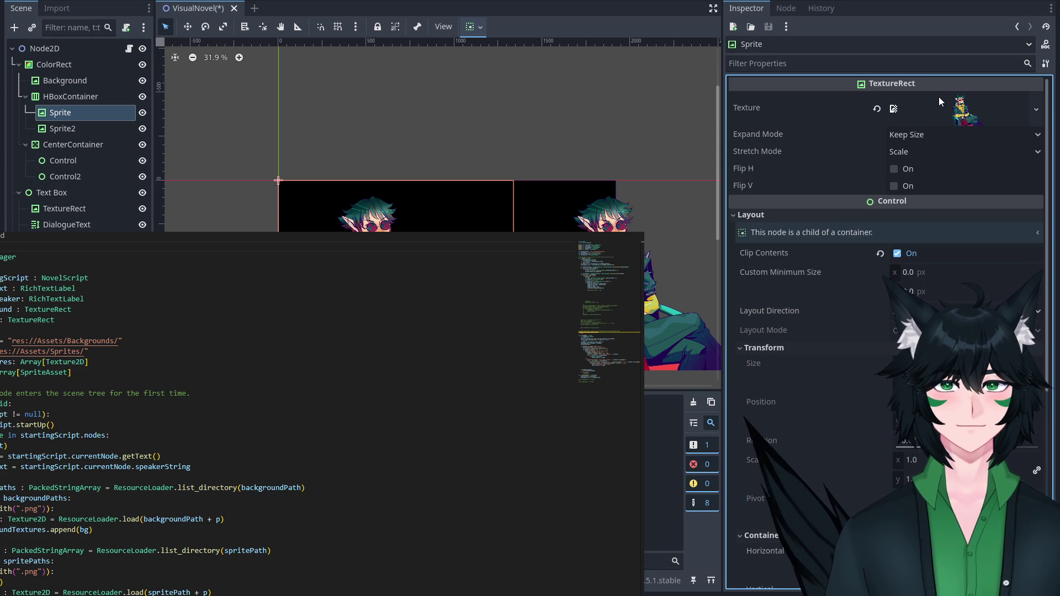
{"action": "left_click", "coordinate": [924, 67]}
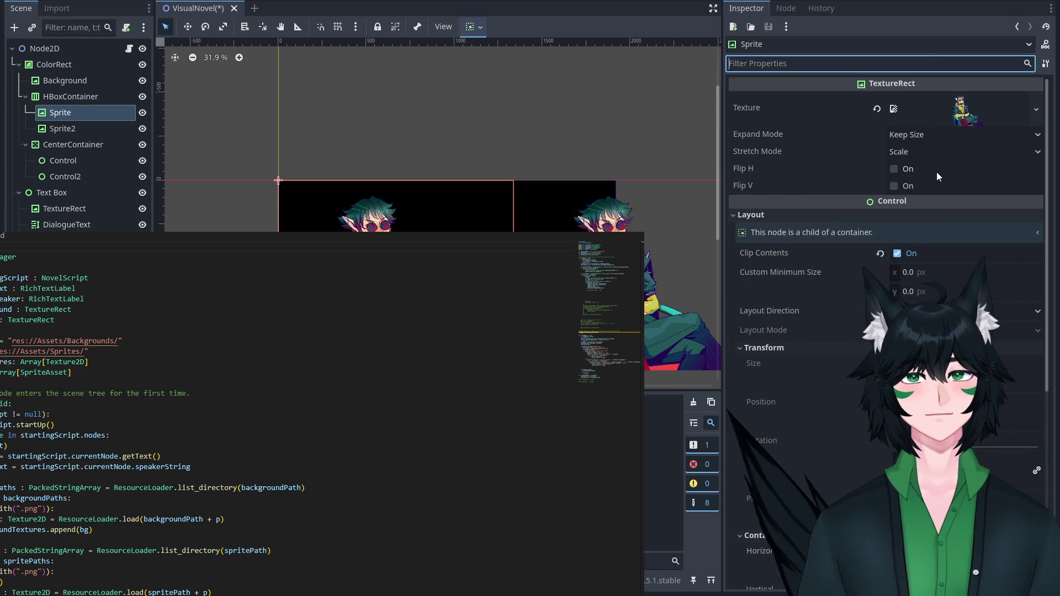
{"action": "type", "text": "center"}
{"action": "left_click", "coordinate": [70, 96]}
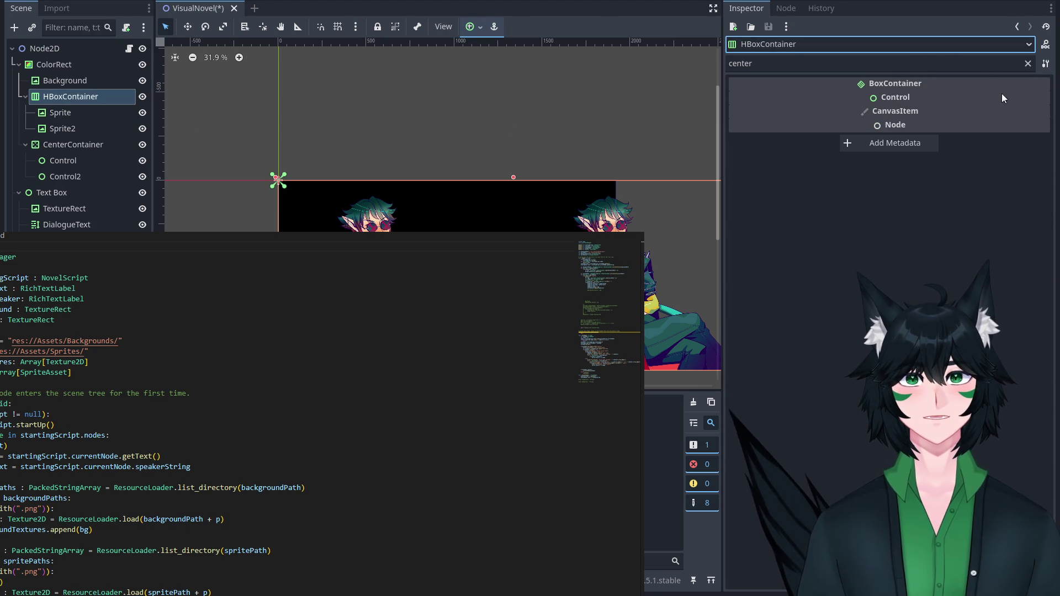
{"action": "left_click", "coordinate": [951, 63]}
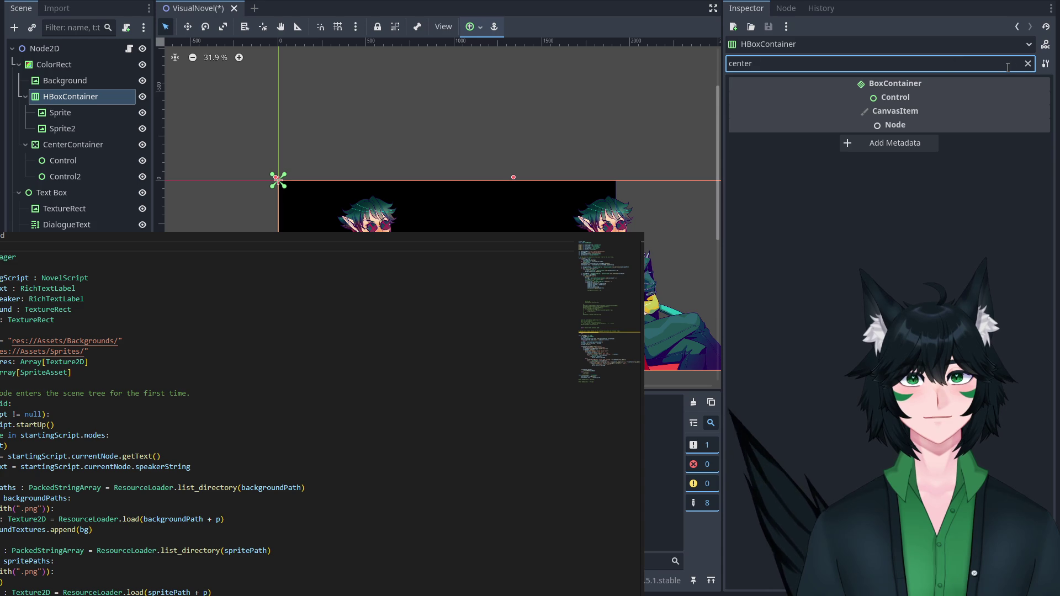
{"action": "key", "text": "BackSpace"}
{"action": "key", "text": "BackSpace"}
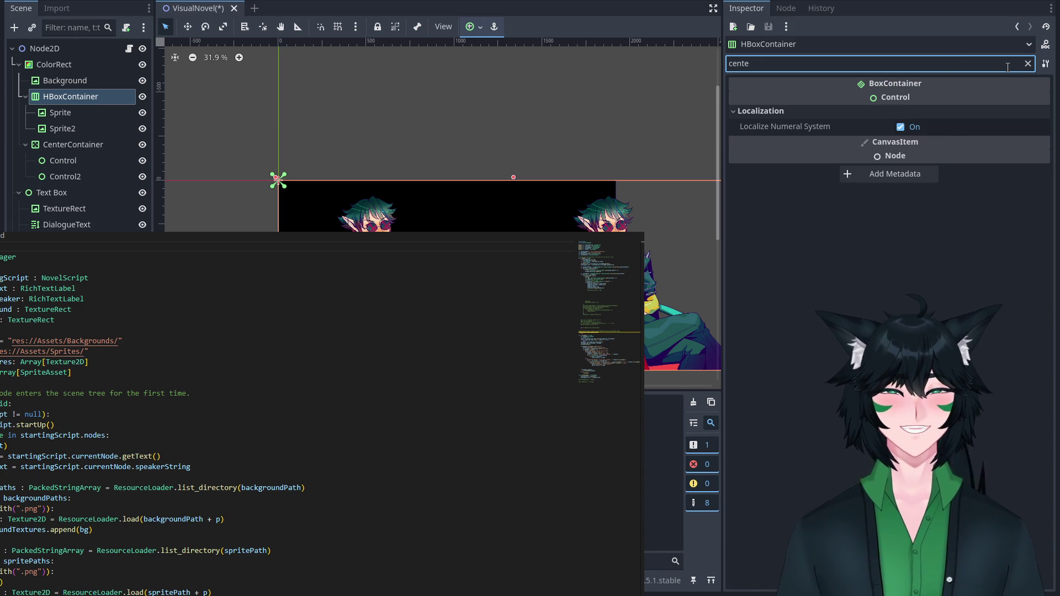
{"action": "key", "text": "BackSpace"}
{"action": "key", "text": "BackSpace"}
{"action": "key", "text": "BackSpace"}
{"action": "key", "text": "BackSpace"}
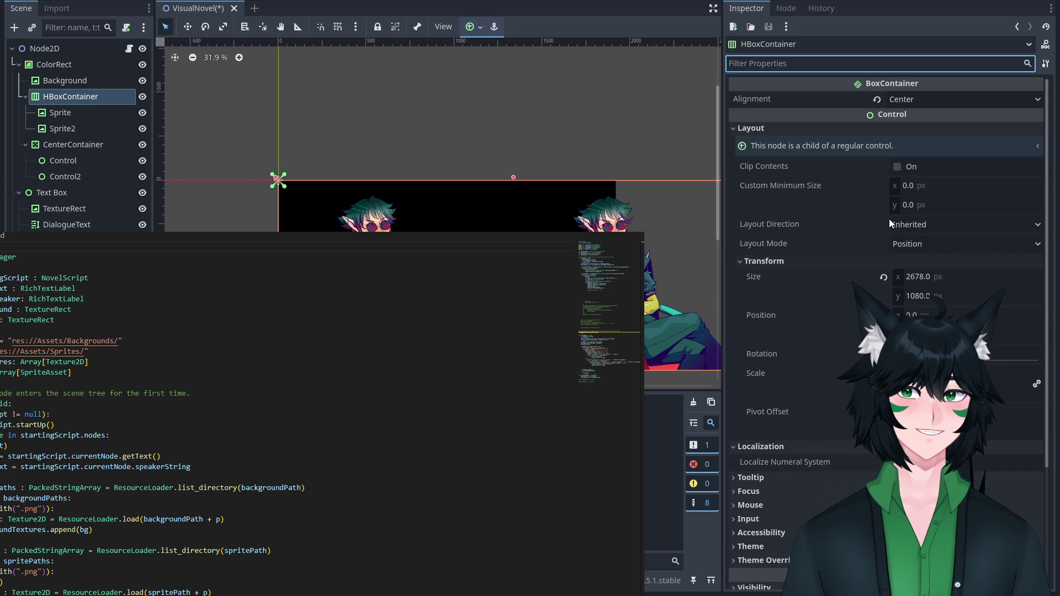
{"action": "left_click", "coordinate": [904, 228]}
{"action": "left_click", "coordinate": [939, 225]}
{"action": "left_click", "coordinate": [938, 271]}
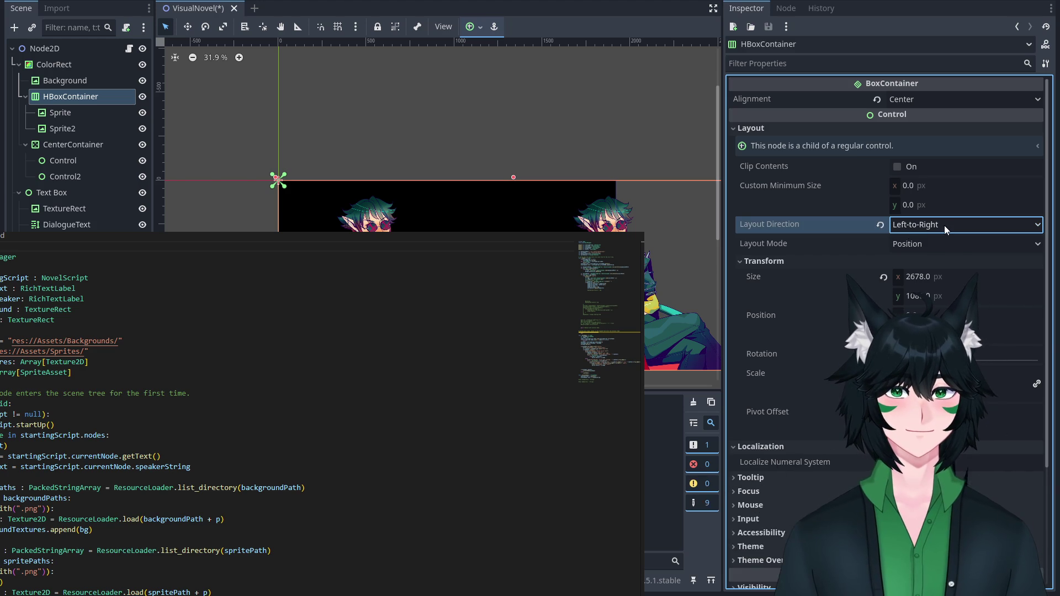
{"action": "key", "text": "ctrl+z"}
{"action": "left_click", "coordinate": [958, 244]}
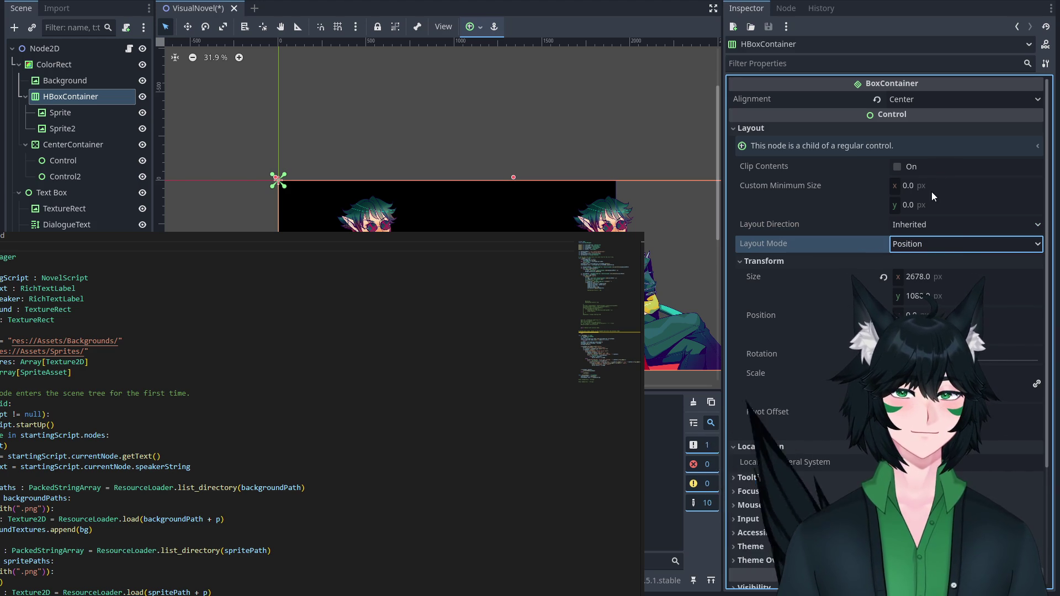
{"action": "scroll", "coordinate": [933, 207], "scroll_direction": "down", "scroll_amount": 2}
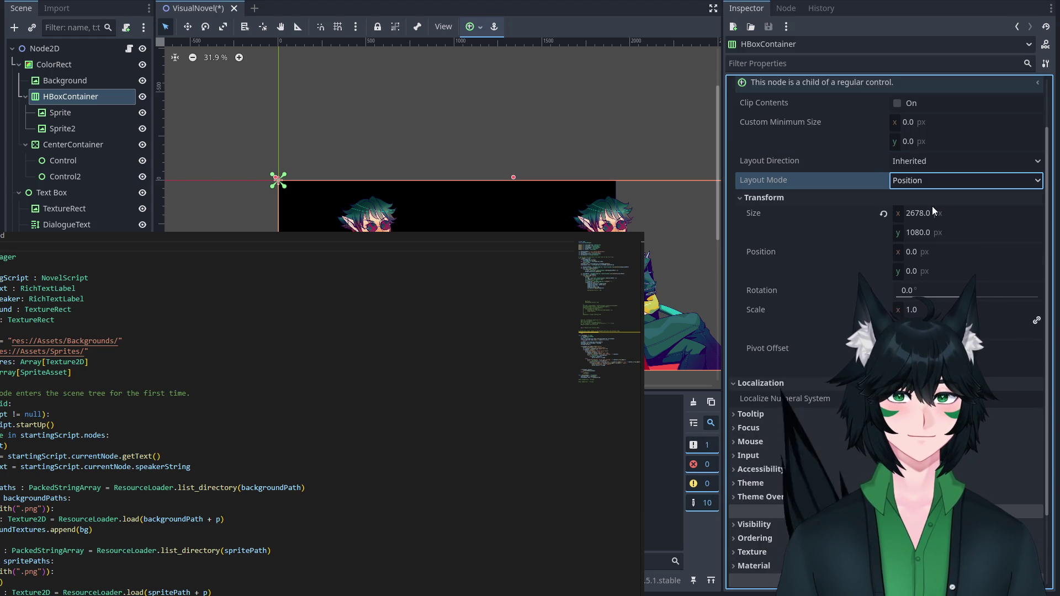
{"action": "scroll", "coordinate": [933, 214], "scroll_direction": "down", "scroll_amount": 3}
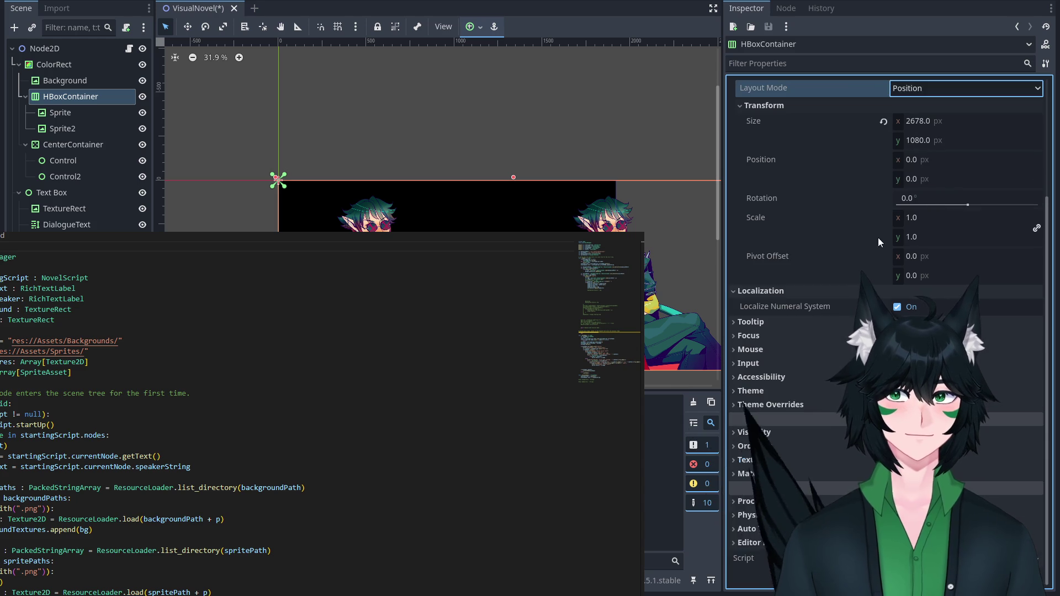
Move Sprite from HBoxContainer onto the Control node under CenterContainer.
{"action": "left_click", "coordinate": [89, 156]}
{"action": "left_click", "coordinate": [79, 114]}
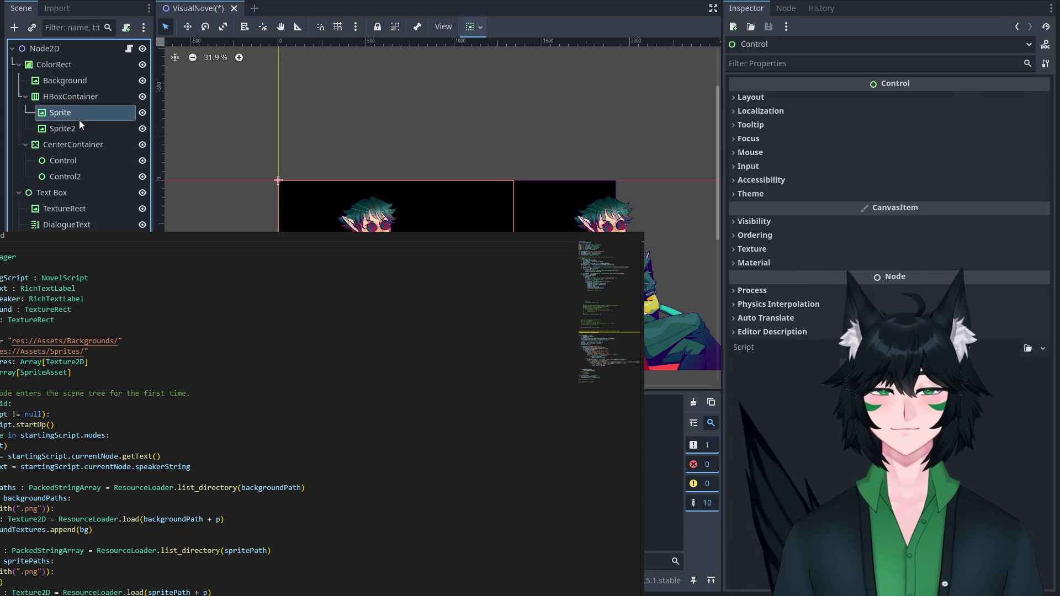
{"action": "left_click_drag", "start_coordinate": [85, 109], "coordinate": [102, 159]}
Review the HBoxContainer, CenterContainer, Sprite2 and Background properties.
{"action": "left_click", "coordinate": [88, 95]}
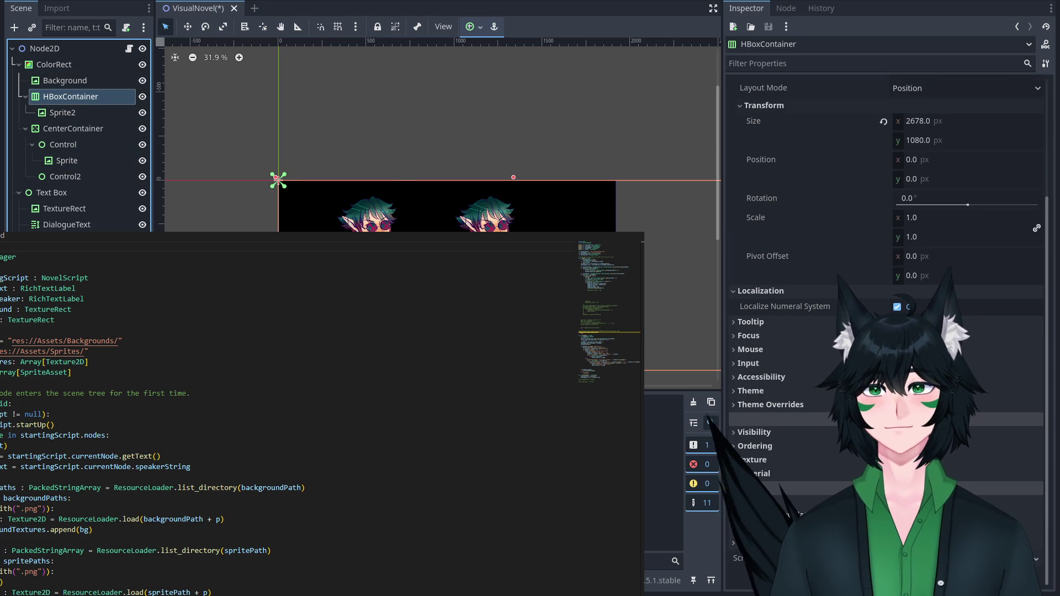
{"action": "left_click", "coordinate": [82, 130]}
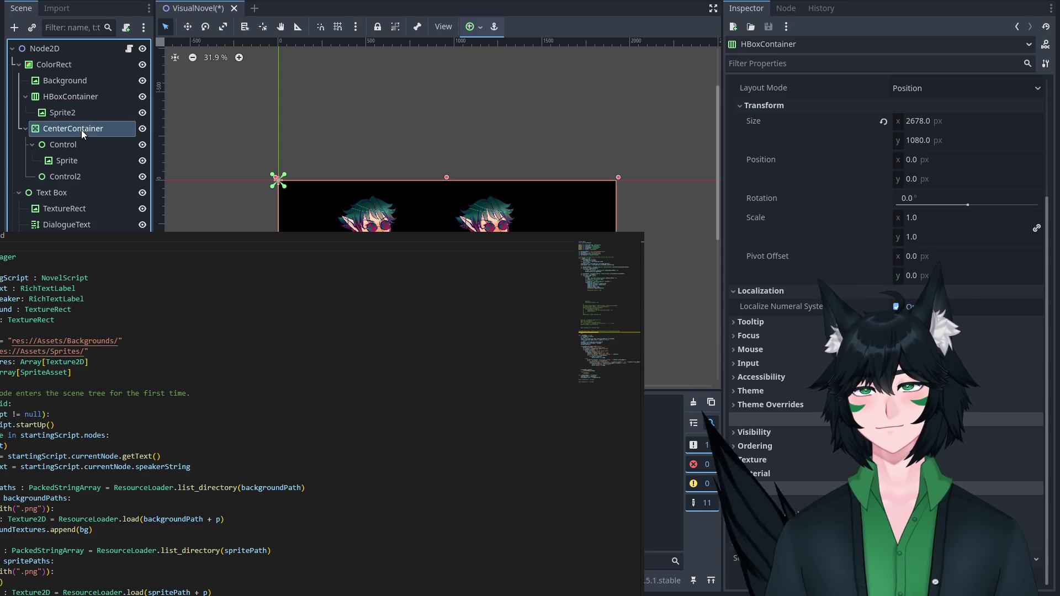
{"action": "left_click", "coordinate": [81, 98]}
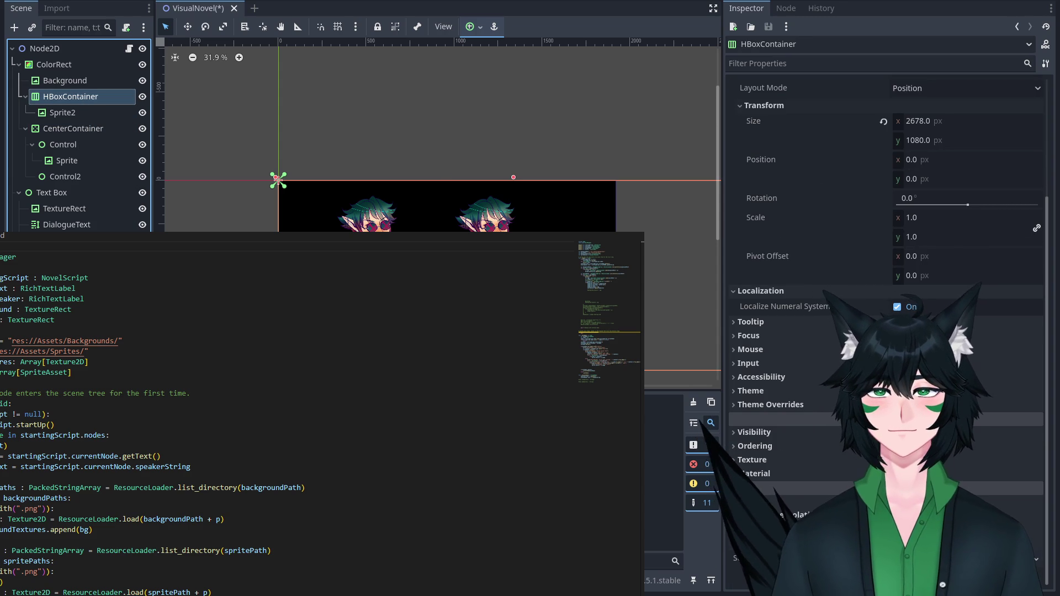
{"action": "left_click", "coordinate": [63, 112]}
{"action": "left_click", "coordinate": [71, 96]}
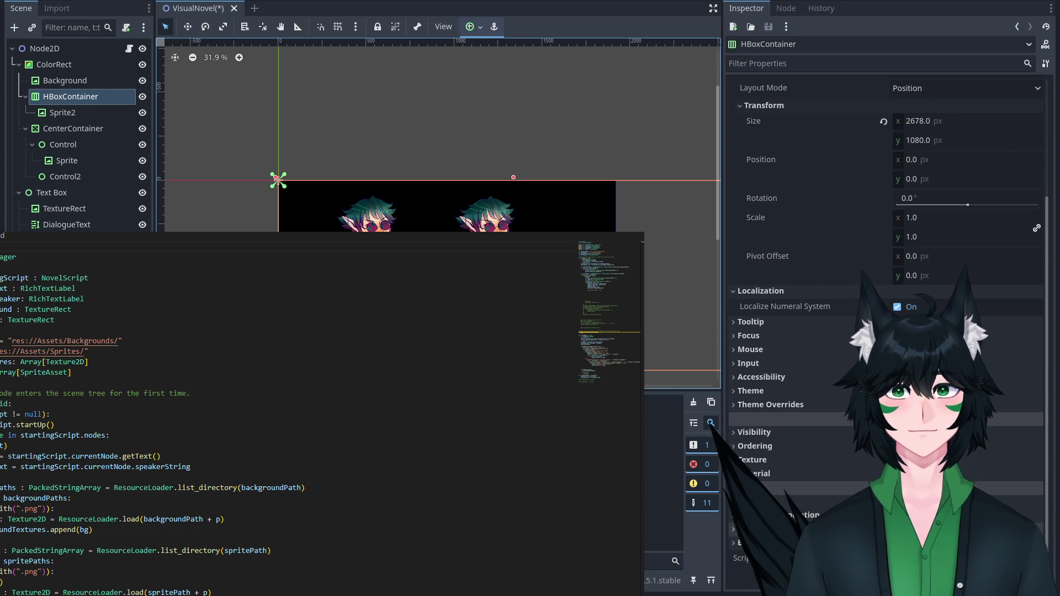
{"action": "left_click", "coordinate": [84, 81]}
Reorder CenterContainer and HBoxContainer in the Scene tree.
{"action": "left_click", "coordinate": [86, 112]}
{"action": "left_click", "coordinate": [92, 128]}
{"action": "left_click_drag", "start_coordinate": [91, 128], "coordinate": [81, 91]}
{"action": "left_click_drag", "start_coordinate": [80, 147], "coordinate": [74, 92]}
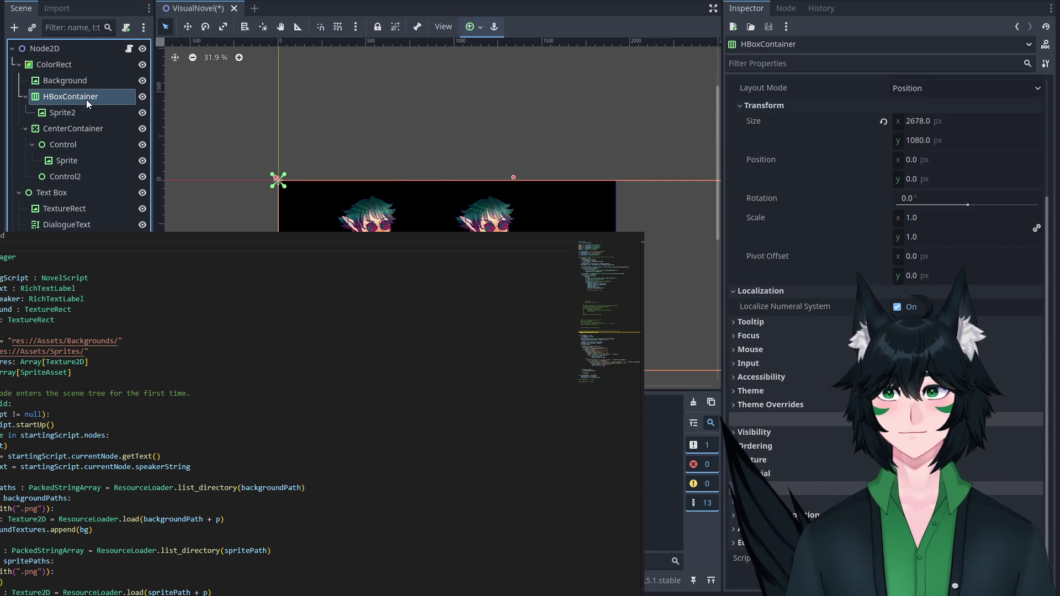
Put Sprite into HBoxContainer followed by Sprite2, and expand HBoxContainer's container sizing.
{"action": "left_click", "coordinate": [86, 165]}
{"action": "mouse_move", "coordinate": [86, 164]}
{"action": "left_mouse_down"}
{"action": "mouse_move", "coordinate": [81, 95]}
{"action": "mouse_move", "coordinate": [90, 177]}
{"action": "left_mouse_up"}
{"action": "left_click_drag", "start_coordinate": [91, 178], "coordinate": [75, 145]}
{"action": "left_click", "coordinate": [75, 145]}
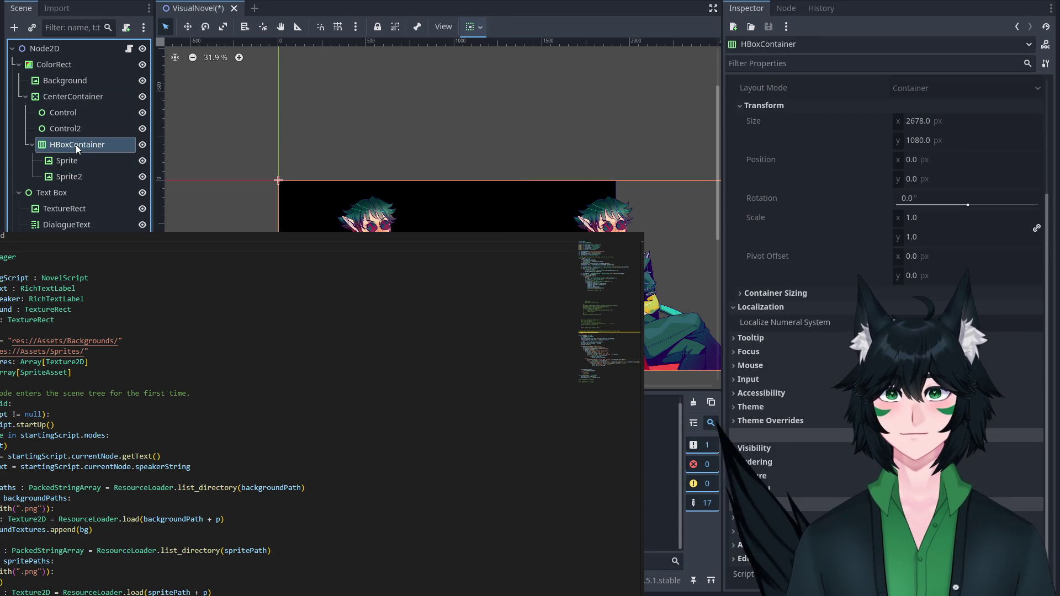
{"action": "scroll", "coordinate": [968, 253], "scroll_direction": "down", "scroll_amount": 3}
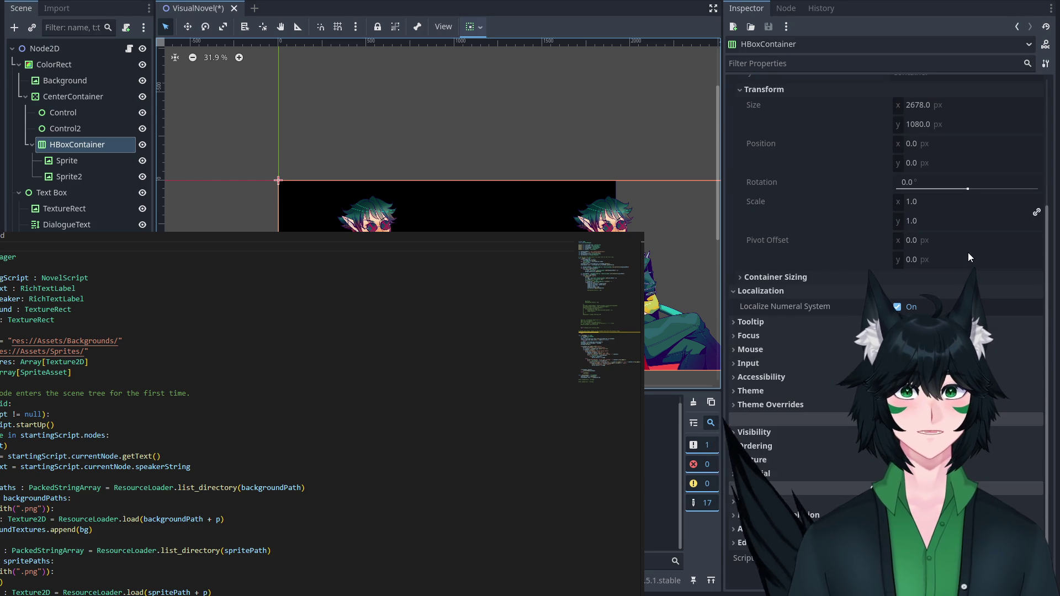
{"action": "left_click", "coordinate": [787, 279]}
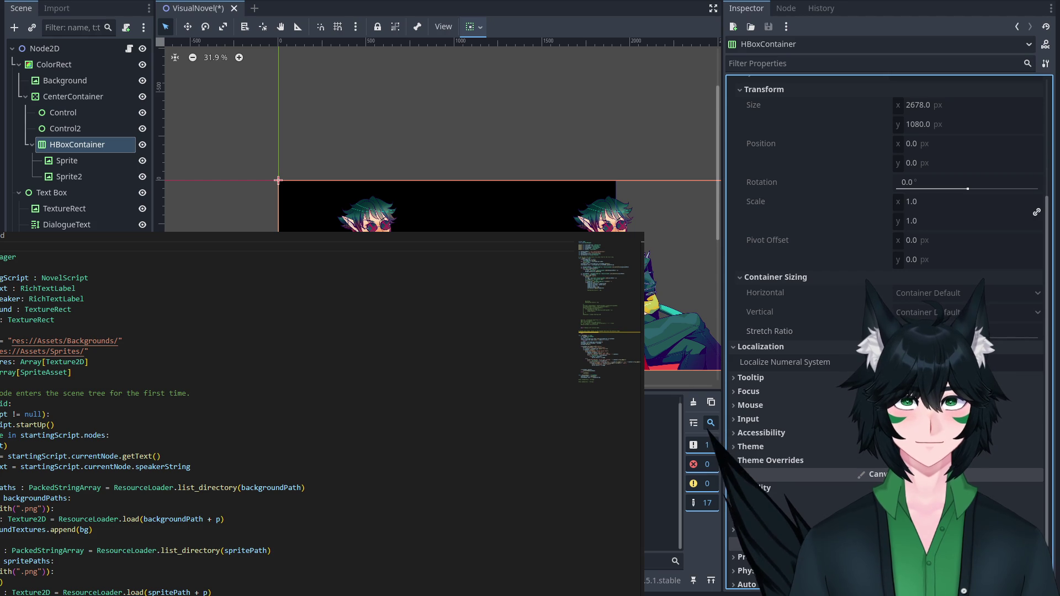
Try Center box alignment on HBoxContainer, then set it back to Begin.
{"action": "scroll", "coordinate": [800, 442], "scroll_direction": "up", "scroll_amount": 2}
{"action": "scroll", "coordinate": [949, 294], "scroll_direction": "up", "scroll_amount": 3}
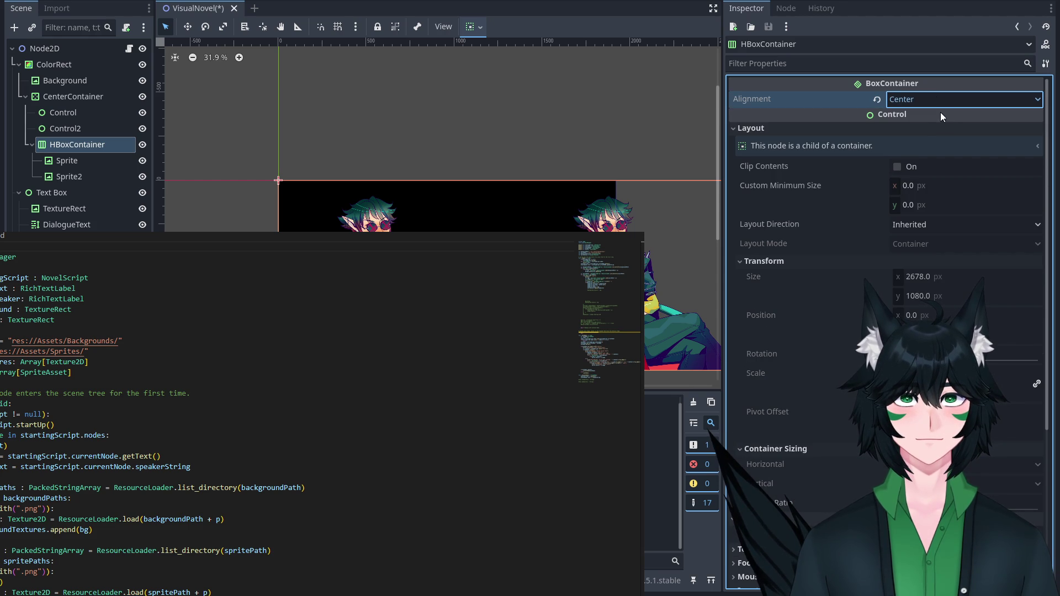
{"action": "scroll", "coordinate": [940, 97], "scroll_direction": "down", "scroll_amount": 4}
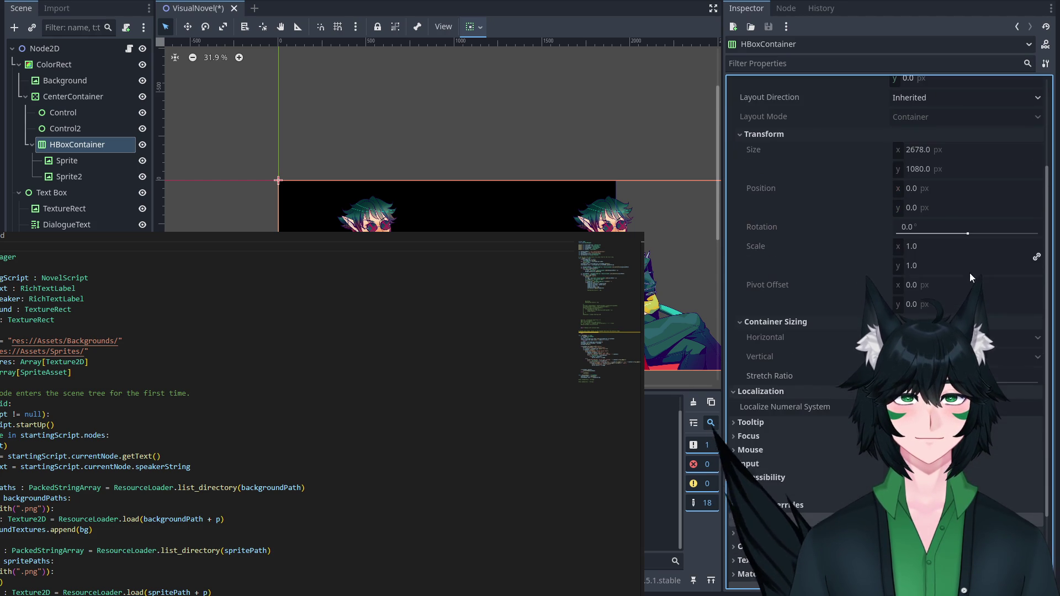
{"action": "scroll", "coordinate": [938, 174], "scroll_direction": "up", "scroll_amount": 4}
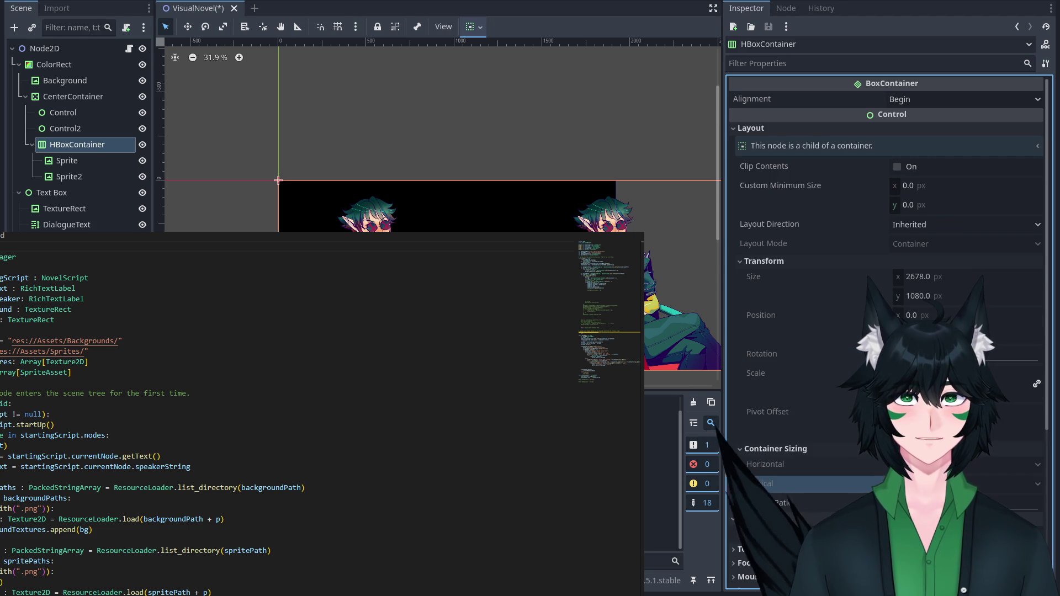
{"action": "left_click", "coordinate": [930, 105]}
{"action": "left_click", "coordinate": [932, 129]}
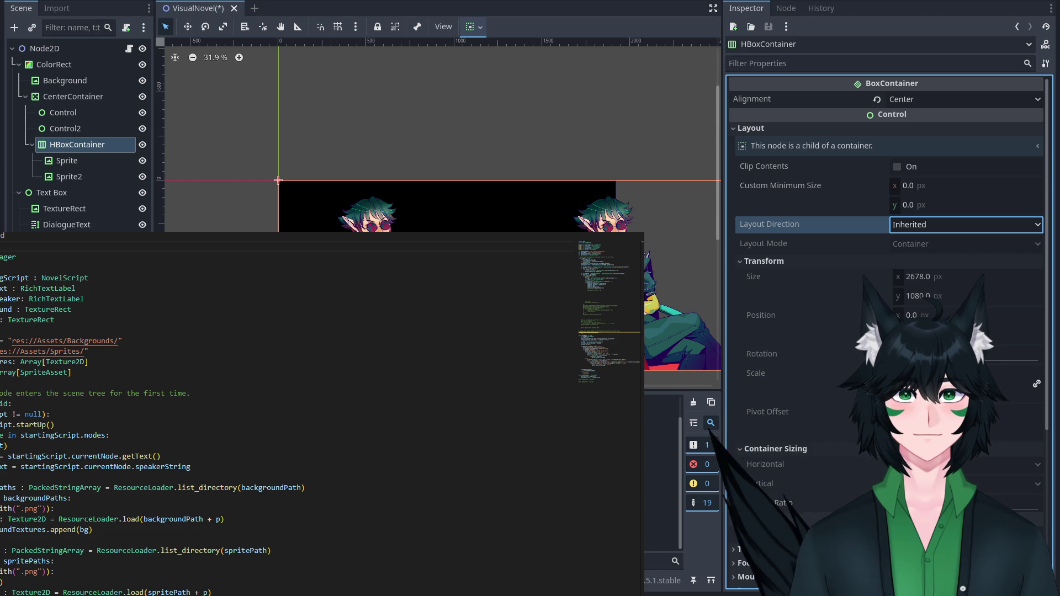
{"action": "left_click", "coordinate": [929, 106]}
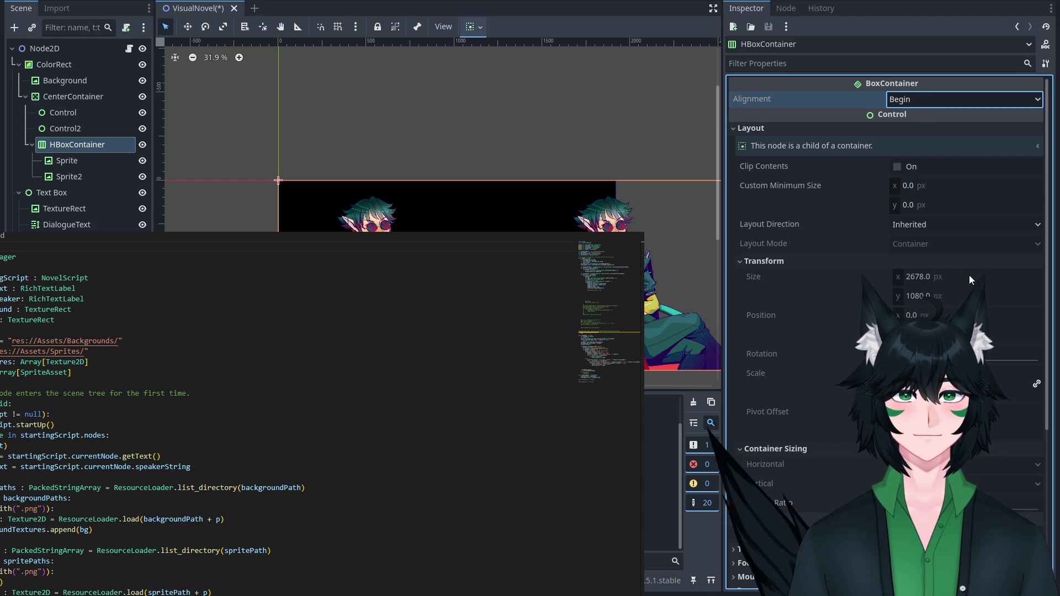
{"action": "left_click", "coordinate": [964, 99]}
{"action": "left_click", "coordinate": [927, 117]}
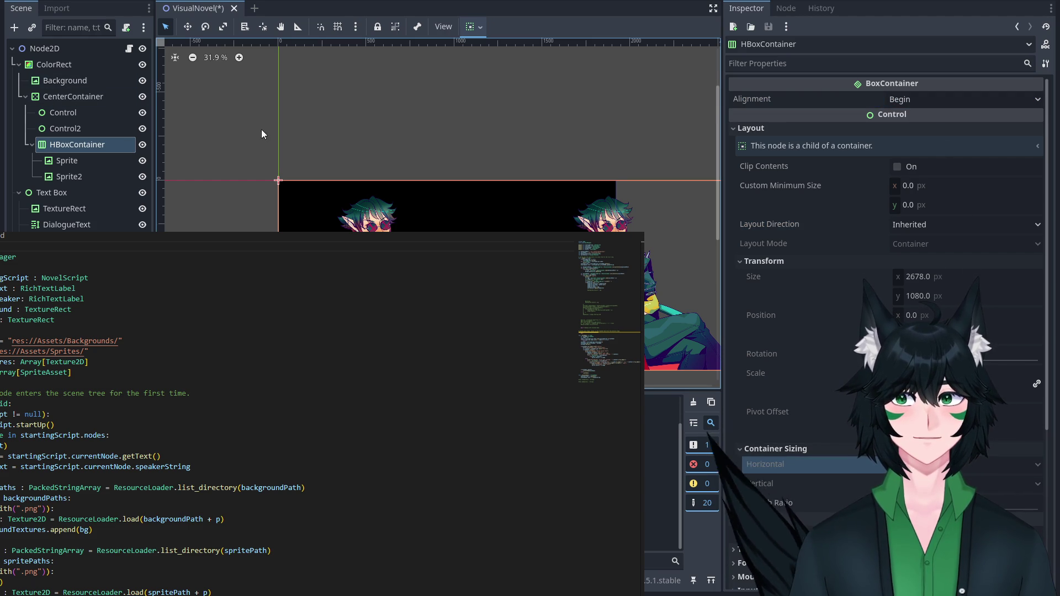
Check the Ordering and layout mode settings of HBoxContainer and CenterContainer.
{"action": "scroll", "coordinate": [895, 303], "scroll_direction": "down", "scroll_amount": 5}
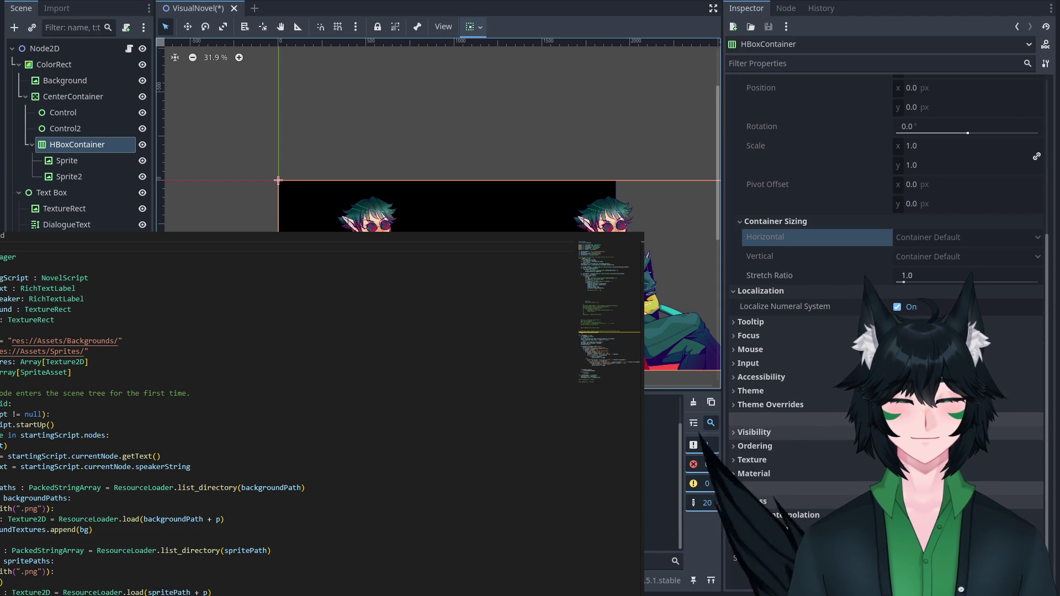
{"action": "scroll", "coordinate": [883, 303], "scroll_direction": "up", "scroll_amount": 5}
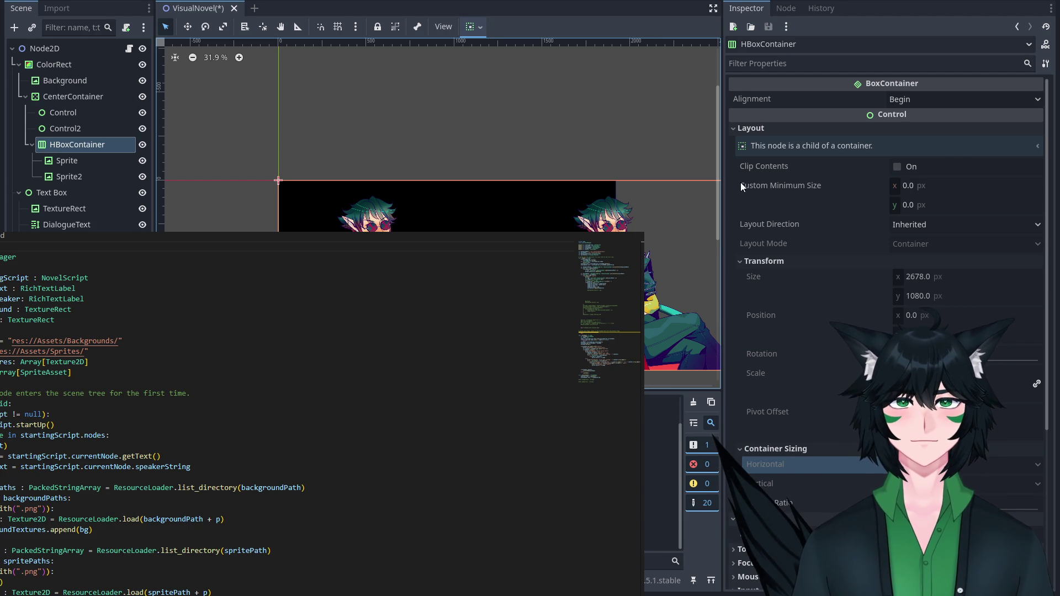
{"action": "scroll", "coordinate": [857, 313], "scroll_direction": "down", "scroll_amount": 3}
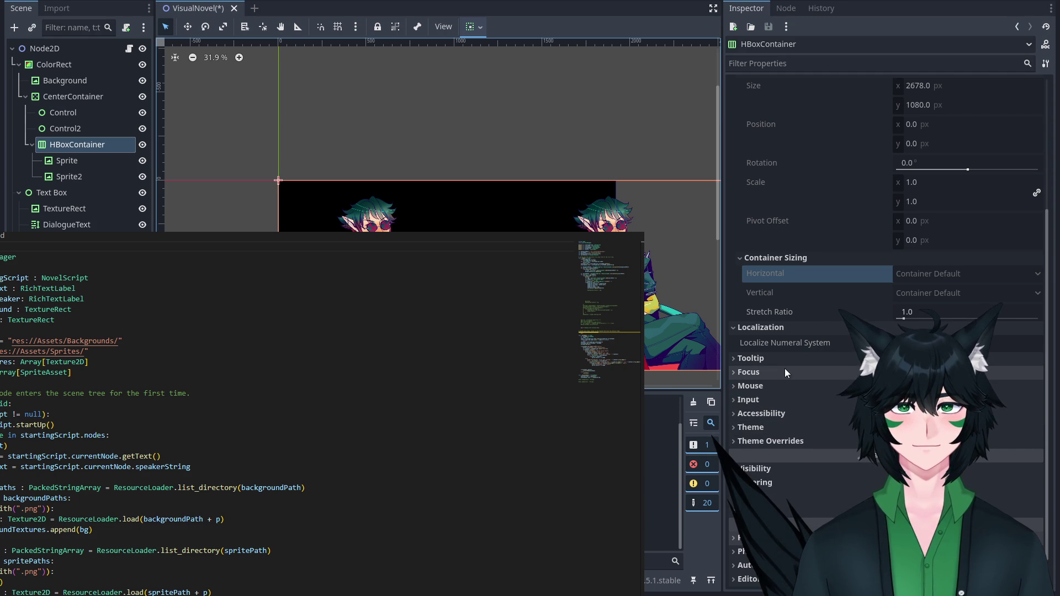
{"action": "left_click", "coordinate": [827, 475]}
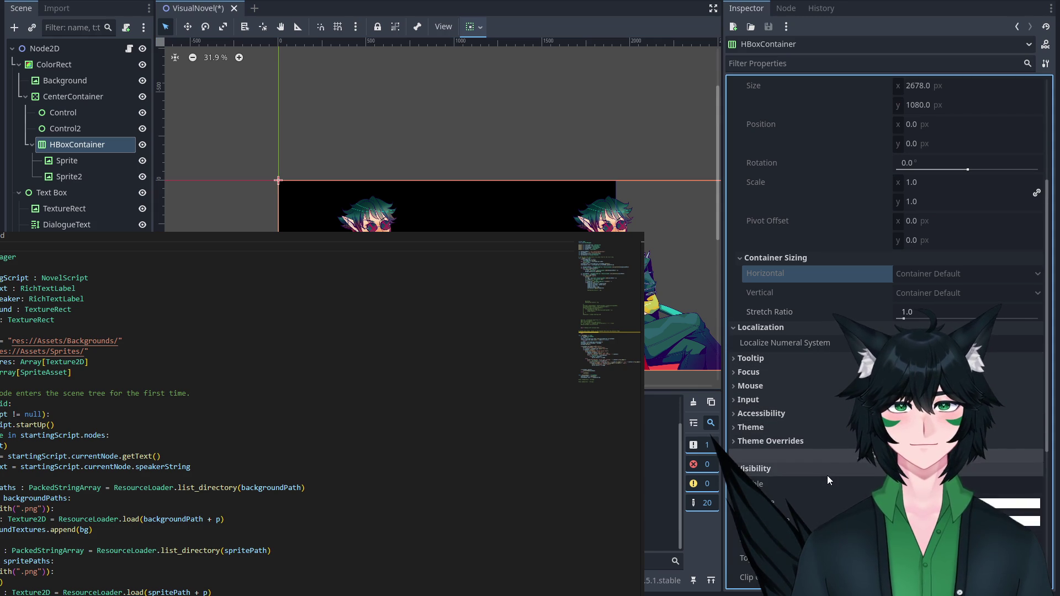
{"action": "scroll", "coordinate": [826, 459], "scroll_direction": "up", "scroll_amount": 5}
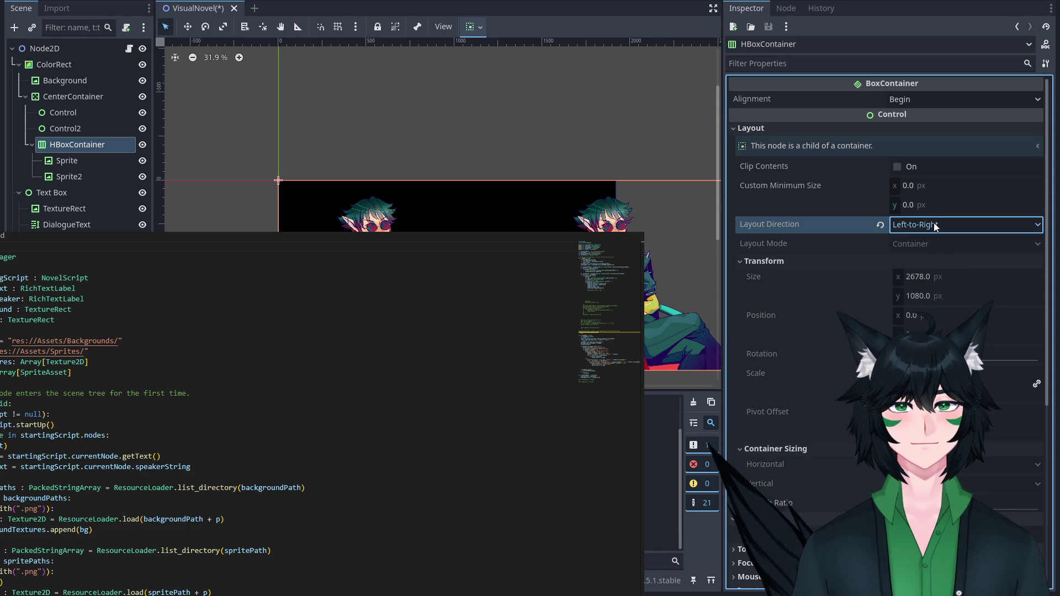
{"action": "left_click", "coordinate": [933, 243]}
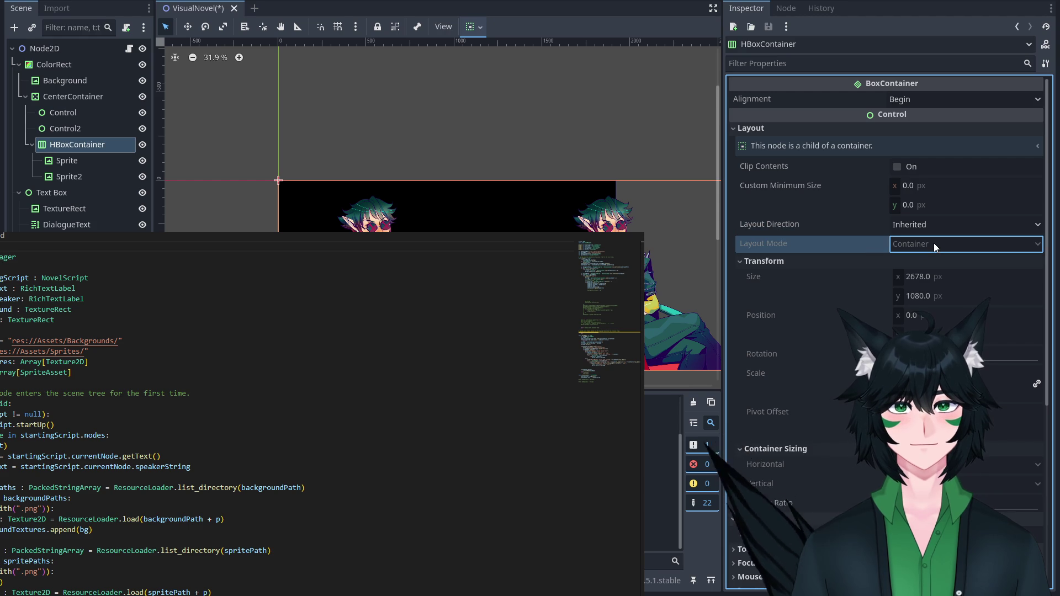
{"action": "left_click", "coordinate": [115, 98]}
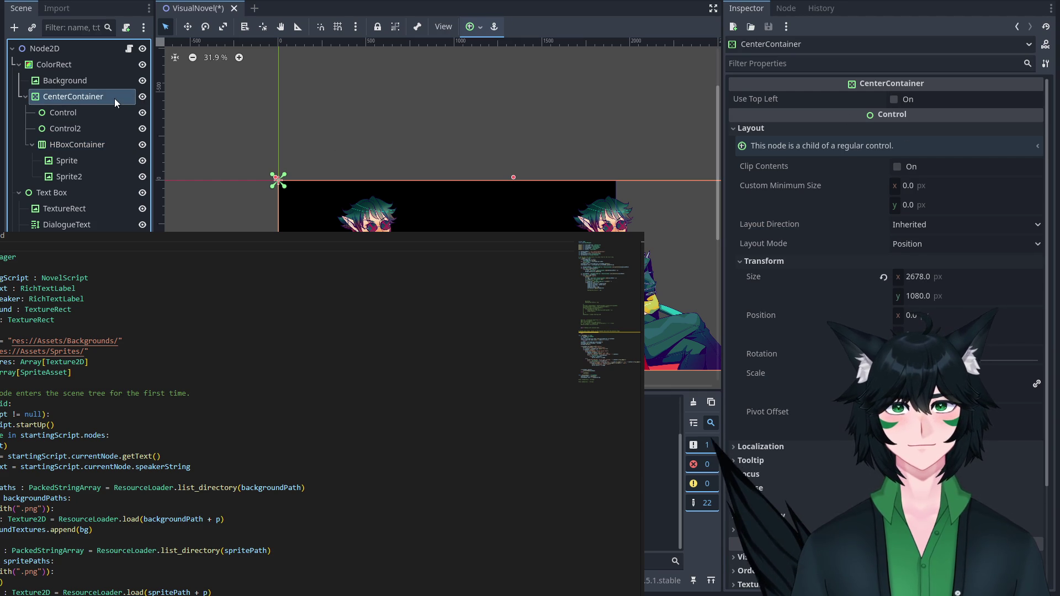
{"action": "left_click", "coordinate": [963, 241]}
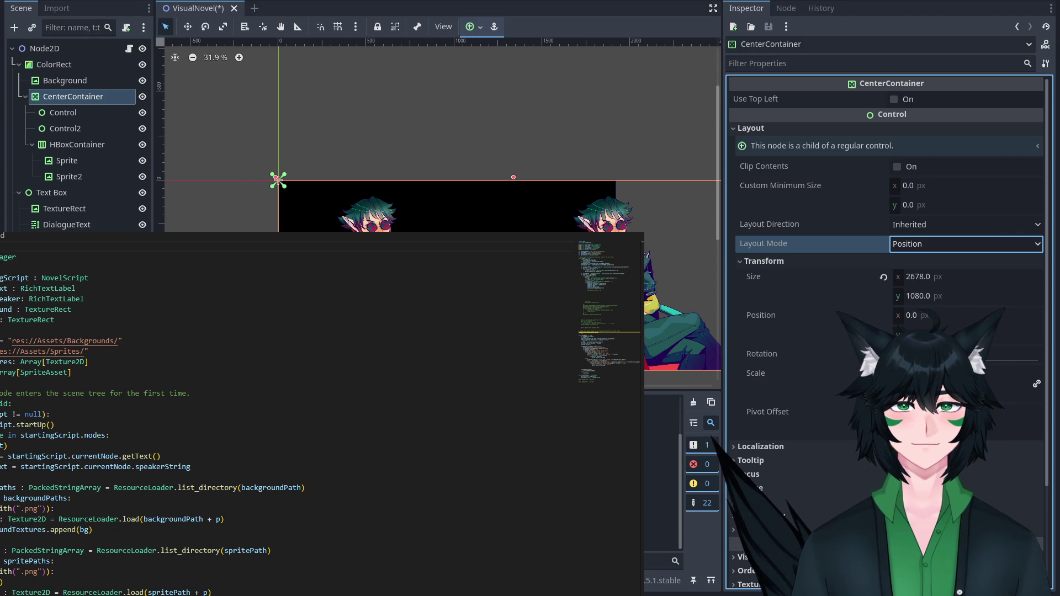
Move HBoxContainer out of CenterContainer to sit directly under ColorRect.
{"action": "left_click", "coordinate": [52, 111]}
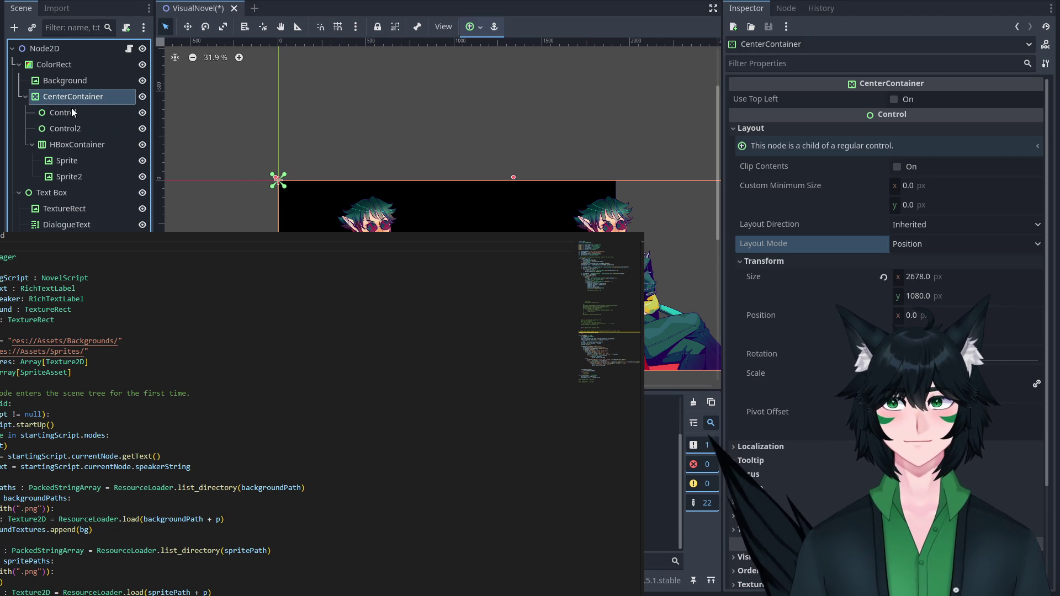
{"action": "left_click", "coordinate": [80, 145]}
{"action": "left_click_drag", "start_coordinate": [80, 147], "coordinate": [58, 91]}
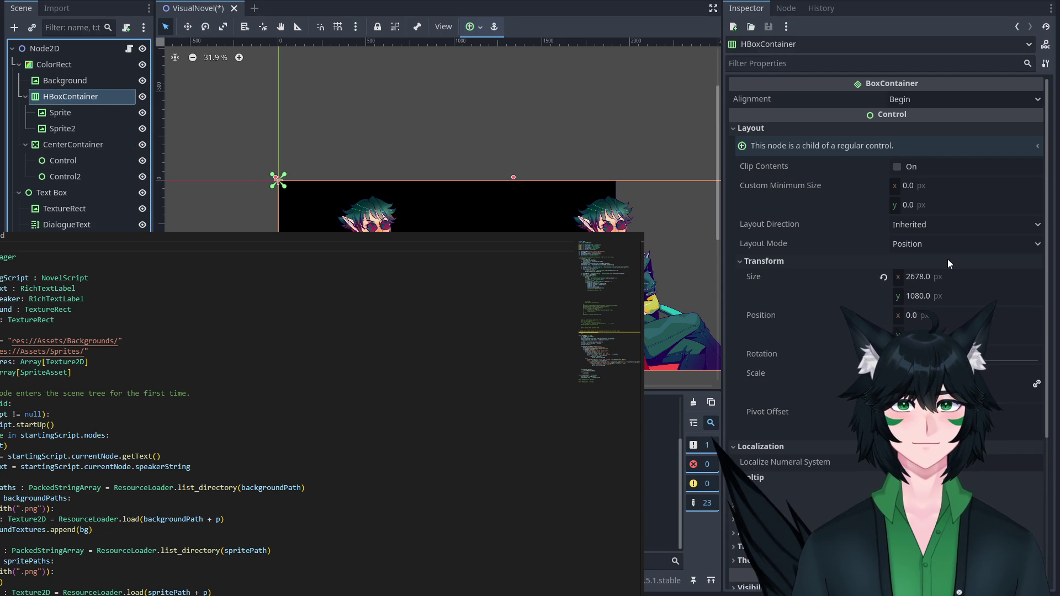
{"action": "scroll", "coordinate": [948, 263], "scroll_direction": "down", "scroll_amount": 3}
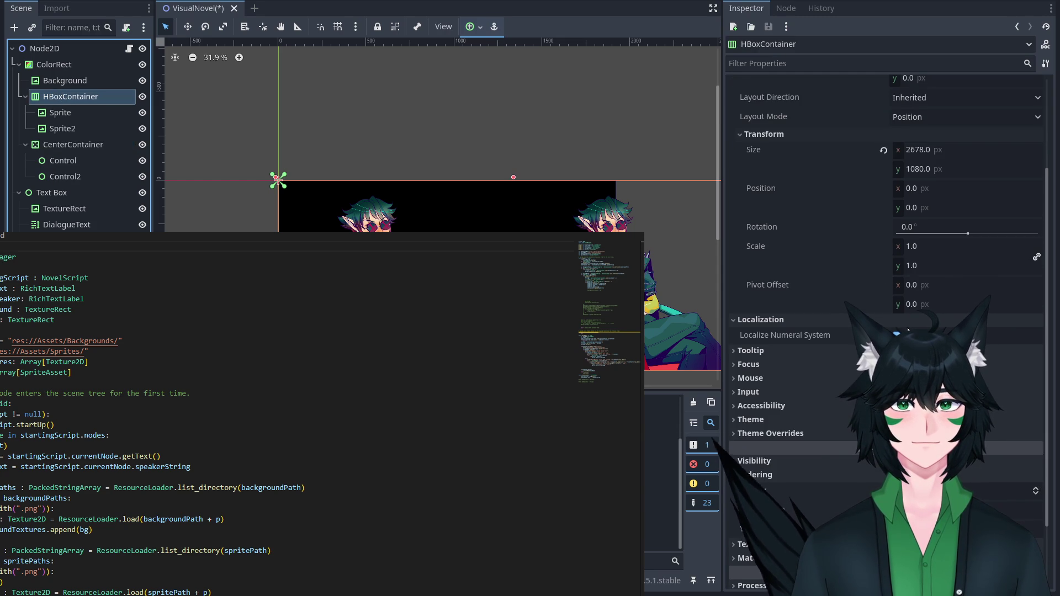
{"action": "scroll", "coordinate": [907, 328], "scroll_direction": "up", "scroll_amount": 3}
Review the Sprite node and HBoxContainer's layout direction and alignment settings.
{"action": "left_click", "coordinate": [69, 113]}
{"action": "left_click", "coordinate": [74, 100]}
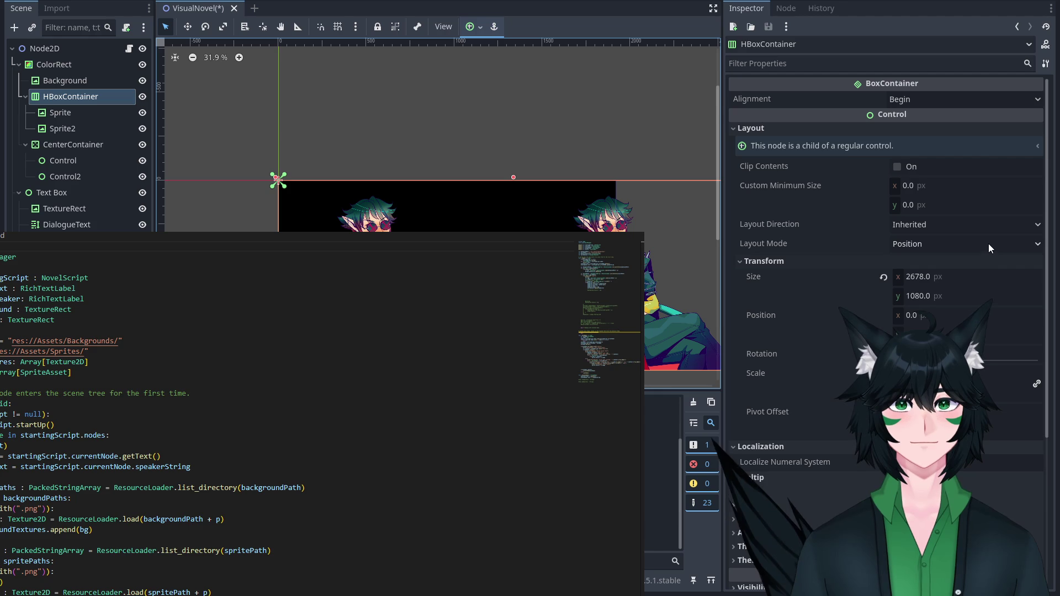
{"action": "left_click", "coordinate": [969, 230]}
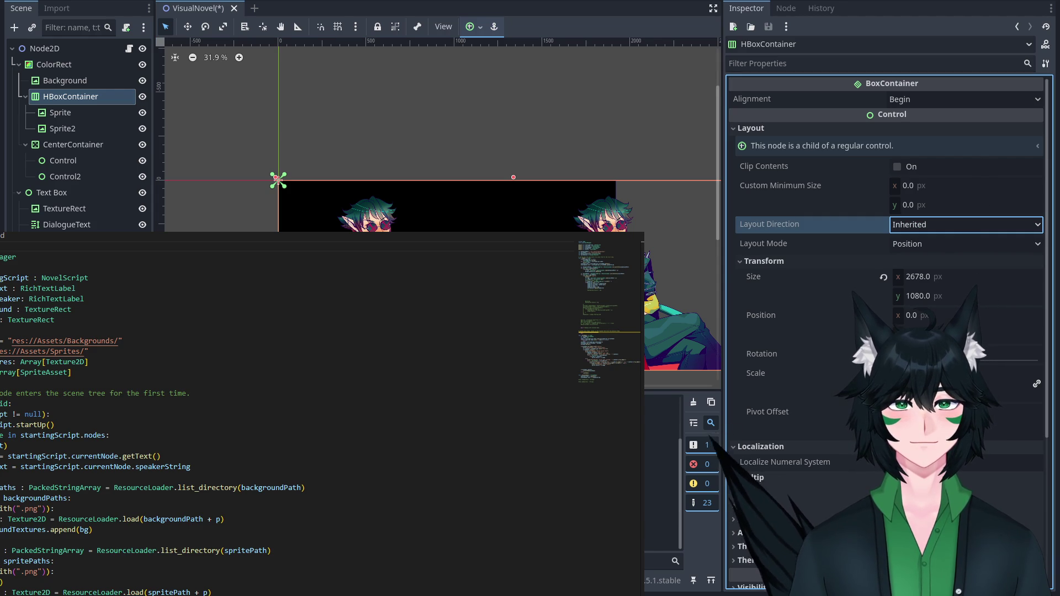
{"action": "scroll", "coordinate": [820, 329], "scroll_direction": "down", "scroll_amount": 5}
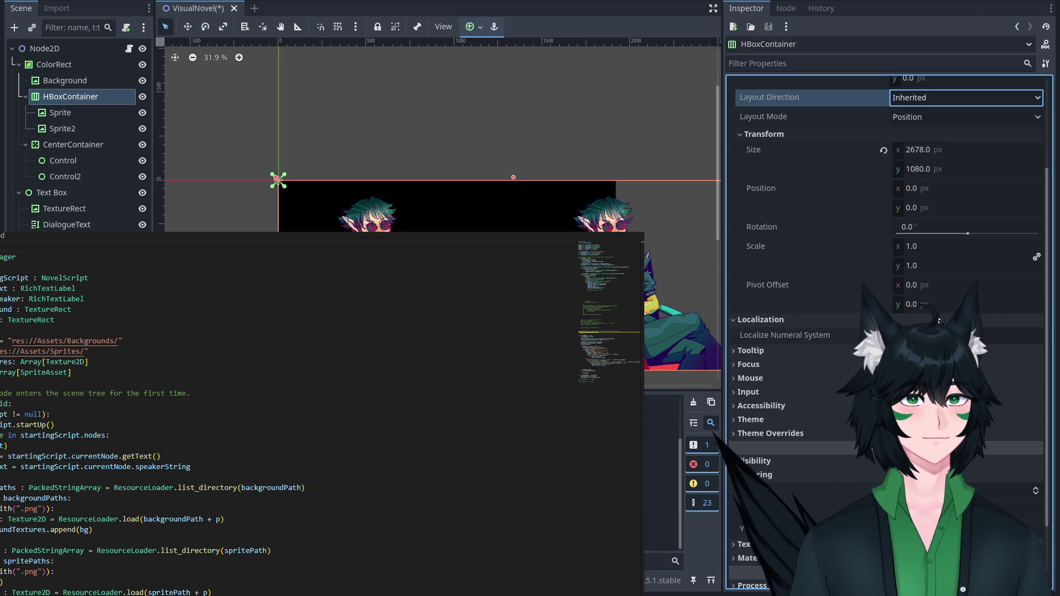
{"action": "scroll", "coordinate": [821, 330], "scroll_direction": "up", "scroll_amount": 5}
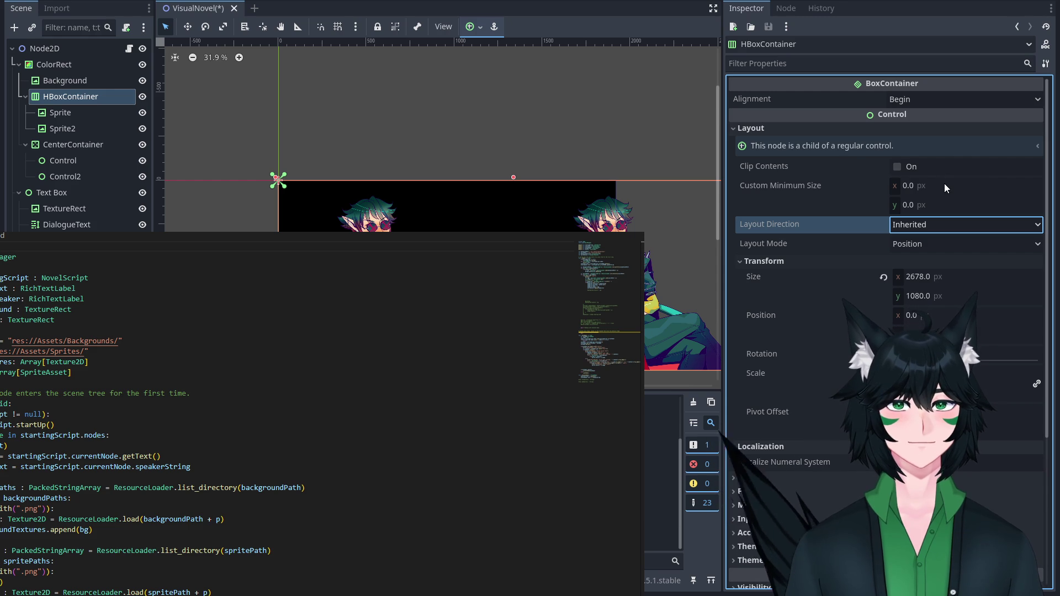
{"action": "left_click", "coordinate": [953, 101]}
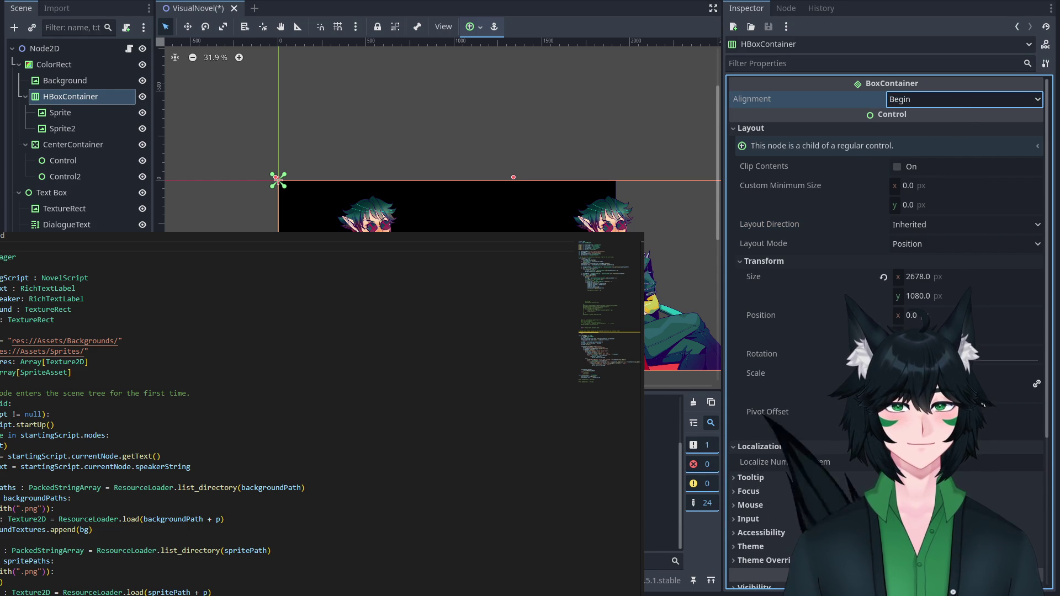
{"action": "left_click", "coordinate": [938, 374]}
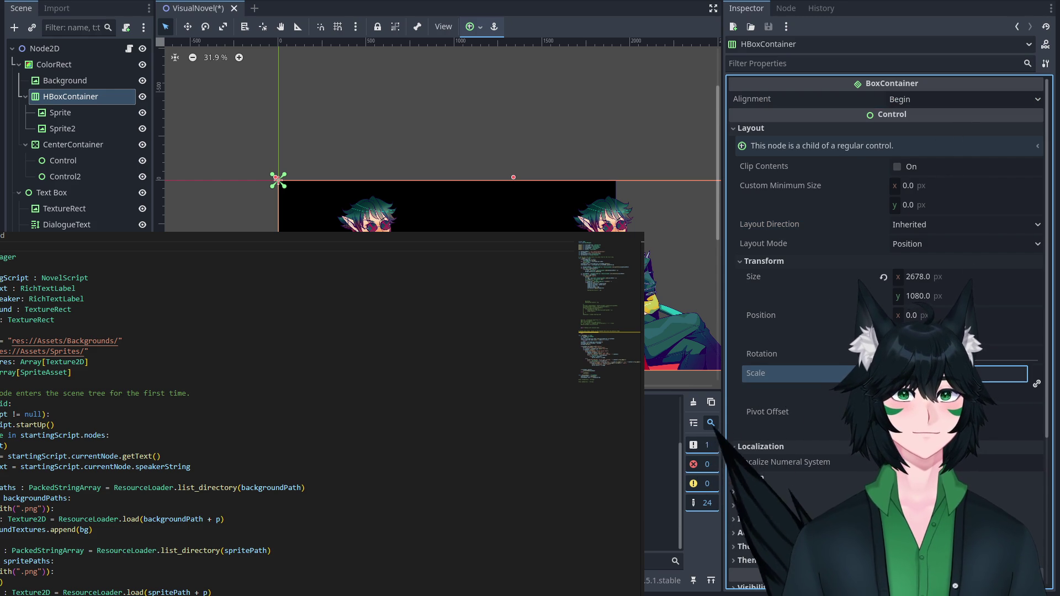
{"action": "left_click", "coordinate": [965, 315]}
{"action": "type", "text": "0.445"}
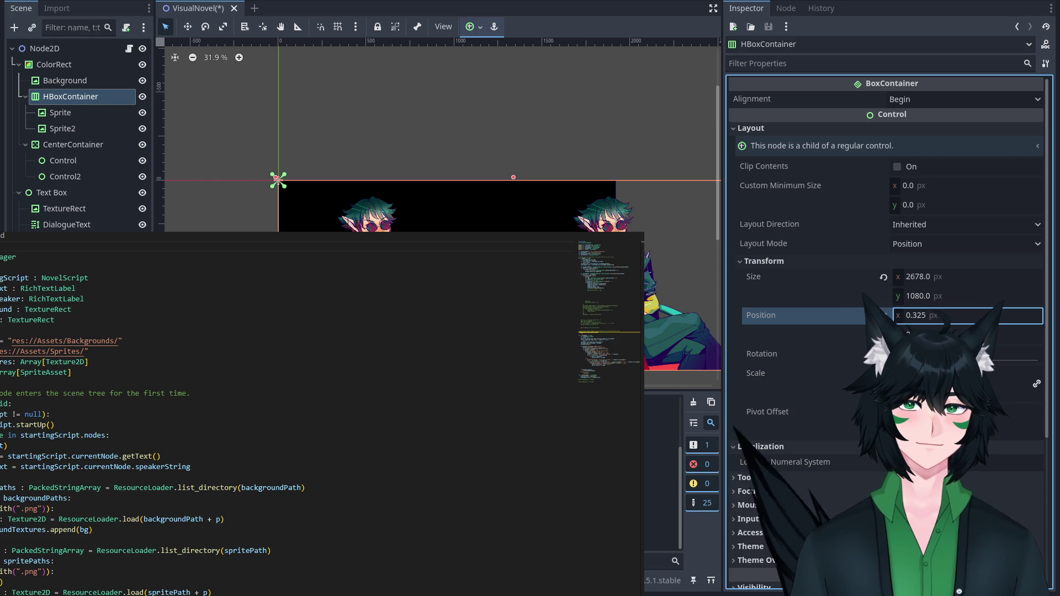
{"action": "type", "text": "500"}
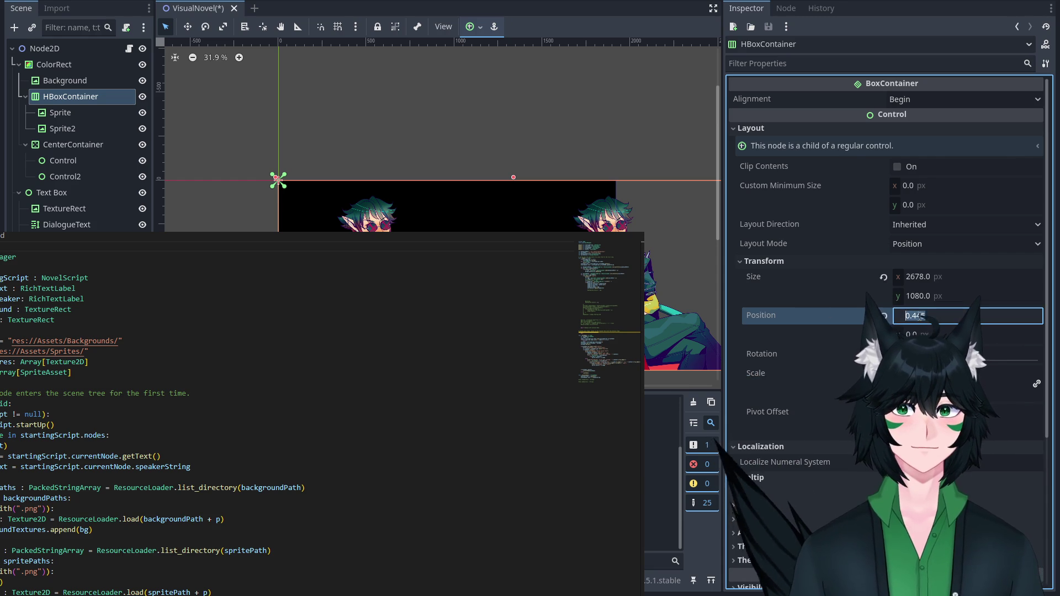
{"action": "key", "text": "Return"}
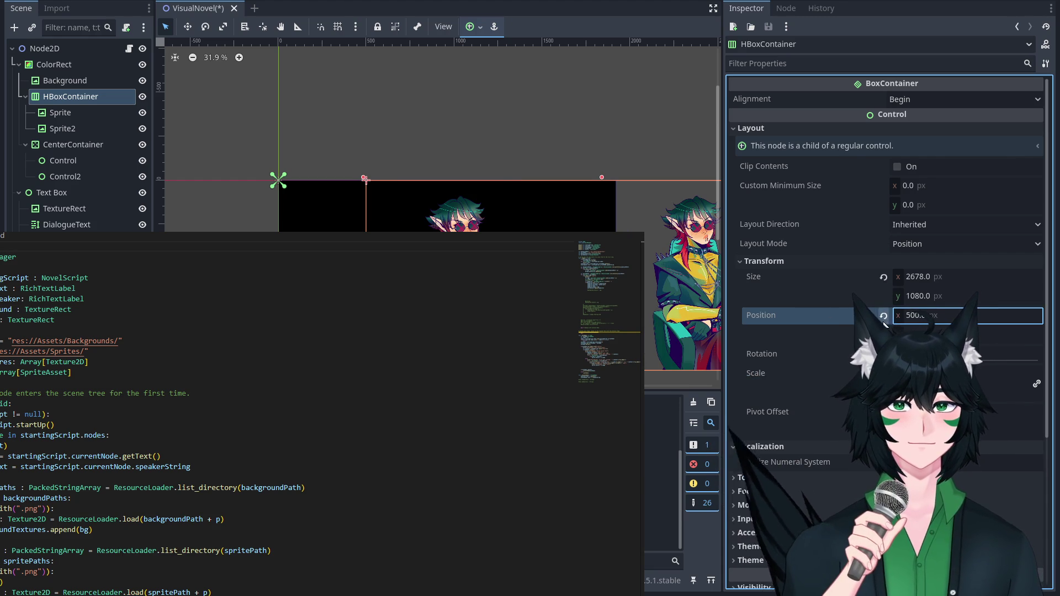
{"action": "left_click", "coordinate": [884, 316]}
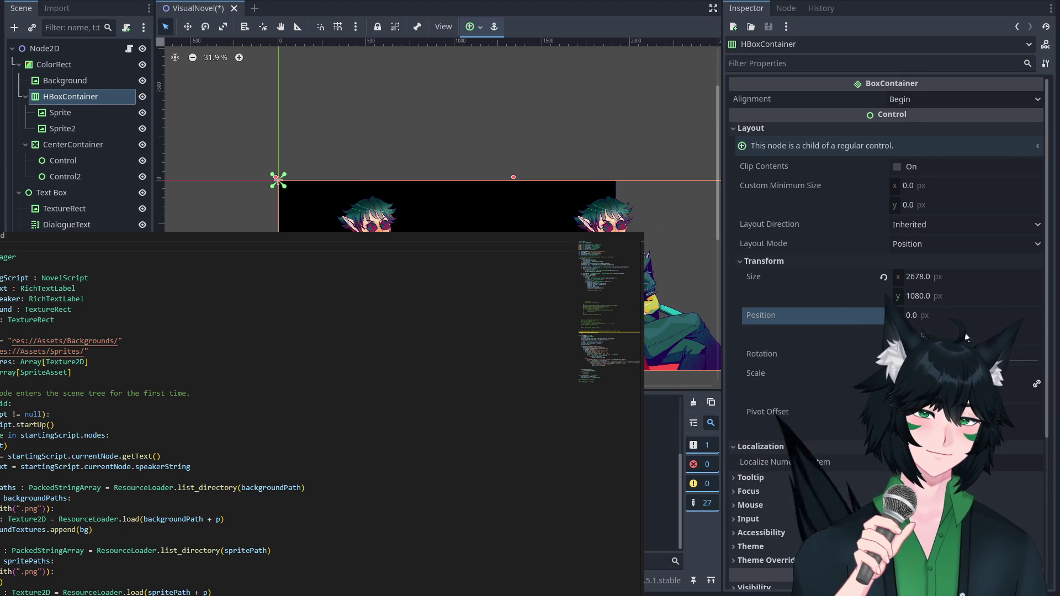
{"action": "scroll", "coordinate": [965, 333], "scroll_direction": "down", "scroll_amount": 3}
{"action": "scroll", "coordinate": [884, 331], "scroll_direction": "down", "scroll_amount": 2}
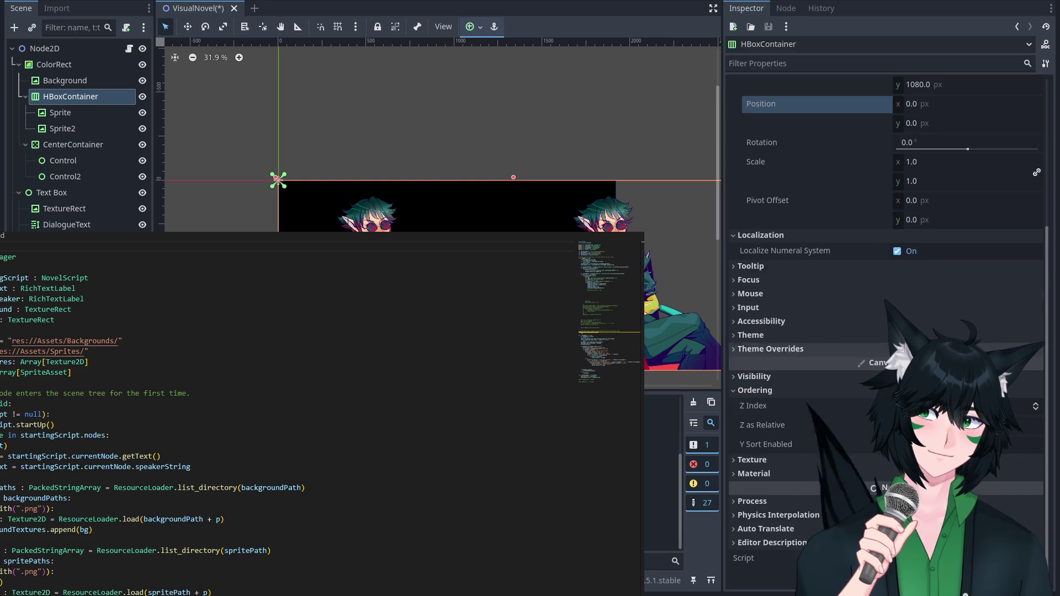
{"action": "scroll", "coordinate": [977, 260], "scroll_direction": "up", "scroll_amount": 5}
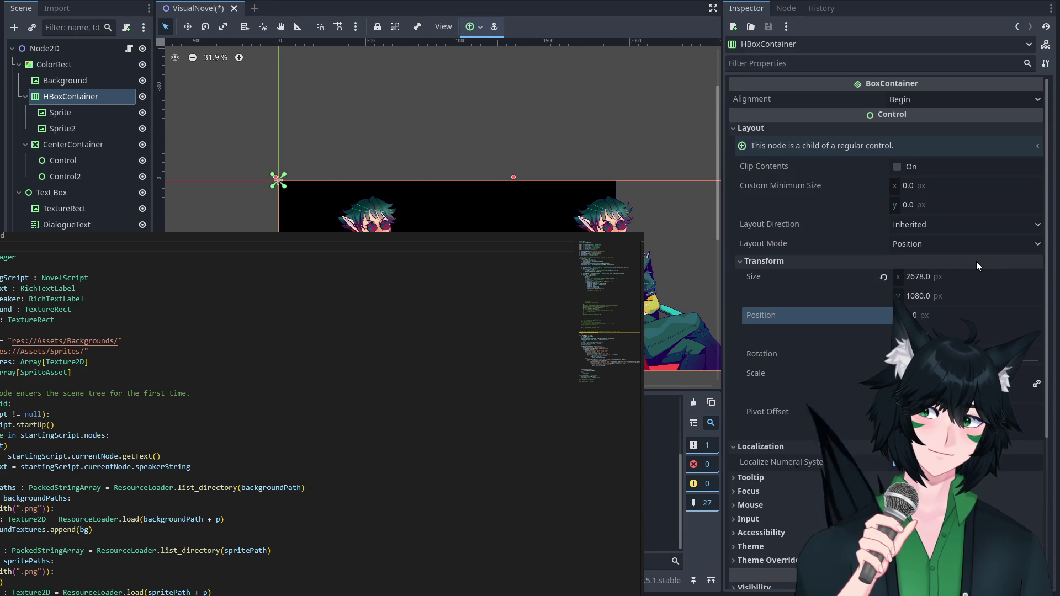
{"action": "left_click", "coordinate": [946, 100]}
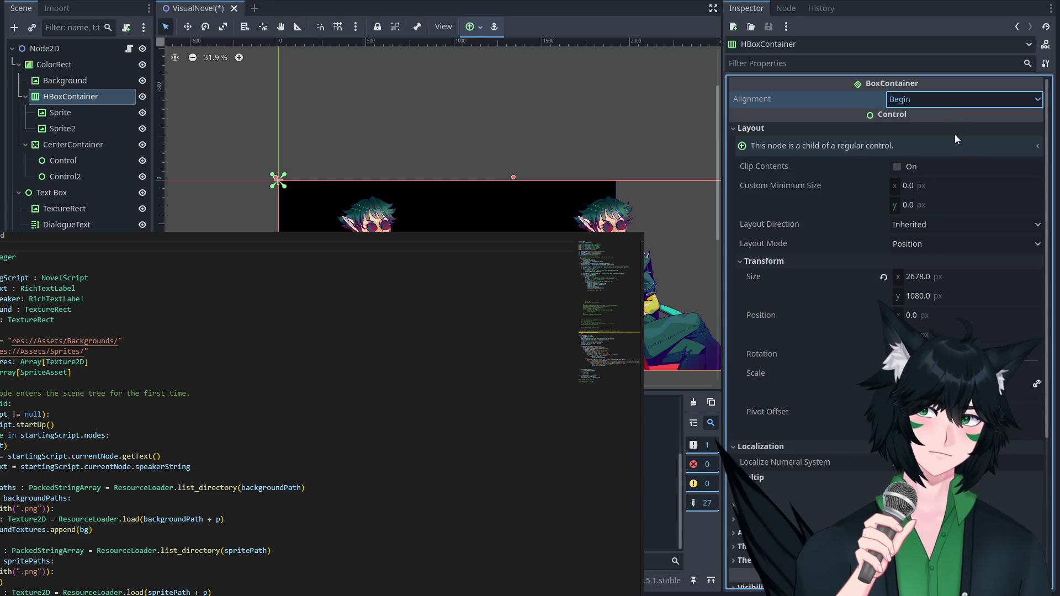
{"action": "left_click", "coordinate": [957, 128]}
{"action": "key", "text": "ctrl+z"}
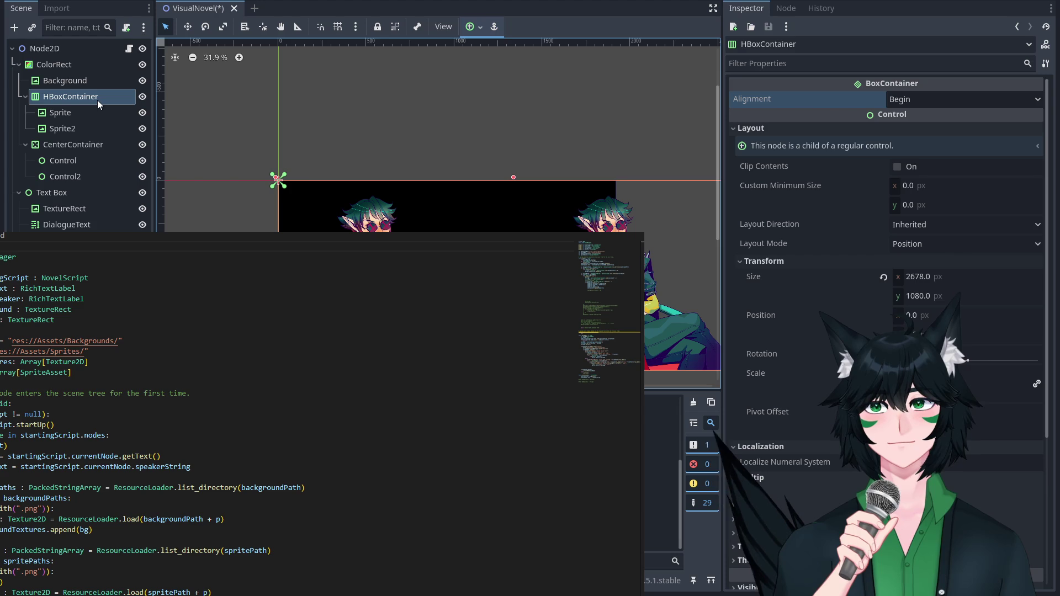
{"action": "left_click", "coordinate": [105, 108]}
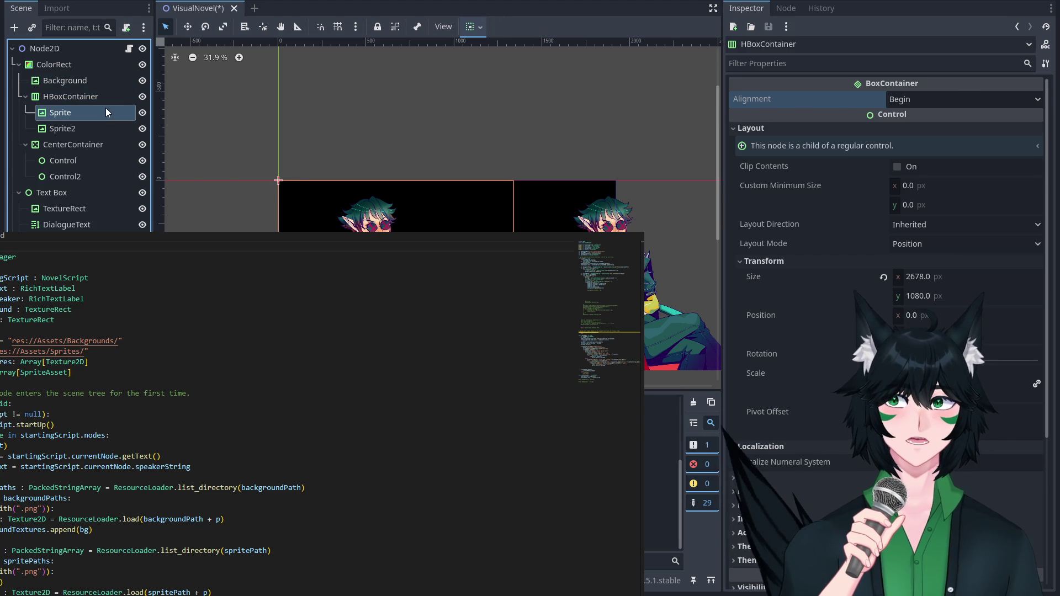
Reparent Sprite under Control and move CenterContainer above HBoxContainer.
{"action": "left_click", "coordinate": [105, 125]}
{"action": "mouse_move", "coordinate": [75, 113]}
{"action": "left_mouse_down"}
{"action": "mouse_move", "coordinate": [81, 176]}
{"action": "mouse_move", "coordinate": [71, 163]}
{"action": "left_mouse_up"}
{"action": "left_click", "coordinate": [78, 114]}
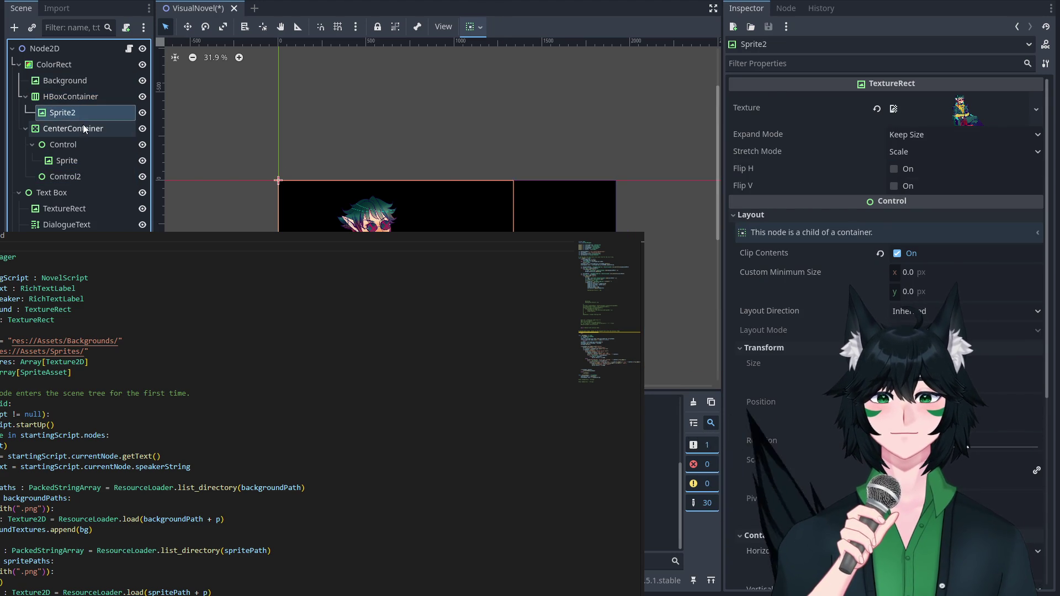
{"action": "left_click", "coordinate": [94, 128]}
{"action": "left_click_drag", "start_coordinate": [94, 129], "coordinate": [83, 90]}
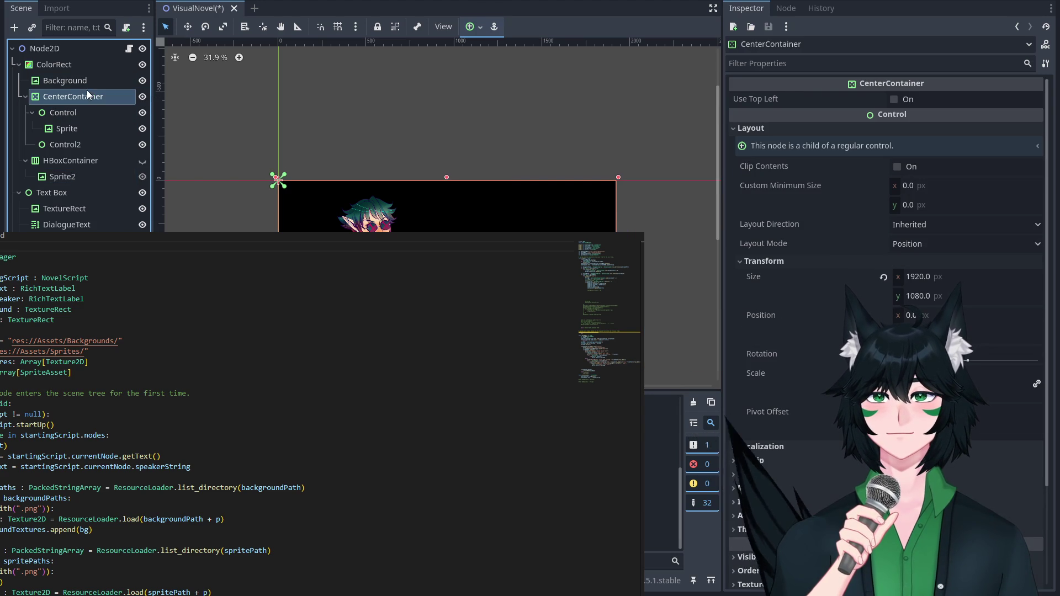
Shift the Sprite to the right in the scene and adjust the Control node.
{"action": "left_click", "coordinate": [85, 127]}
{"action": "left_click", "coordinate": [93, 115]}
{"action": "left_click", "coordinate": [104, 127]}
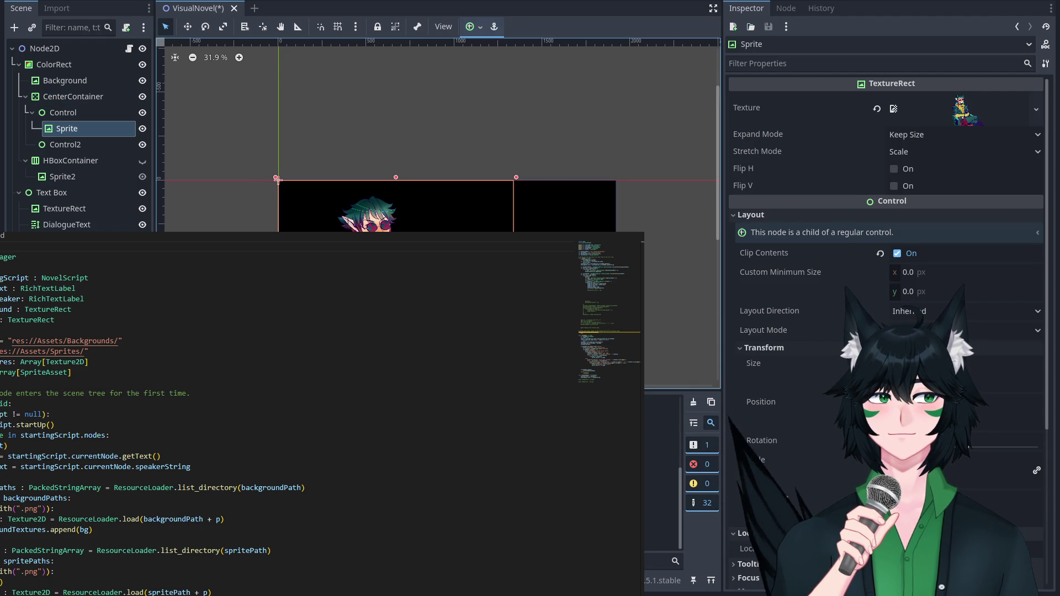
{"action": "left_click_drag", "start_coordinate": [906, 402], "coordinate": [950, 401]}
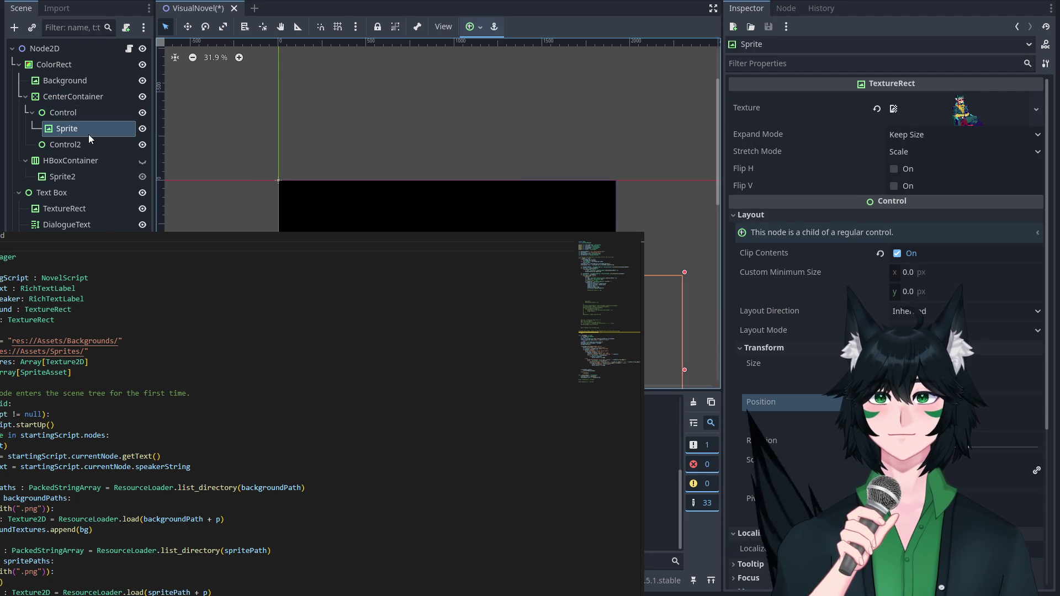
{"action": "left_click", "coordinate": [77, 114]}
{"action": "mouse_move", "coordinate": [90, 128]}
{"action": "left_mouse_down"}
{"action": "mouse_move", "coordinate": [78, 98]}
{"action": "mouse_move", "coordinate": [83, 135]}
{"action": "mouse_move", "coordinate": [87, 113]}
{"action": "left_mouse_up"}
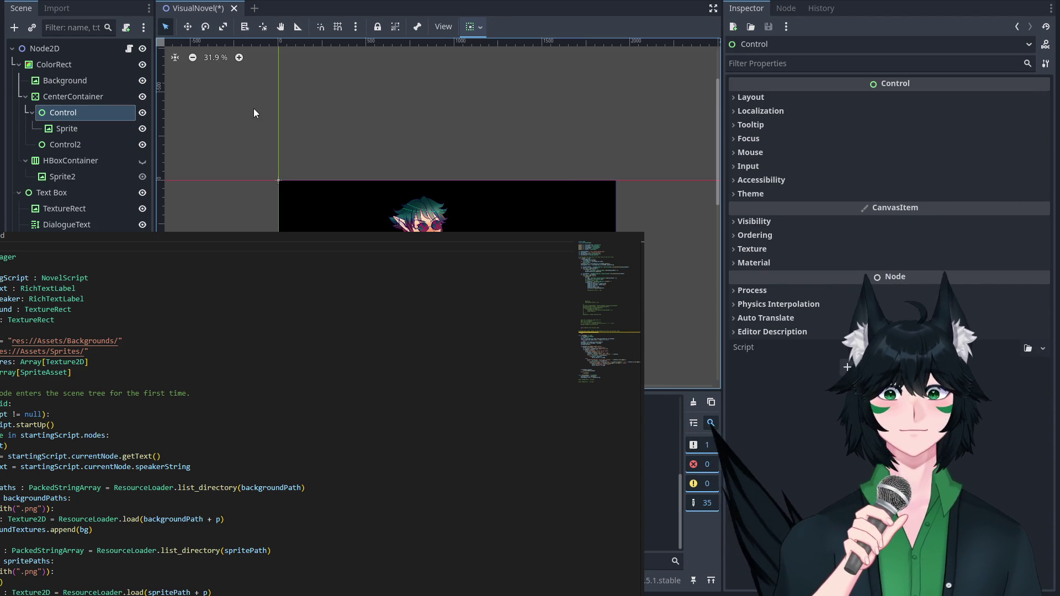
Duplicate Sprite with Ctrl+D, move Sprite2 into Control2, and check CenterContainer's minimum width.
{"action": "left_click", "coordinate": [80, 127]}
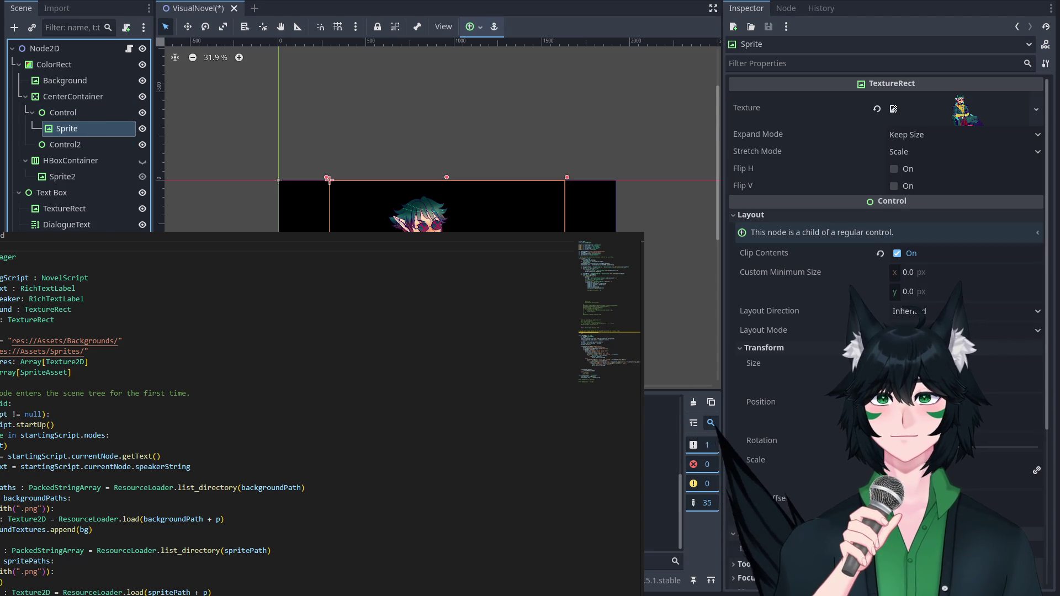
{"action": "key", "text": "ctrl+d"}
{"action": "mouse_move", "coordinate": [107, 151]}
{"action": "left_mouse_down"}
{"action": "mouse_move", "coordinate": [104, 167]}
{"action": "mouse_move", "coordinate": [95, 161]}
{"action": "left_mouse_up"}
{"action": "left_click", "coordinate": [84, 98]}
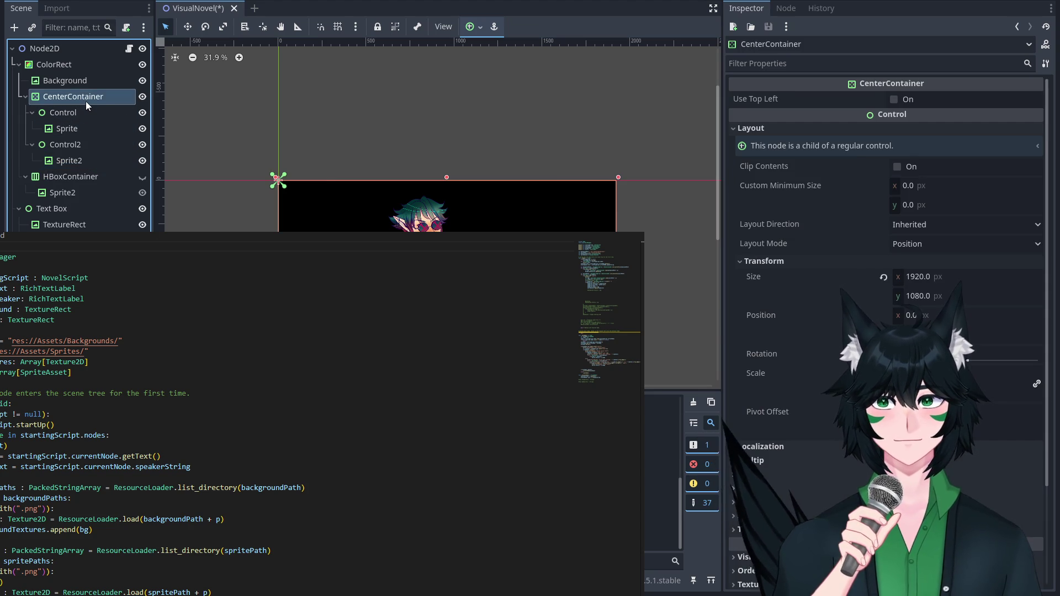
{"action": "left_click", "coordinate": [947, 182]}
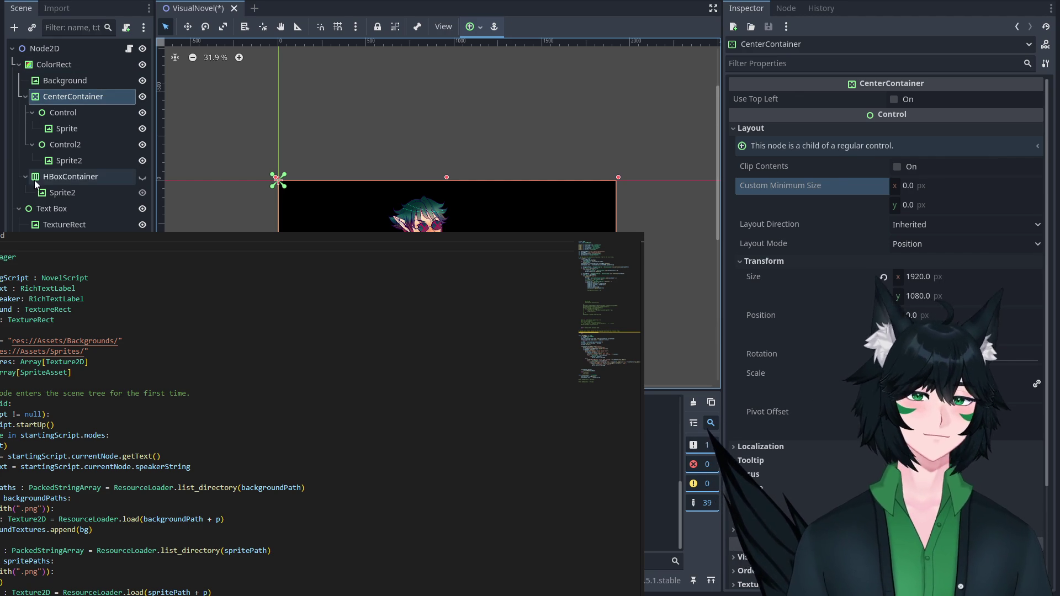
{"action": "left_click", "coordinate": [71, 130]}
Move Sprite from Control into HBoxContainer and hide CenterContainer.
{"action": "left_click", "coordinate": [68, 114]}
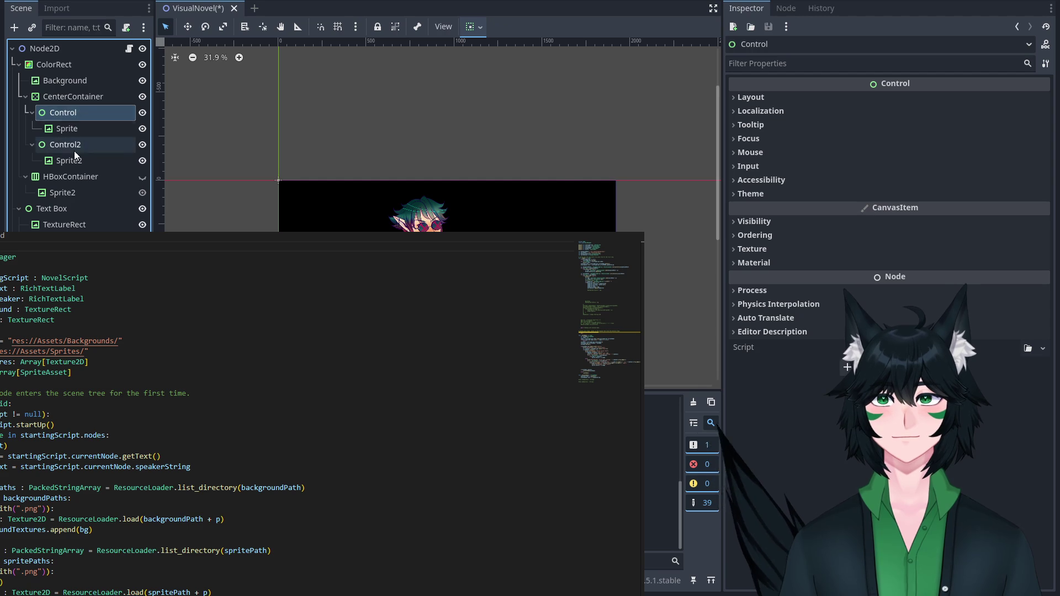
{"action": "left_click", "coordinate": [74, 145]}
{"action": "left_click", "coordinate": [72, 130]}
{"action": "mouse_move", "coordinate": [73, 136]}
{"action": "left_mouse_down"}
{"action": "mouse_move", "coordinate": [80, 190]}
{"action": "mouse_move", "coordinate": [82, 176]}
{"action": "left_mouse_up"}
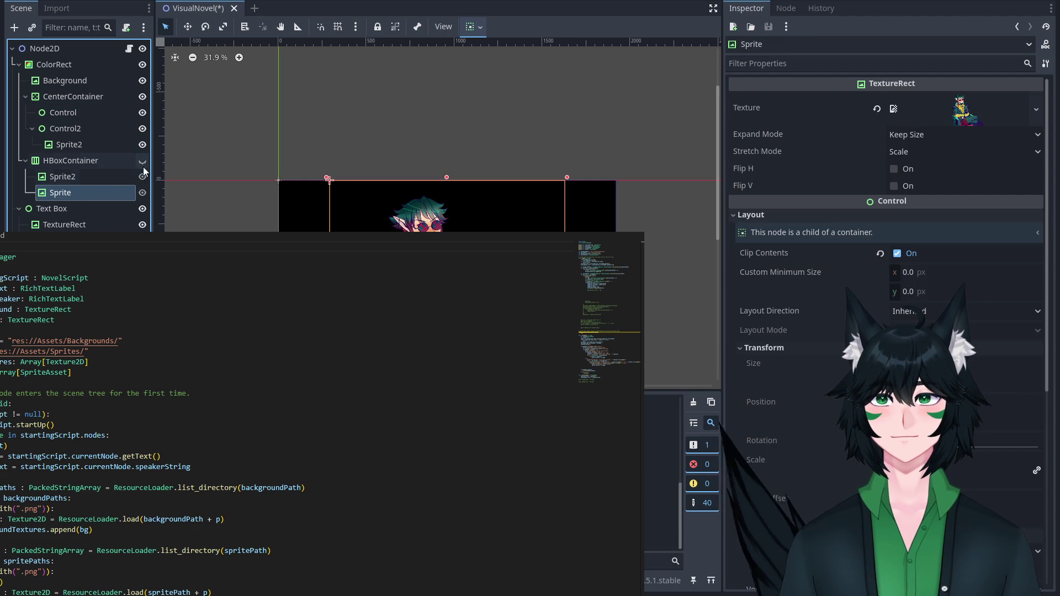
{"action": "left_click", "coordinate": [131, 96]}
{"action": "left_click", "coordinate": [143, 96]}
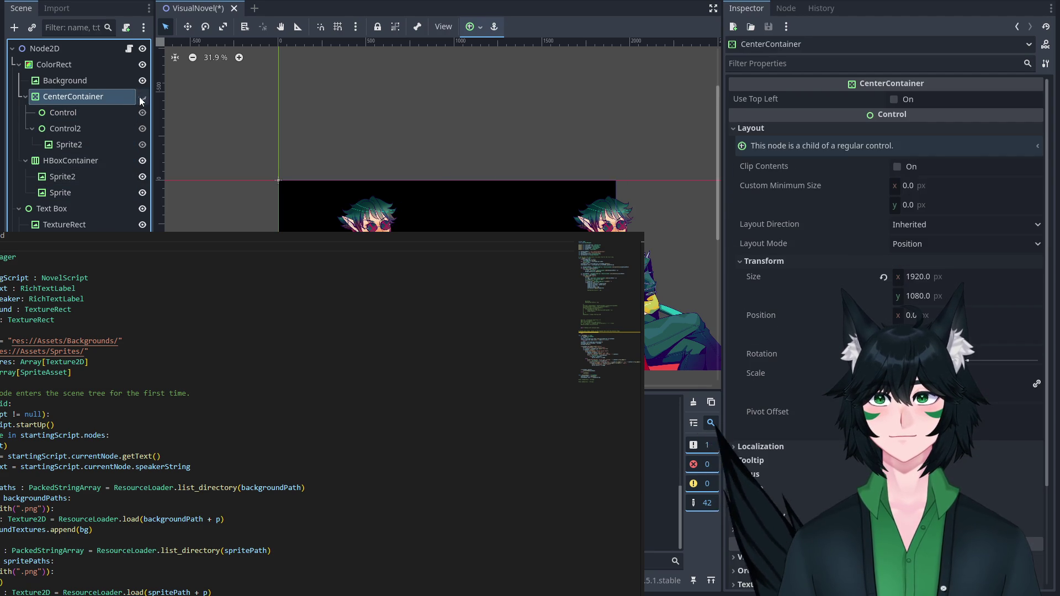
Place Sprite2 after Sprite in HBoxContainer and start searching its properties.
{"action": "left_click", "coordinate": [81, 143]}
{"action": "left_click", "coordinate": [72, 177]}
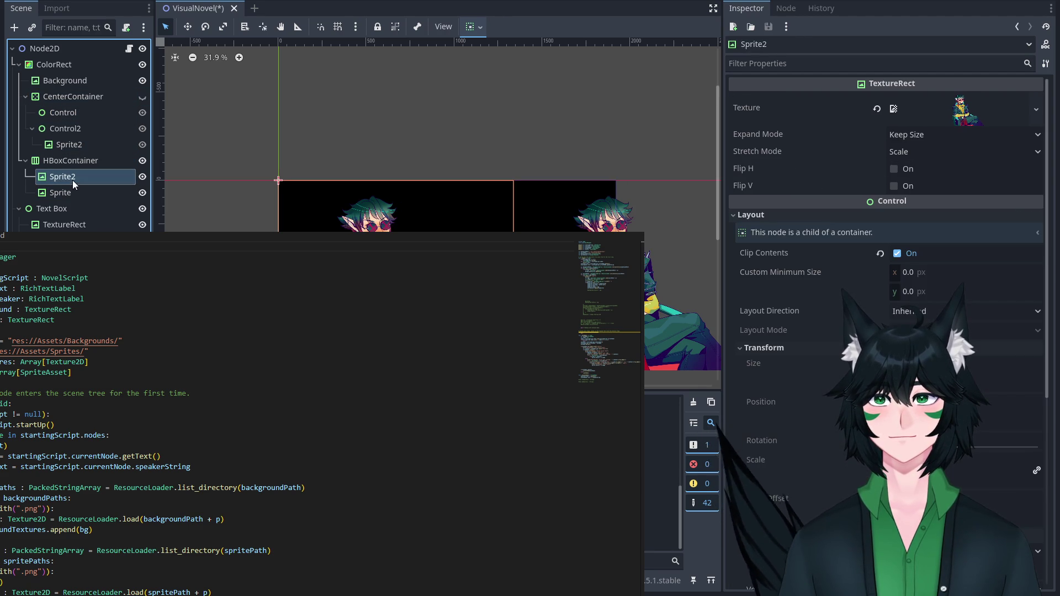
{"action": "left_click_drag", "start_coordinate": [73, 177], "coordinate": [85, 196]}
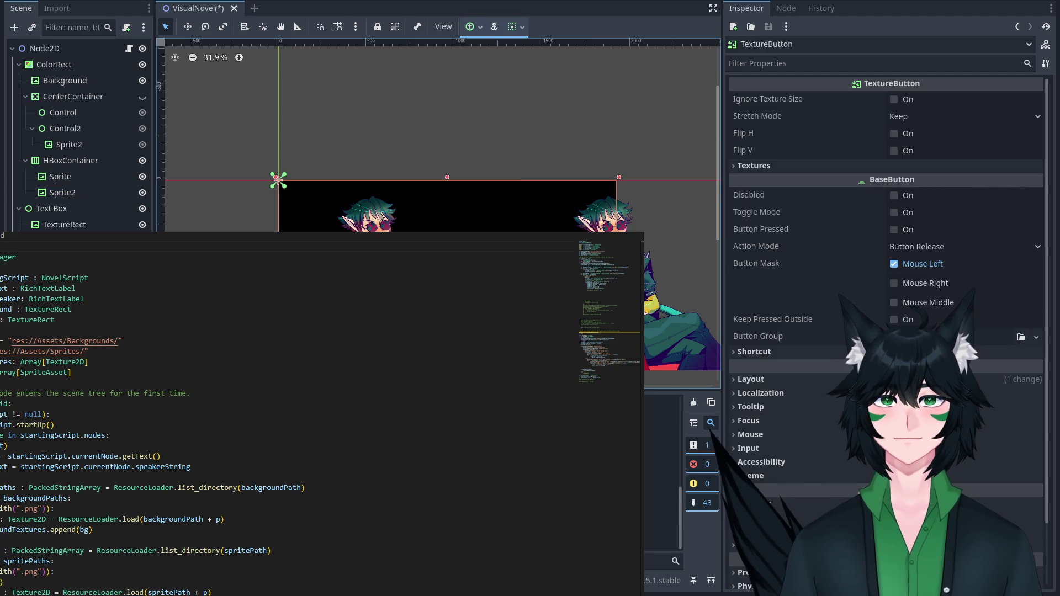
{"action": "left_click", "coordinate": [89, 164]}
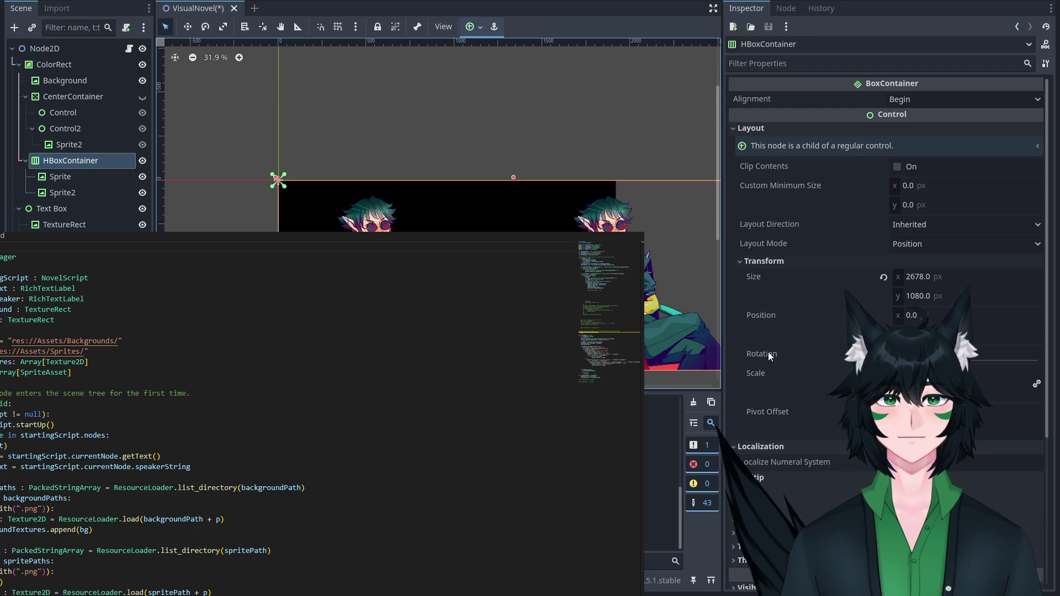
{"action": "left_click", "coordinate": [906, 63]}
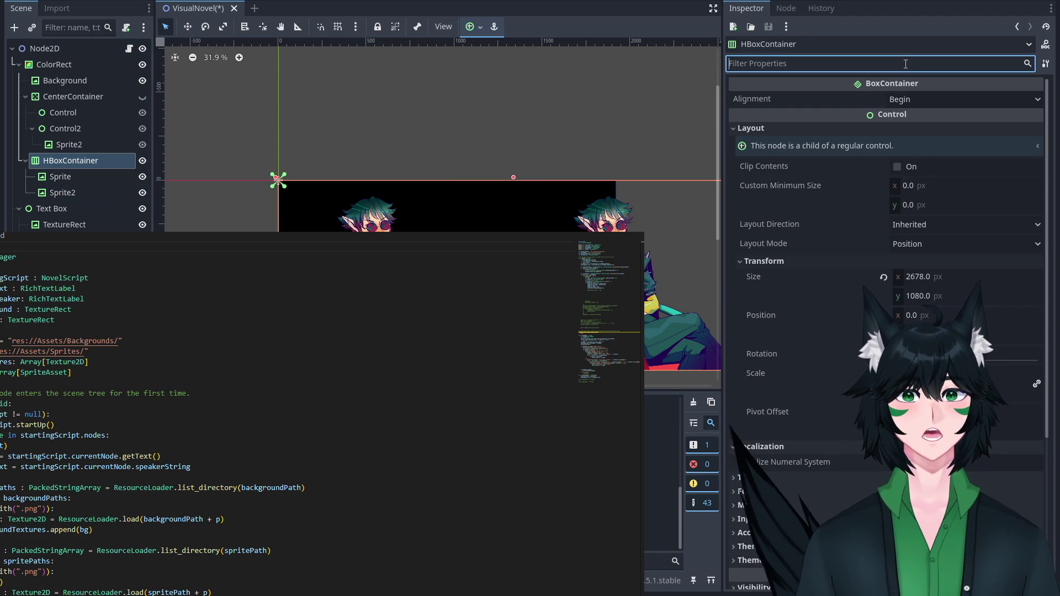
{"action": "type", "text": "cent"}
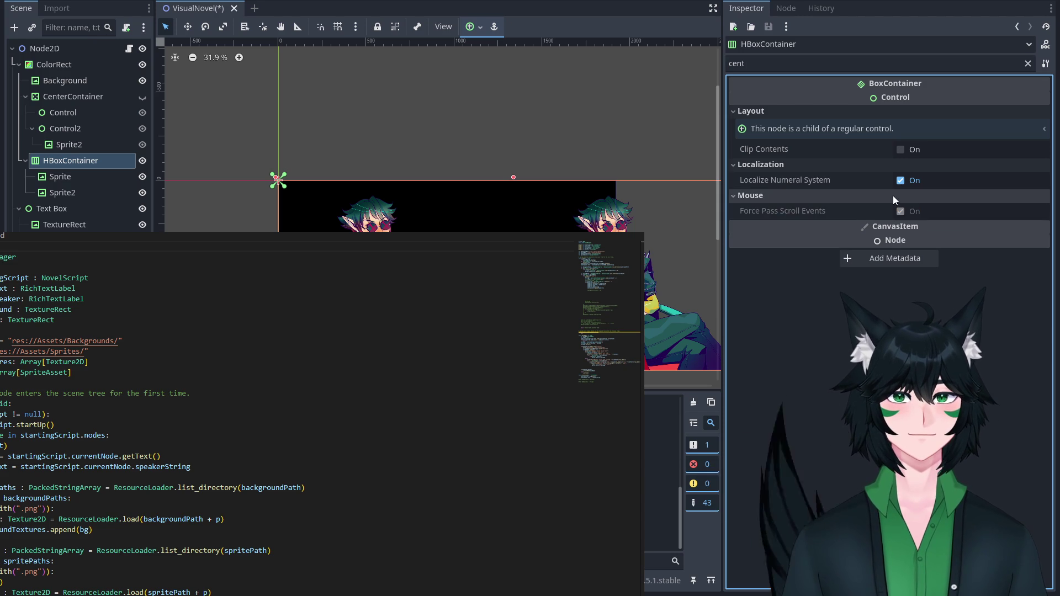
{"action": "key", "text": "ctrl+a"}
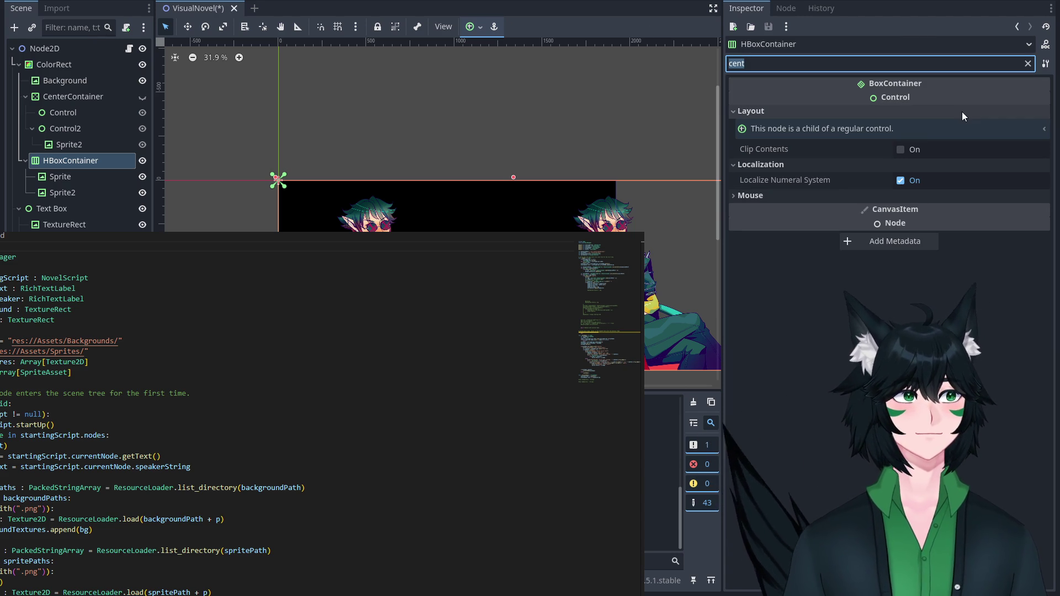
{"action": "key", "text": "BackSpace"}
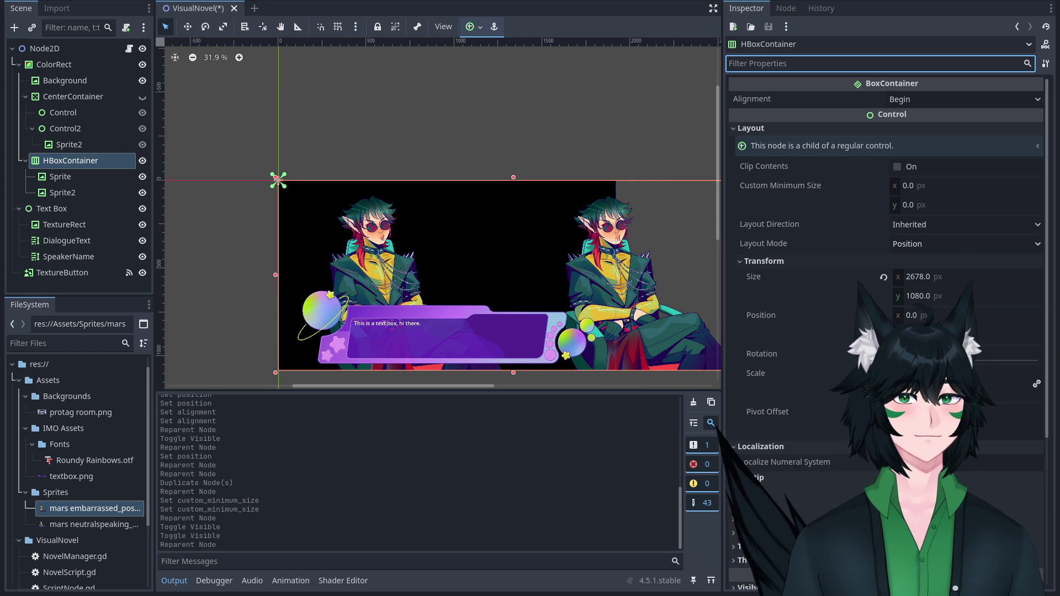
Change HBoxContainer's Layout Mode to Anchors, giving the Top Left anchors preset.
{"action": "scroll", "coordinate": [886, 277], "scroll_direction": "down", "scroll_amount": 4}
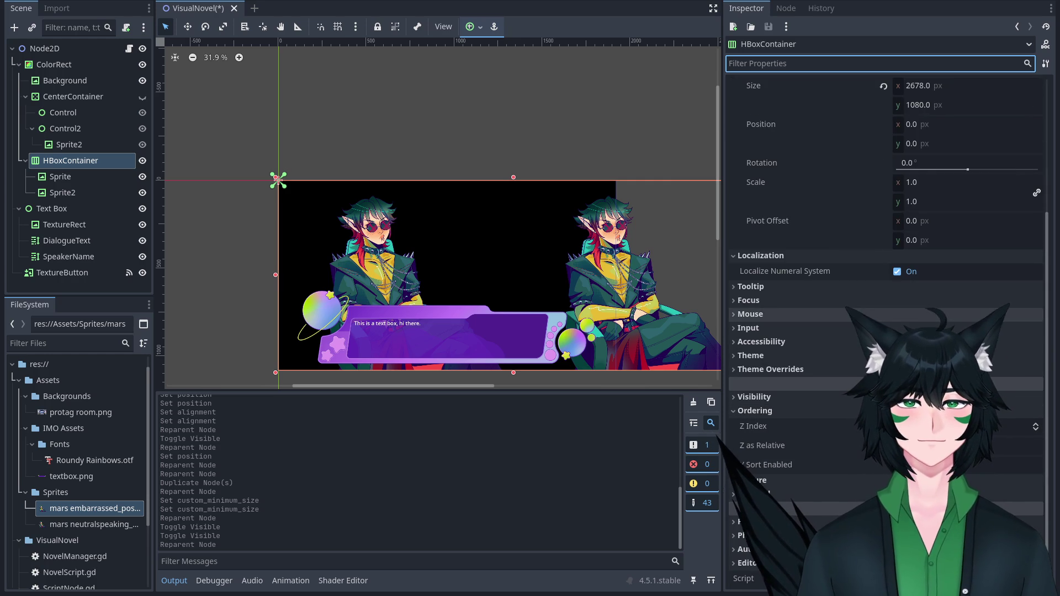
{"action": "scroll", "coordinate": [886, 276], "scroll_direction": "up", "scroll_amount": 4}
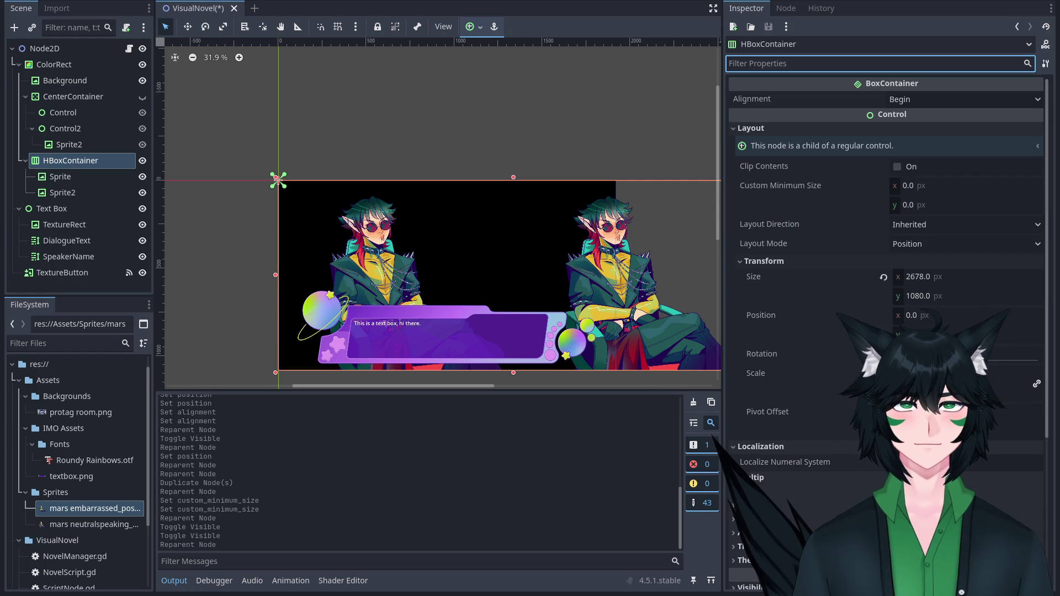
{"action": "left_click", "coordinate": [916, 232]}
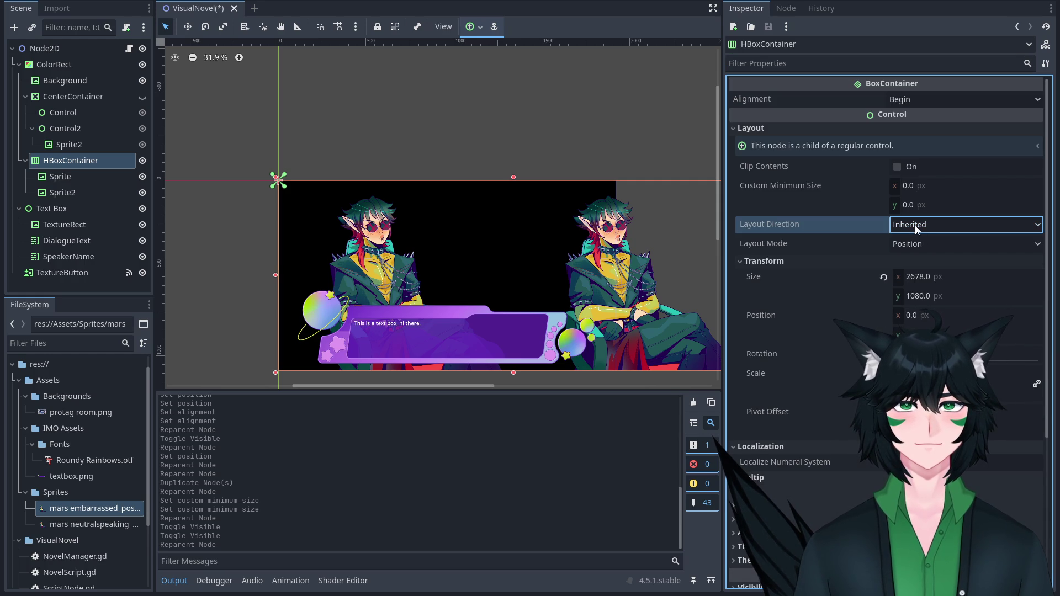
{"action": "left_click", "coordinate": [928, 281]}
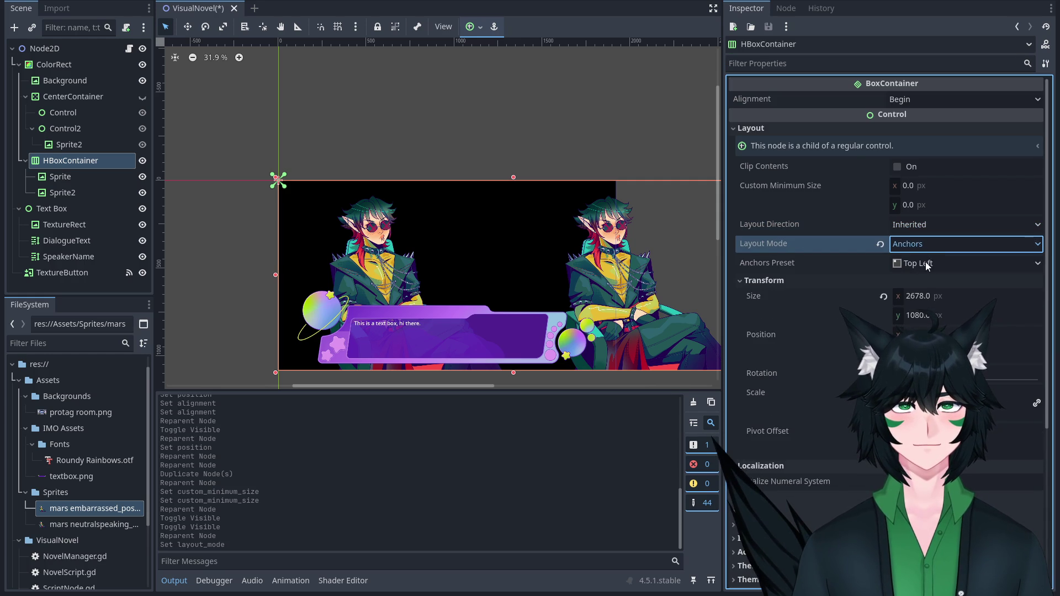
Return HBoxContainer's Layout Mode to Position and try nesting CenterContainer inside HBoxContainer.
{"action": "left_click", "coordinate": [930, 244]}
{"action": "left_click", "coordinate": [930, 260]}
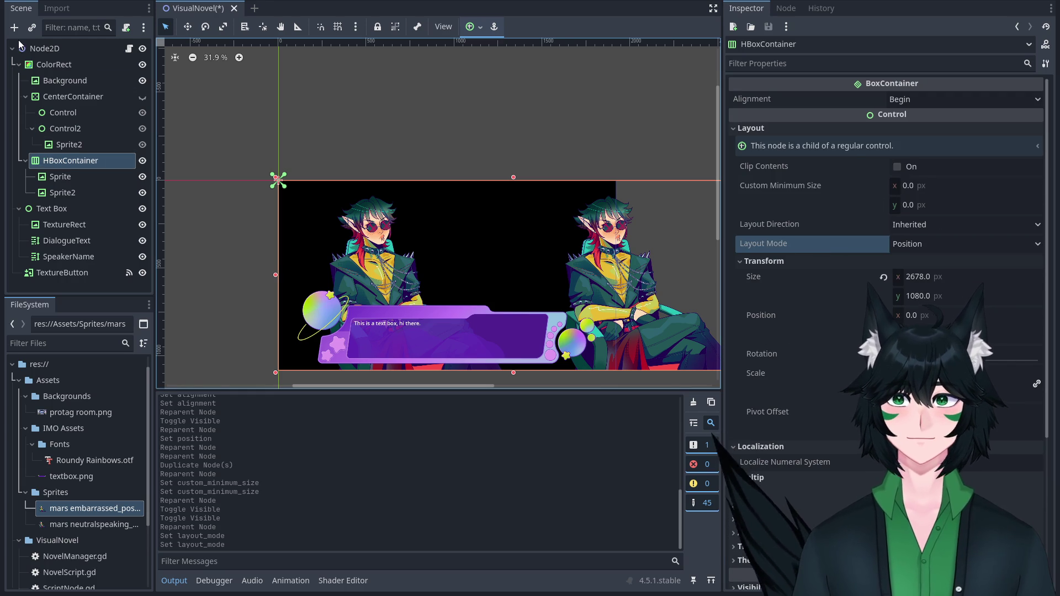
{"action": "left_click", "coordinate": [98, 161]}
{"action": "left_click_drag", "start_coordinate": [93, 103], "coordinate": [92, 97]}
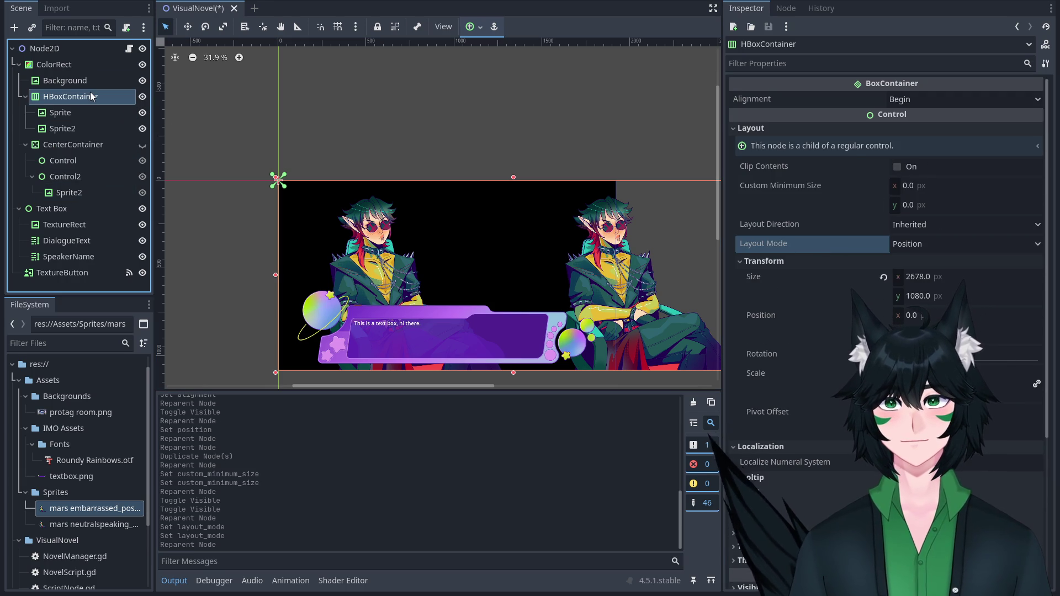
{"action": "left_click_drag", "start_coordinate": [78, 145], "coordinate": [98, 100]}
Adjust CenterContainer's horizontal and vertical container sizing.
{"action": "left_click", "coordinate": [775, 449]}
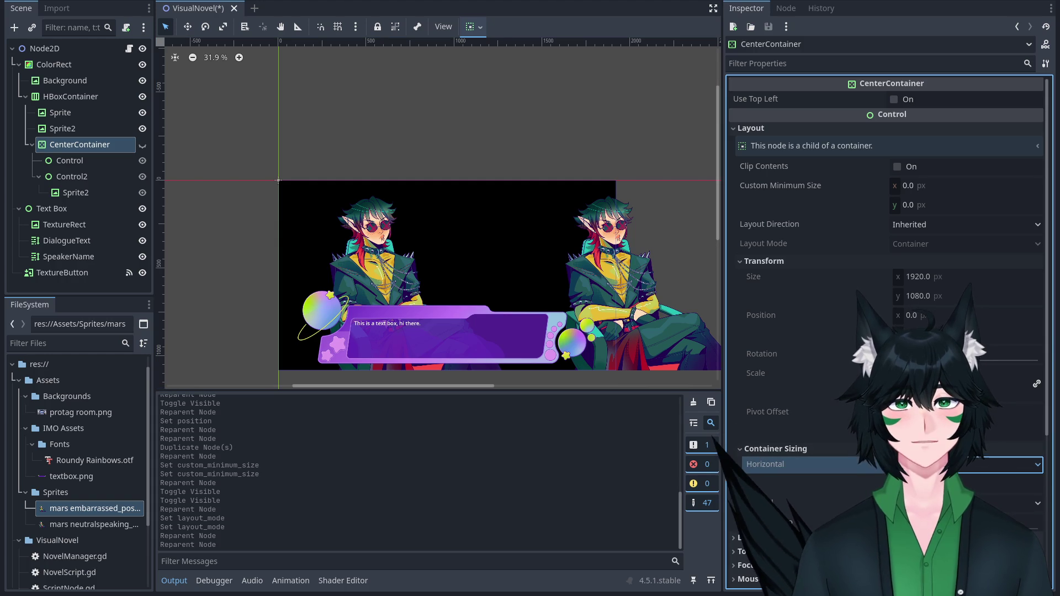
{"action": "left_click", "coordinate": [897, 482]}
{"action": "left_click", "coordinate": [897, 504]}
{"action": "left_click", "coordinate": [898, 481]}
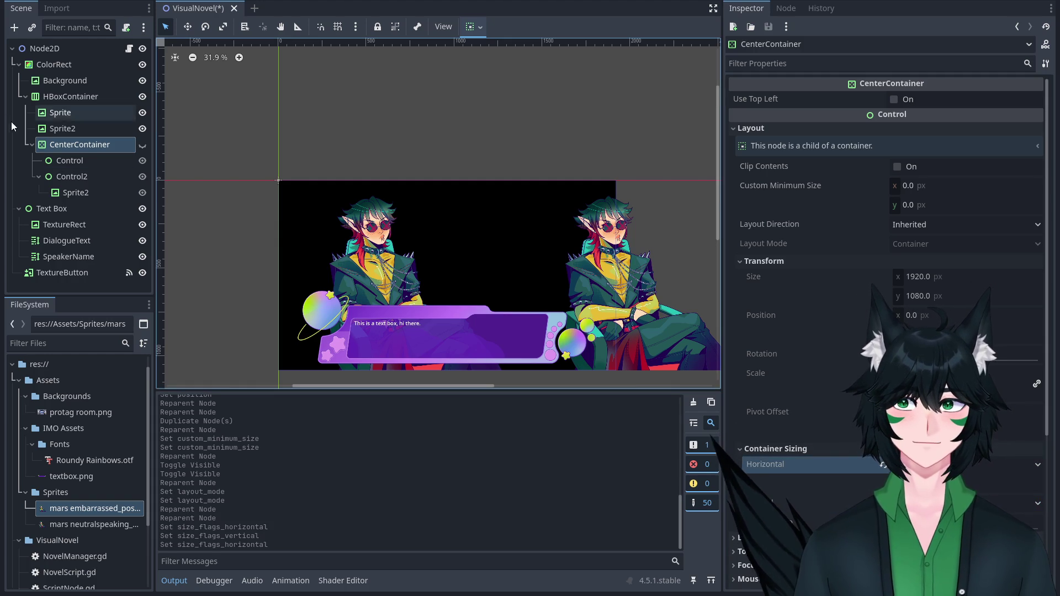
Toggle CenterContainer's visibility and move it back above HBoxContainer.
{"action": "left_click", "coordinate": [143, 145]}
{"action": "double_click", "coordinate": [143, 145]}
{"action": "left_click", "coordinate": [143, 145]}
{"action": "mouse_move", "coordinate": [89, 145]}
{"action": "left_mouse_down"}
{"action": "mouse_move", "coordinate": [72, 77]}
{"action": "mouse_move", "coordinate": [67, 91]}
{"action": "mouse_move", "coordinate": [76, 89]}
{"action": "left_mouse_up"}
{"action": "left_click", "coordinate": [143, 96]}
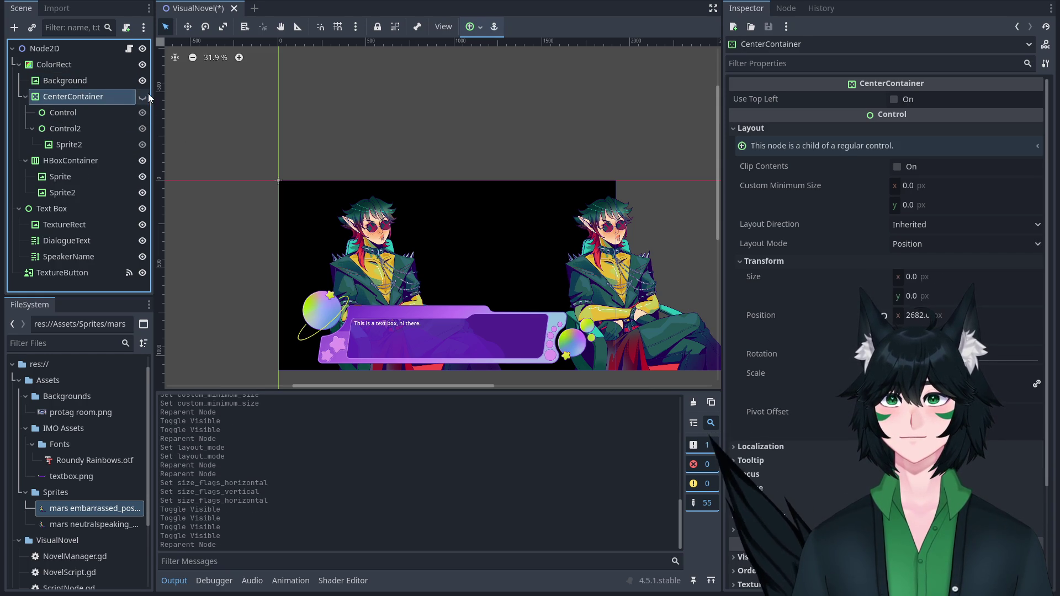
Hide Control2's Sprite2 and drag HBoxContainer into CenterContainer.
{"action": "left_click", "coordinate": [142, 145]}
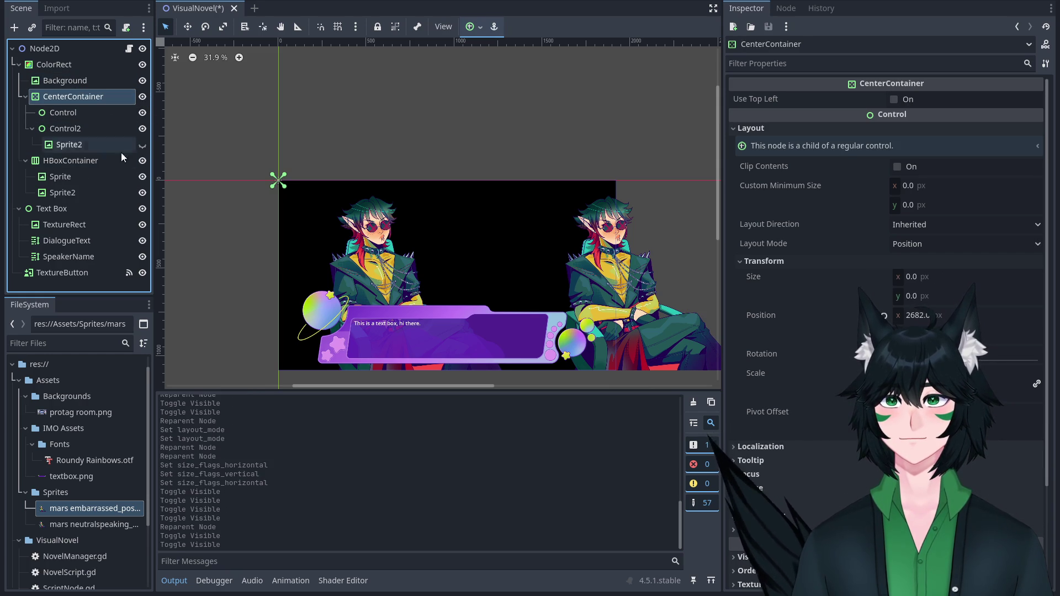
{"action": "left_click", "coordinate": [88, 161]}
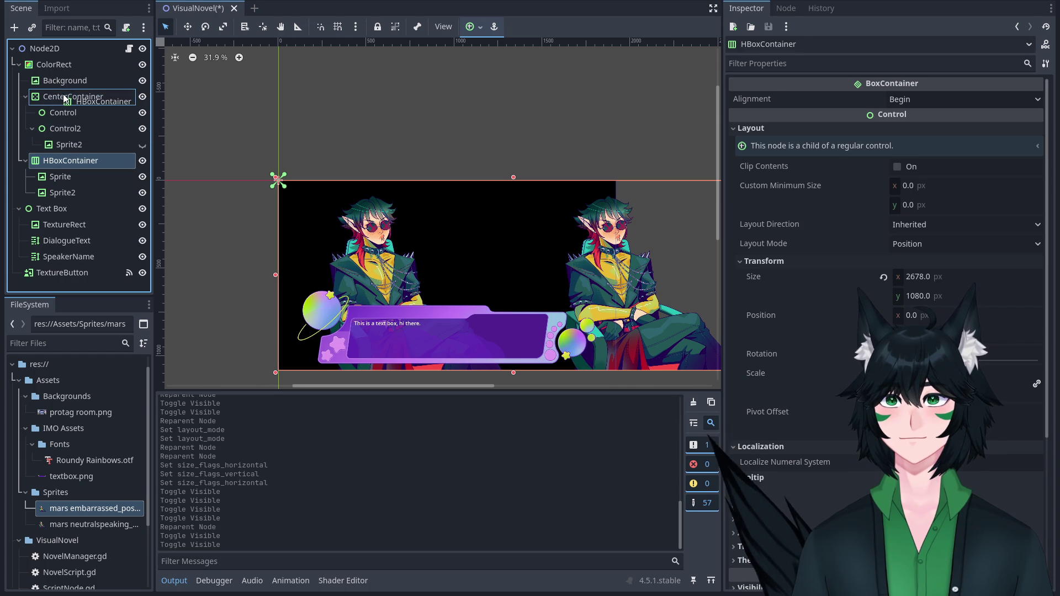
{"action": "left_click_drag", "start_coordinate": [64, 98], "coordinate": [65, 99]}
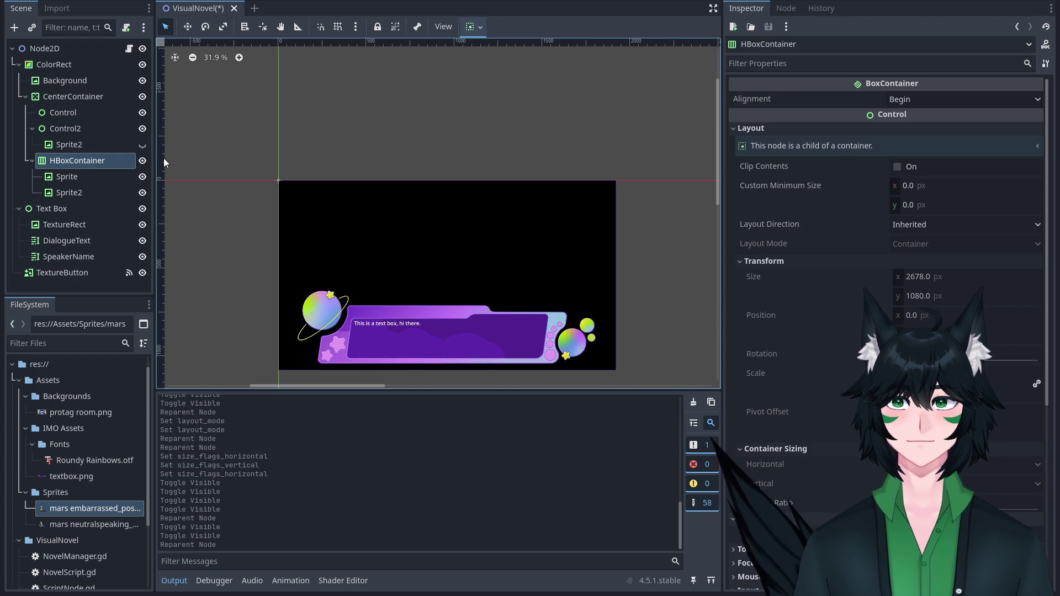
{"action": "scroll", "coordinate": [534, 220], "scroll_direction": "down", "scroll_amount": 3}
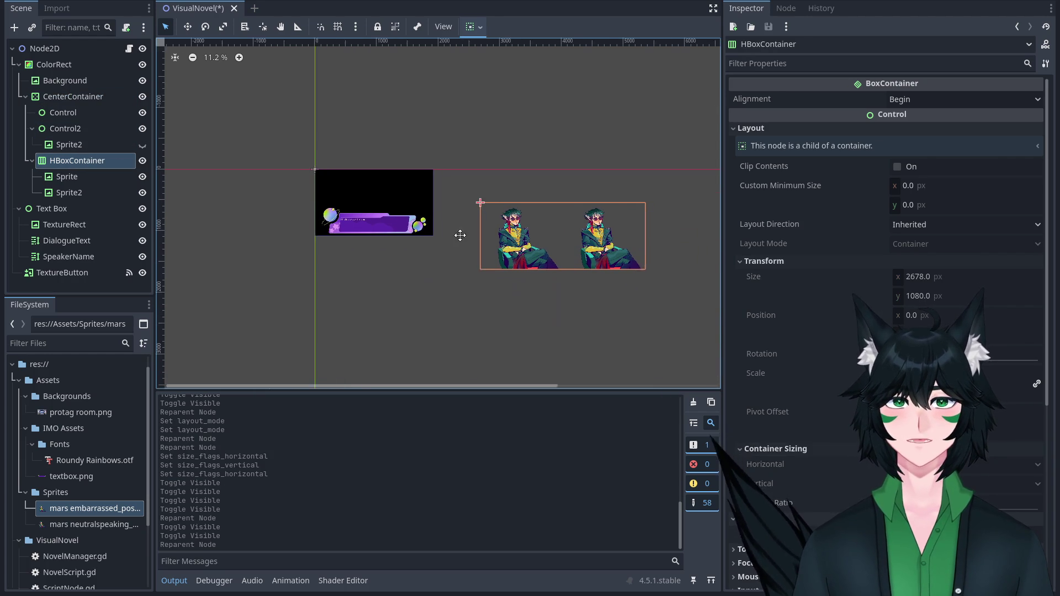
{"action": "left_click_drag", "start_coordinate": [460, 235], "coordinate": [447, 238]}
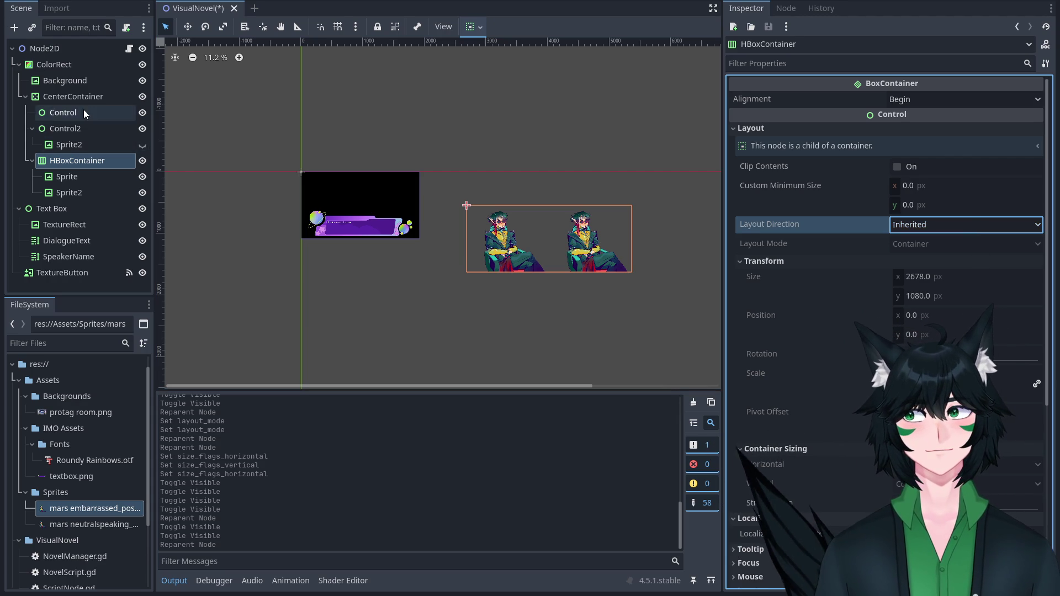
{"action": "left_click", "coordinate": [77, 97]}
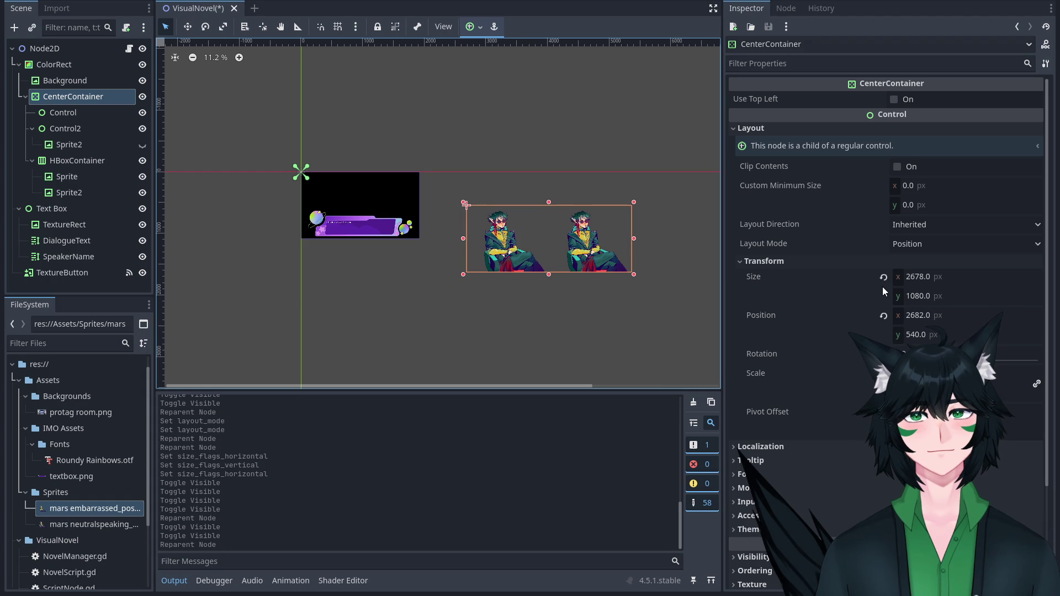
{"action": "left_click", "coordinate": [920, 230]}
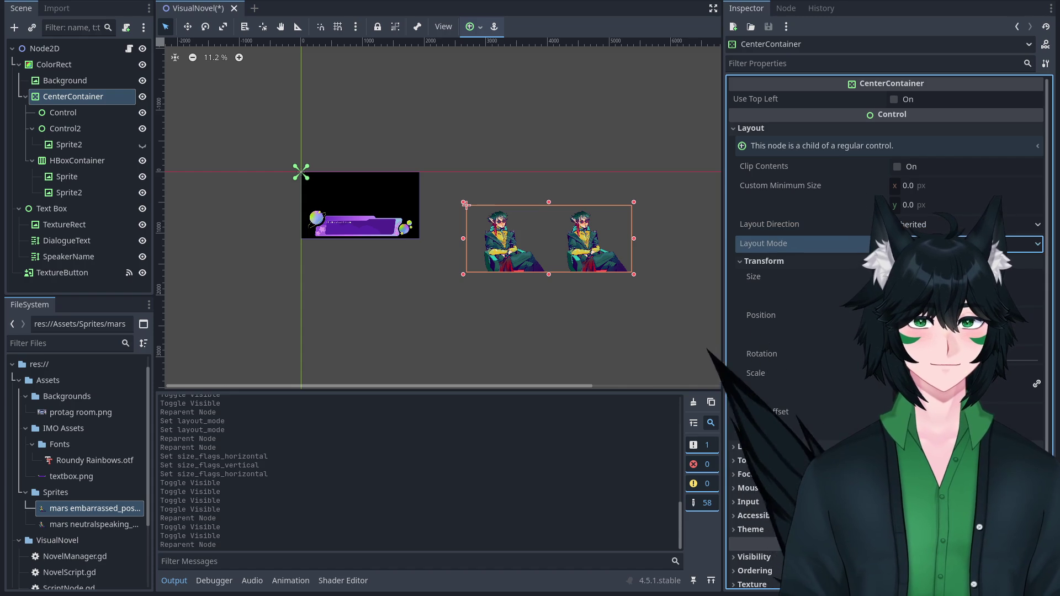
{"action": "left_click", "coordinate": [86, 161]}
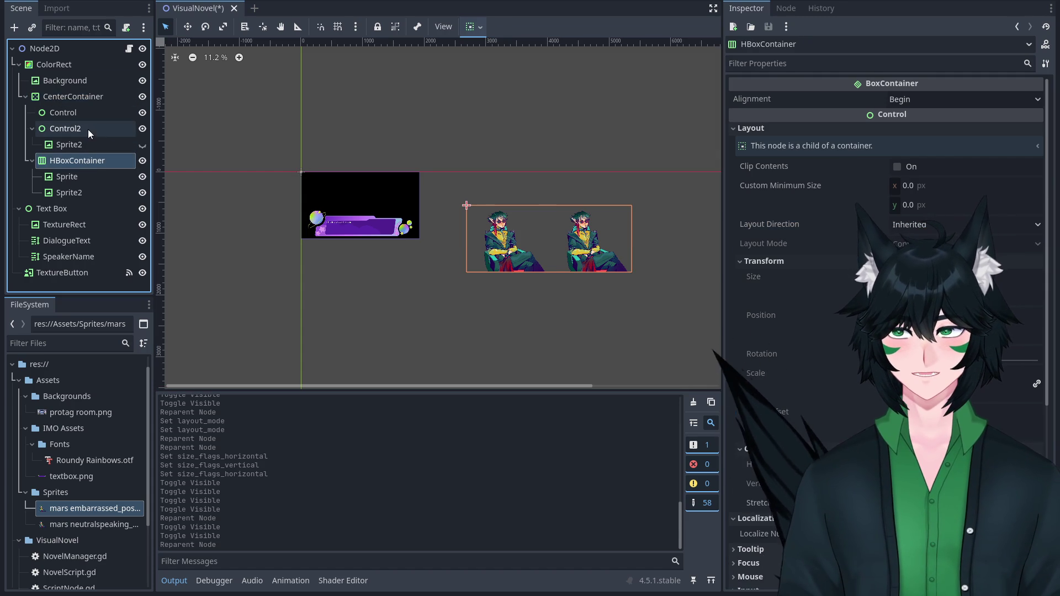
{"action": "scroll", "coordinate": [232, 156], "scroll_direction": "up", "scroll_amount": 2}
{"action": "scroll", "coordinate": [355, 191], "scroll_direction": "down", "scroll_amount": 2}
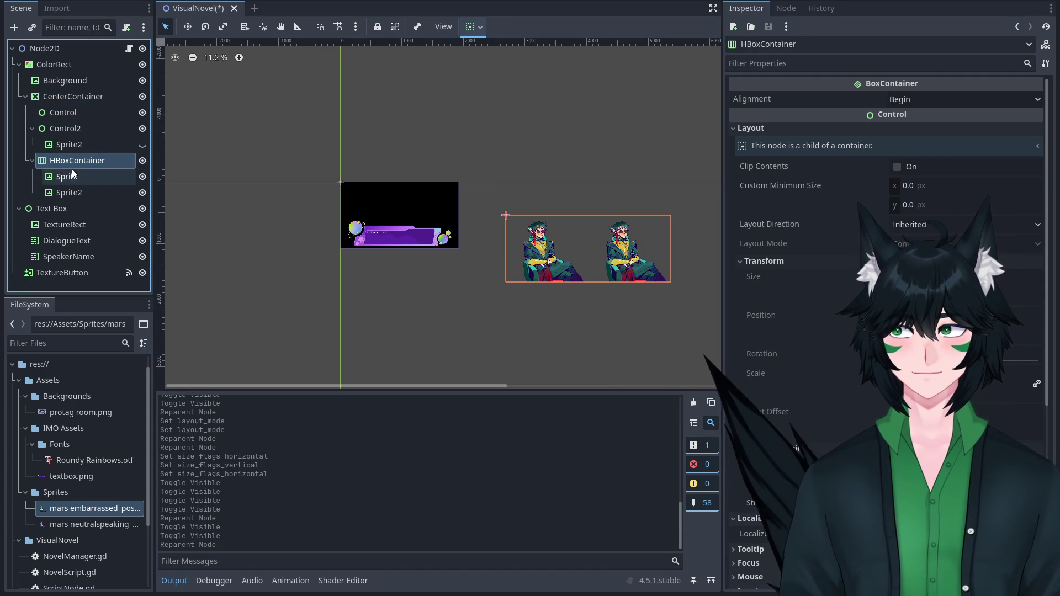
{"action": "left_click", "coordinate": [67, 176]}
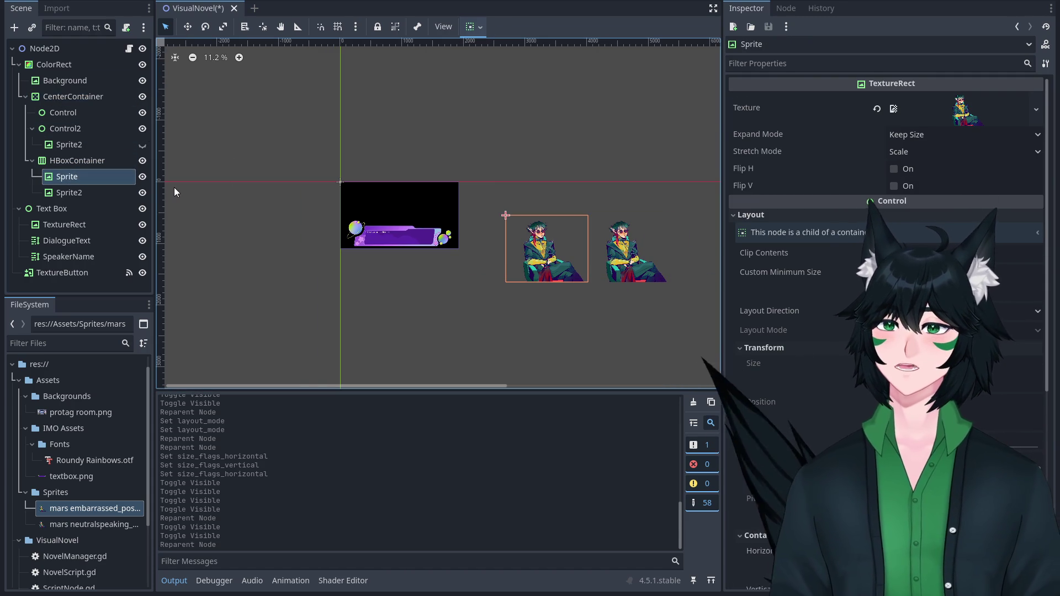
Move Sprite under Control and Sprite2 under Control2, then delete the spare Sprite2 and HBoxContainer.
{"action": "left_click", "coordinate": [64, 176]}
{"action": "mouse_move", "coordinate": [64, 177]}
{"action": "left_mouse_down"}
{"action": "mouse_move", "coordinate": [68, 111]}
{"action": "mouse_move", "coordinate": [73, 176]}
{"action": "mouse_move", "coordinate": [77, 145]}
{"action": "left_mouse_up"}
{"action": "left_click", "coordinate": [82, 161]}
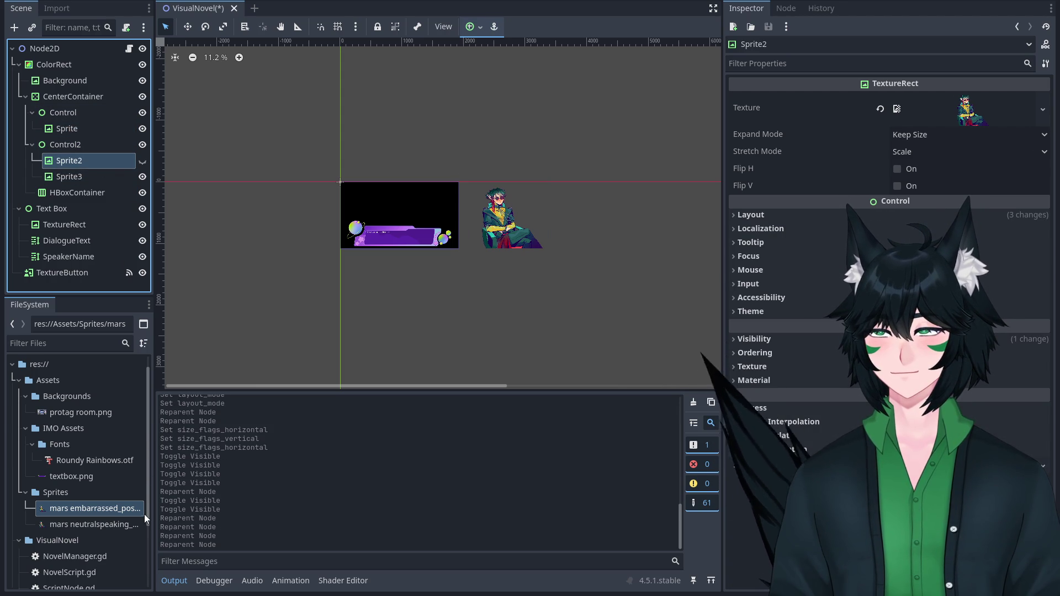
{"action": "key", "text": "Delete"}
{"action": "key", "text": "Return"}
{"action": "left_click", "coordinate": [83, 177]}
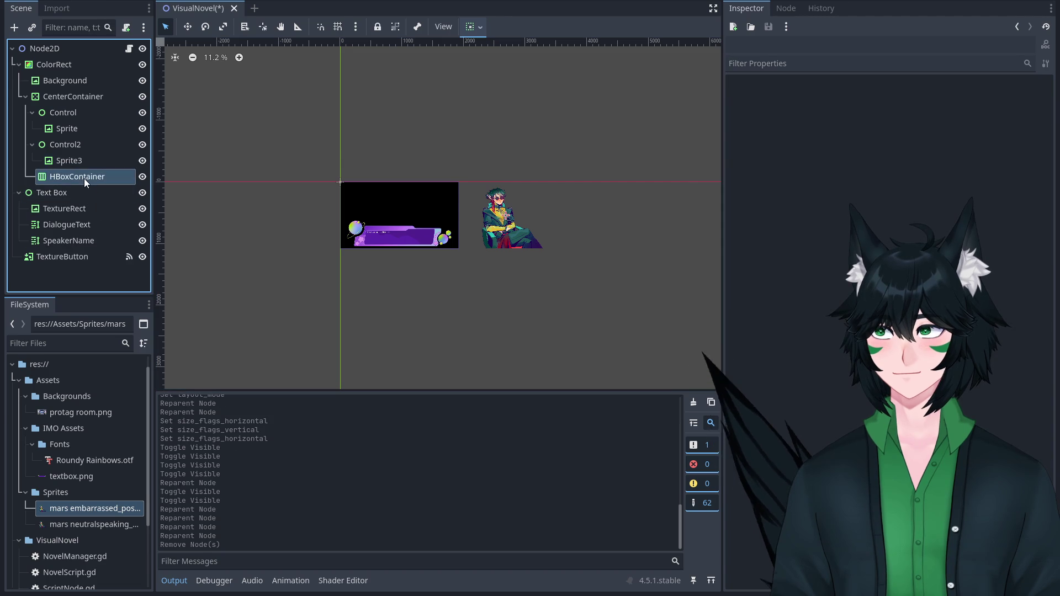
{"action": "key", "text": "Delete"}
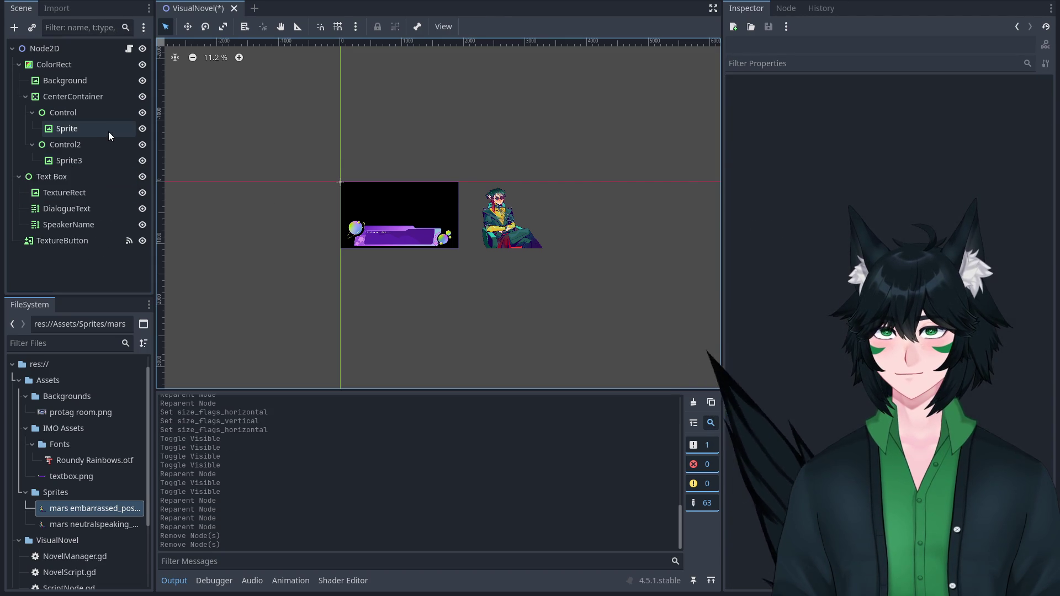
{"action": "left_click", "coordinate": [85, 110]}
Reposition Sprite and line Sprite3 up with it in the viewport.
{"action": "left_click", "coordinate": [90, 131]}
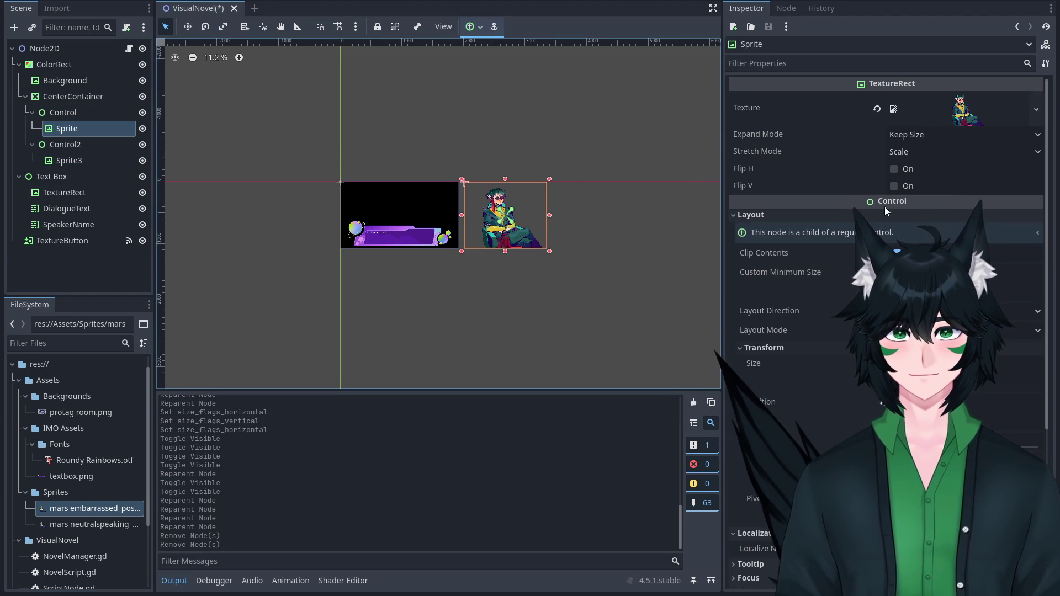
{"action": "left_click_drag", "start_coordinate": [463, 181], "coordinate": [506, 215]}
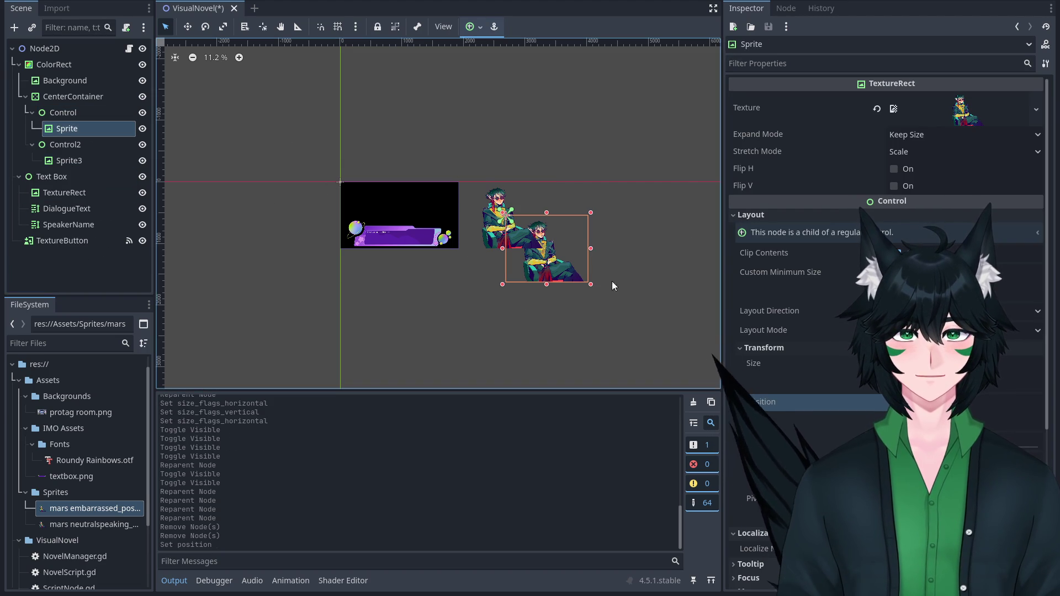
{"action": "left_click", "coordinate": [69, 160]}
{"action": "left_click_drag", "start_coordinate": [465, 182], "coordinate": [526, 222]}
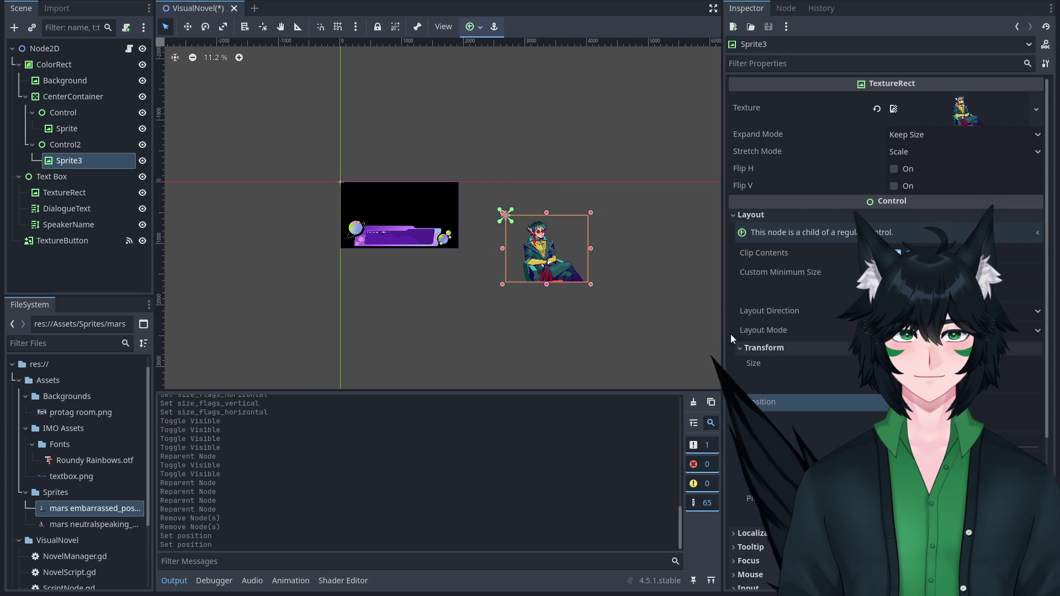
Set CenterContainer's Position so the character appears inside the game frame.
{"action": "left_click", "coordinate": [63, 112]}
{"action": "left_click", "coordinate": [73, 96]}
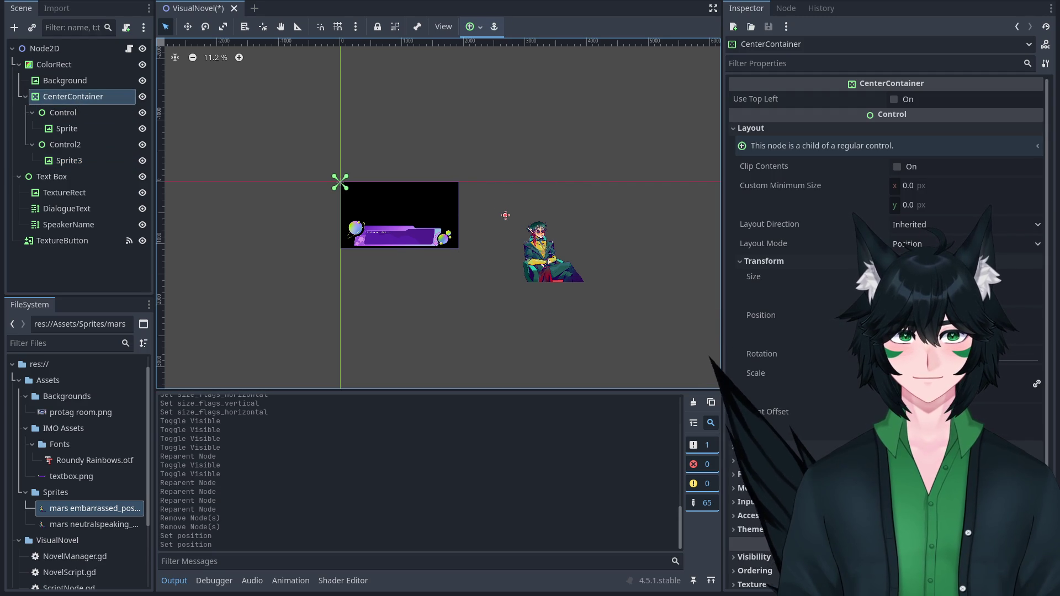
{"action": "left_click", "coordinate": [878, 316]}
{"action": "scroll", "coordinate": [576, 266], "scroll_direction": "up", "scroll_amount": 8}
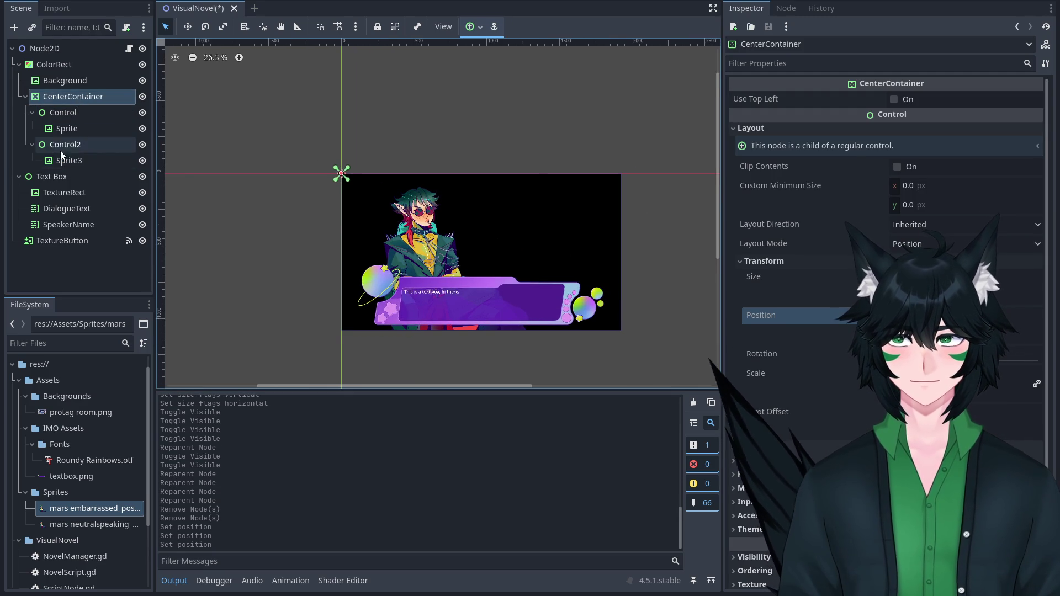
{"action": "left_click", "coordinate": [67, 129]}
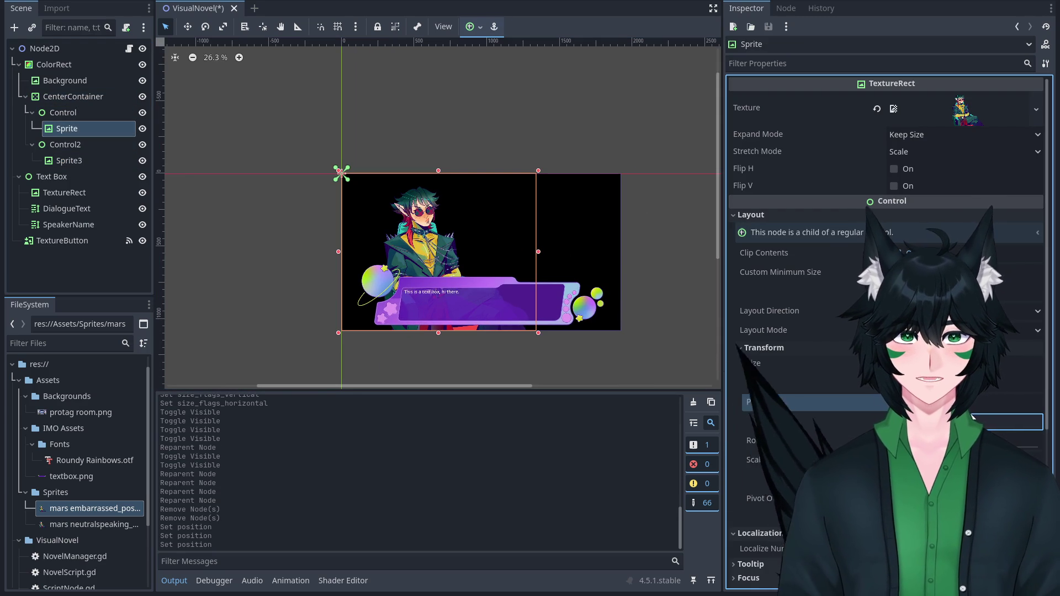
{"action": "left_click", "coordinate": [973, 409]}
{"action": "type", "text": "500"}
{"action": "key", "text": "Return"}
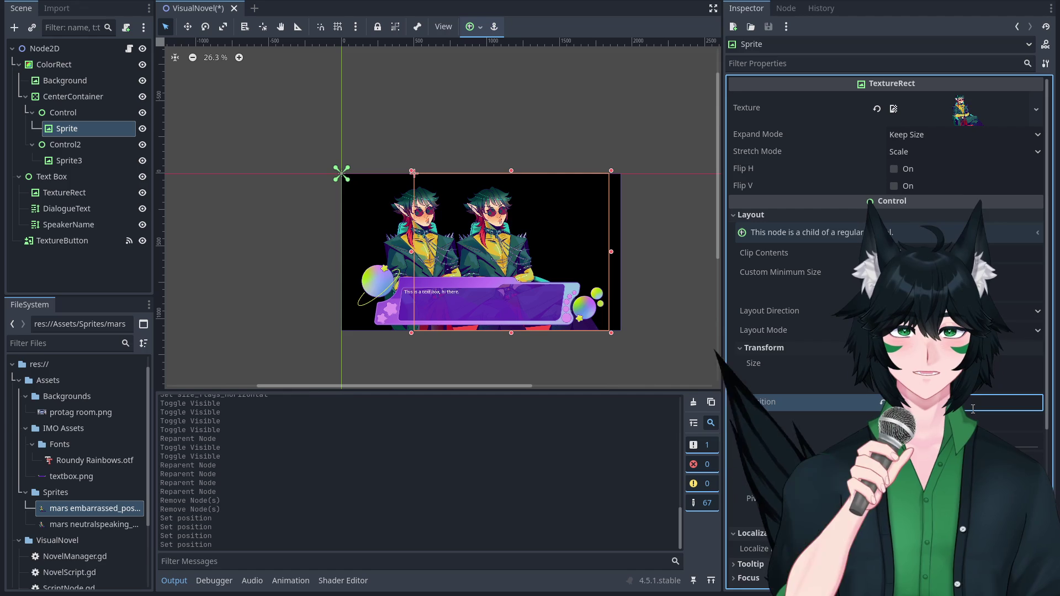
{"action": "left_click_drag", "start_coordinate": [415, 173], "coordinate": [340, 173]}
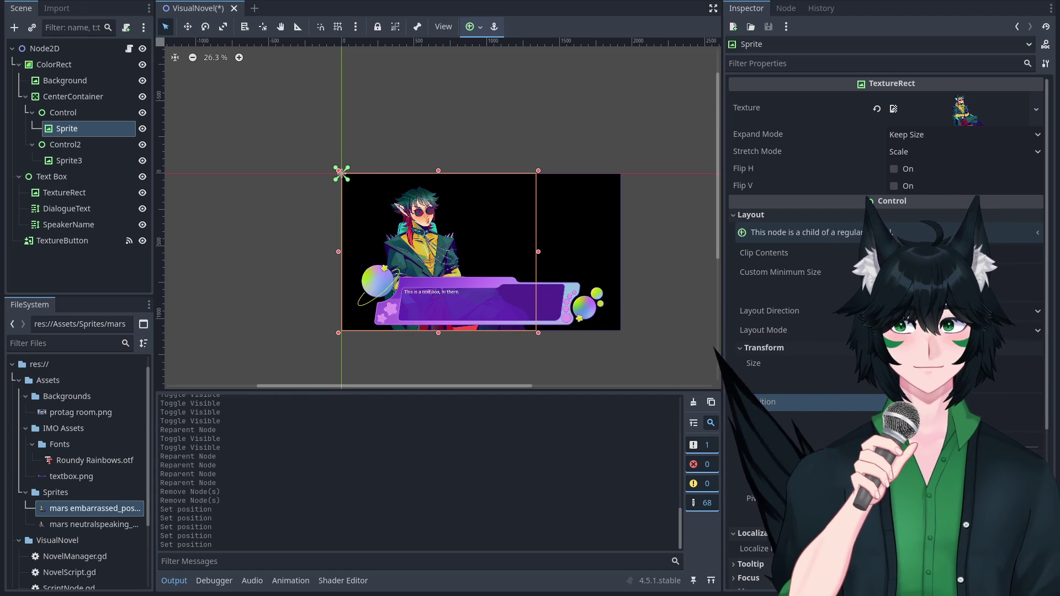
{"action": "left_click", "coordinate": [80, 116]}
{"action": "left_click", "coordinate": [88, 127]}
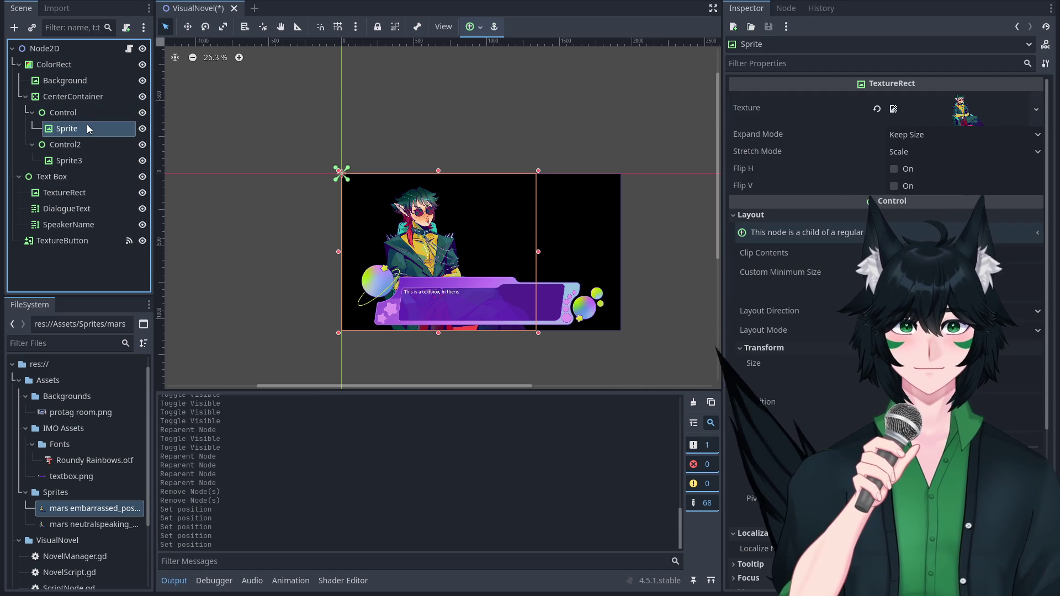
{"action": "left_click", "coordinate": [87, 145]}
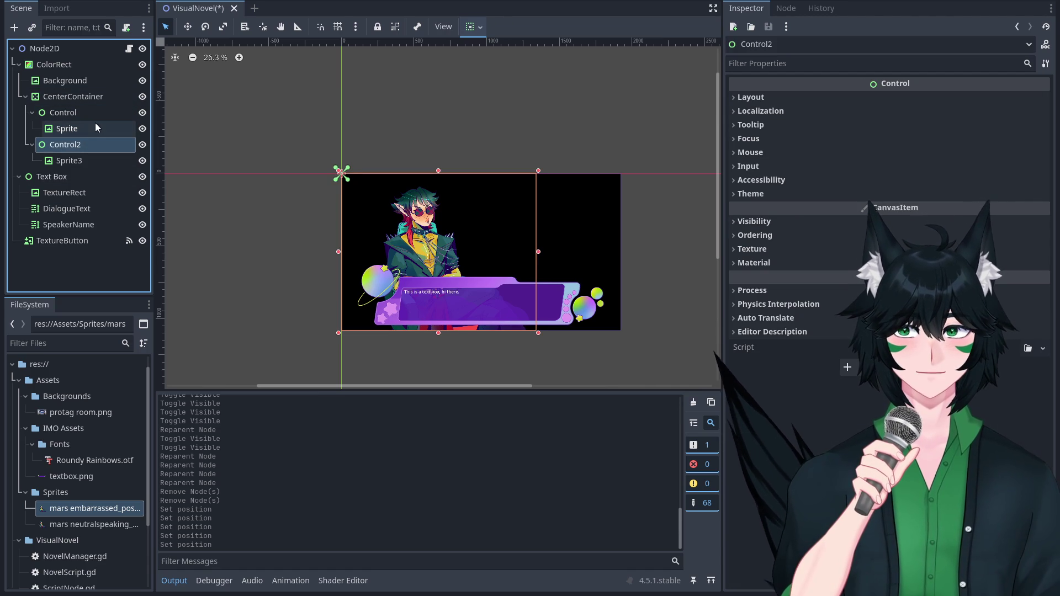
{"action": "left_click", "coordinate": [93, 113]}
{"action": "left_click", "coordinate": [91, 143]}
{"action": "left_click", "coordinate": [776, 98]}
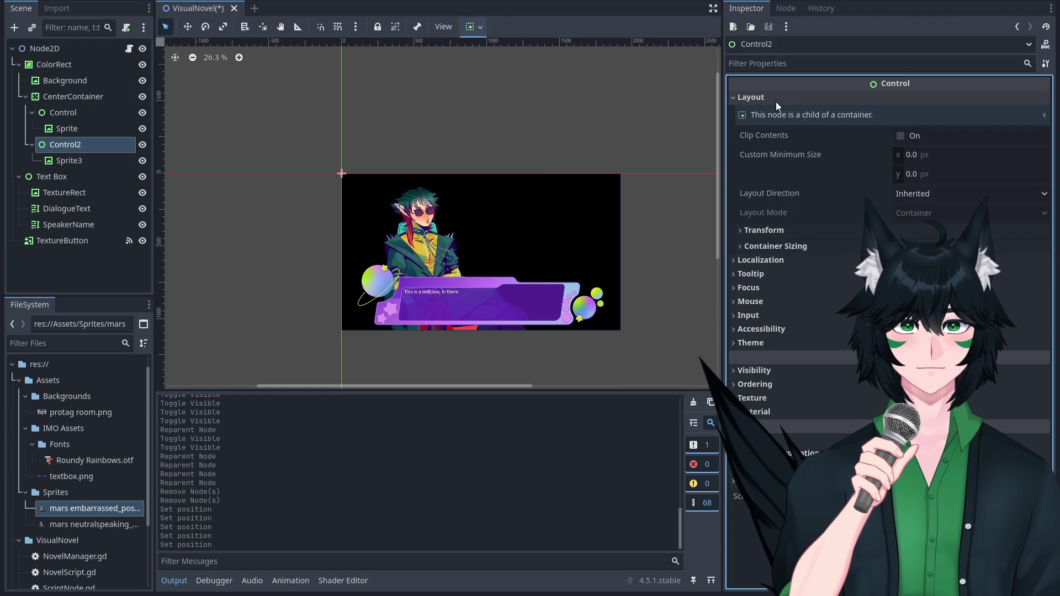
{"action": "left_click", "coordinate": [93, 114]}
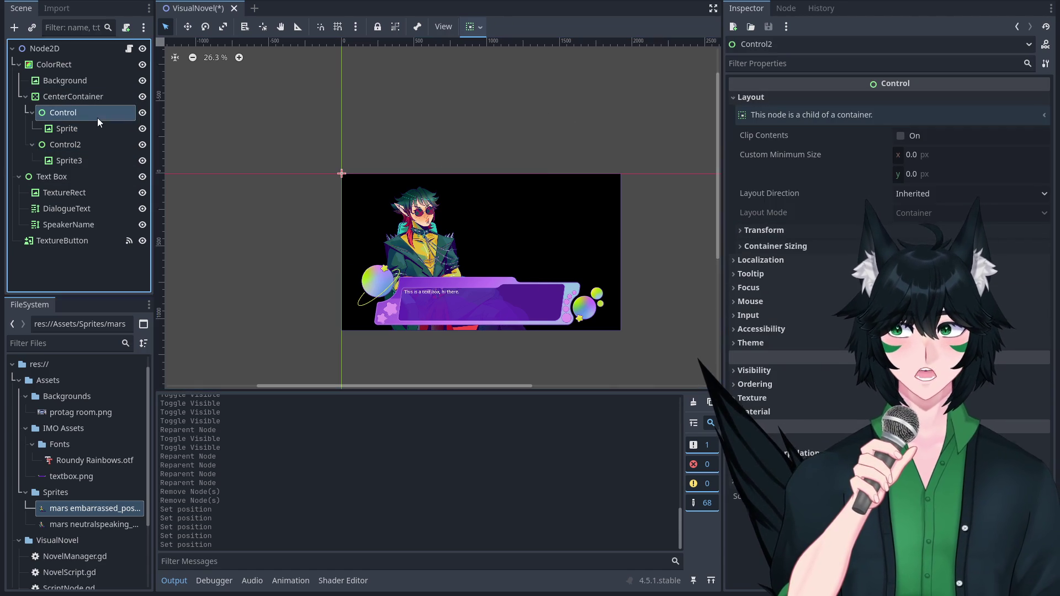
{"action": "left_click", "coordinate": [821, 101]}
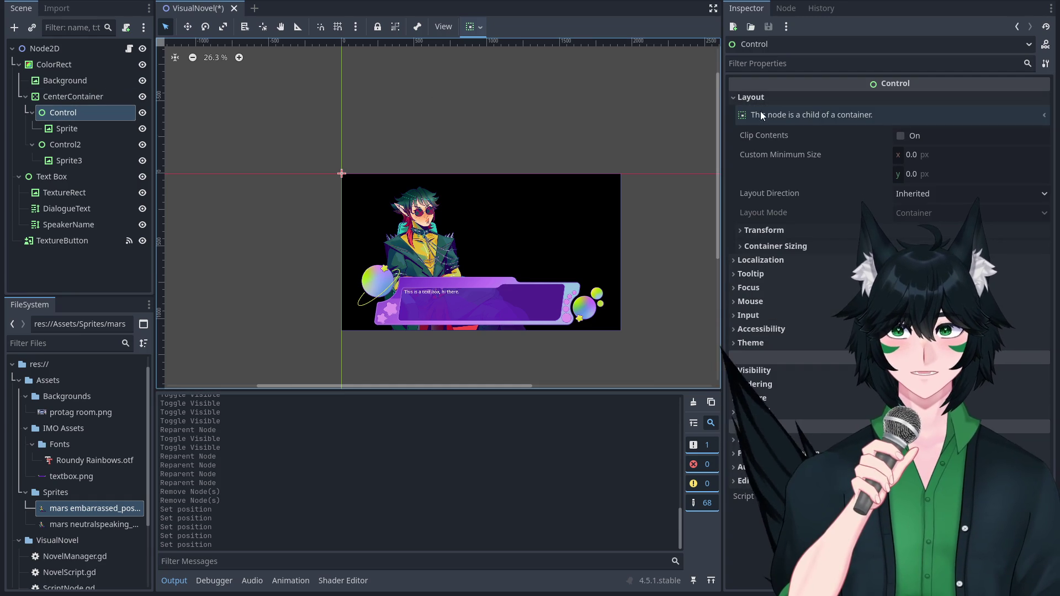
{"action": "left_click", "coordinate": [958, 152]}
Set Control's Custom Minimum Size x to 1333 px, replacing an initial 500.
{"action": "type", "text": "500"}
{"action": "key", "text": "Return"}
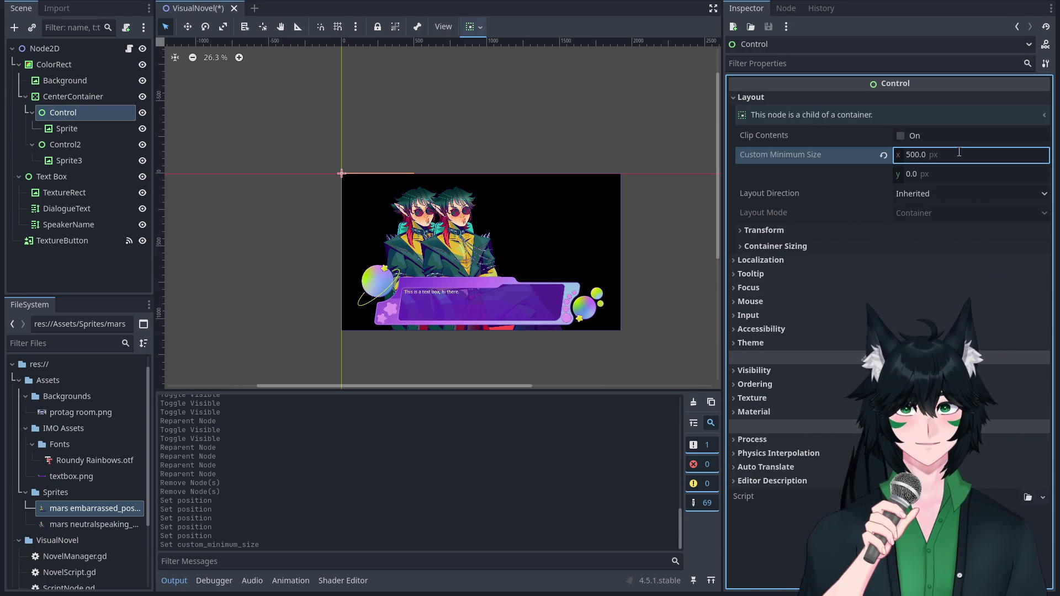
{"action": "left_click", "coordinate": [884, 155]}
{"action": "left_click", "coordinate": [831, 247]}
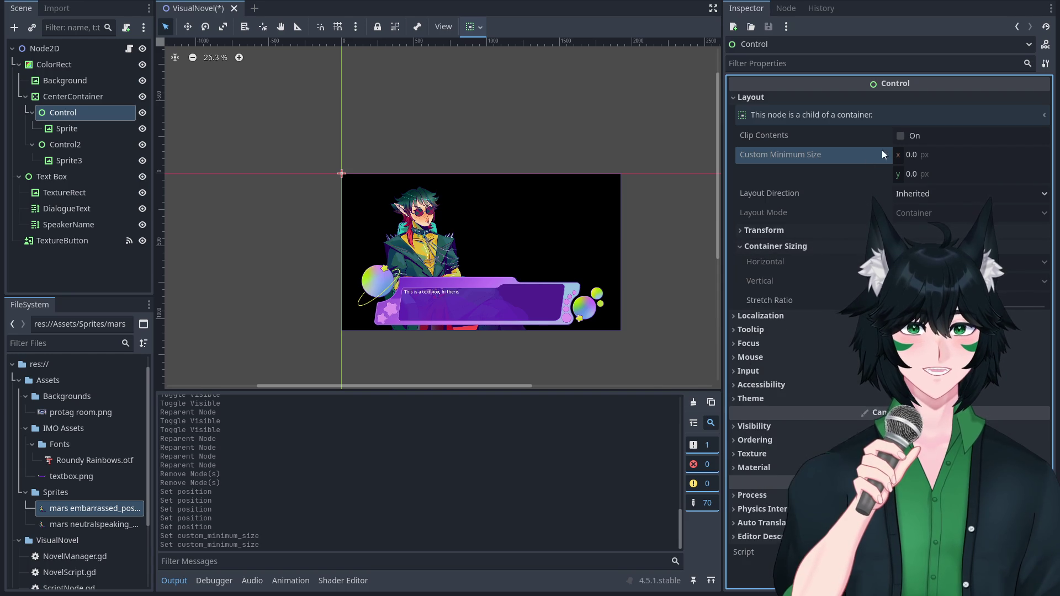
{"action": "left_click", "coordinate": [908, 154]}
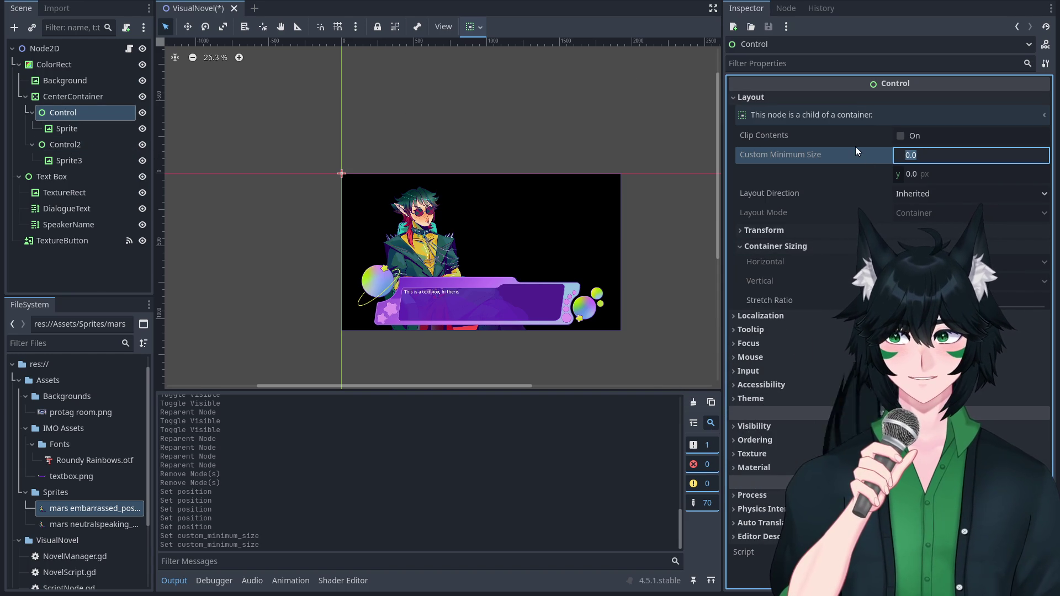
{"action": "type", "text": "1333"}
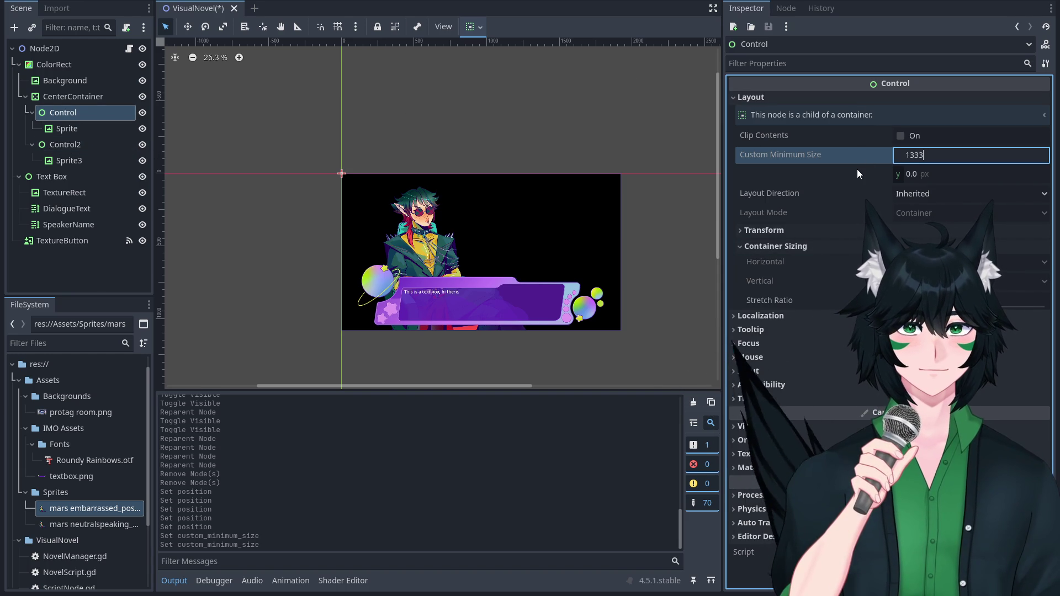
{"action": "key", "text": "Return"}
Give Control2 the same 1333 px custom minimum width.
{"action": "left_click", "coordinate": [55, 141]}
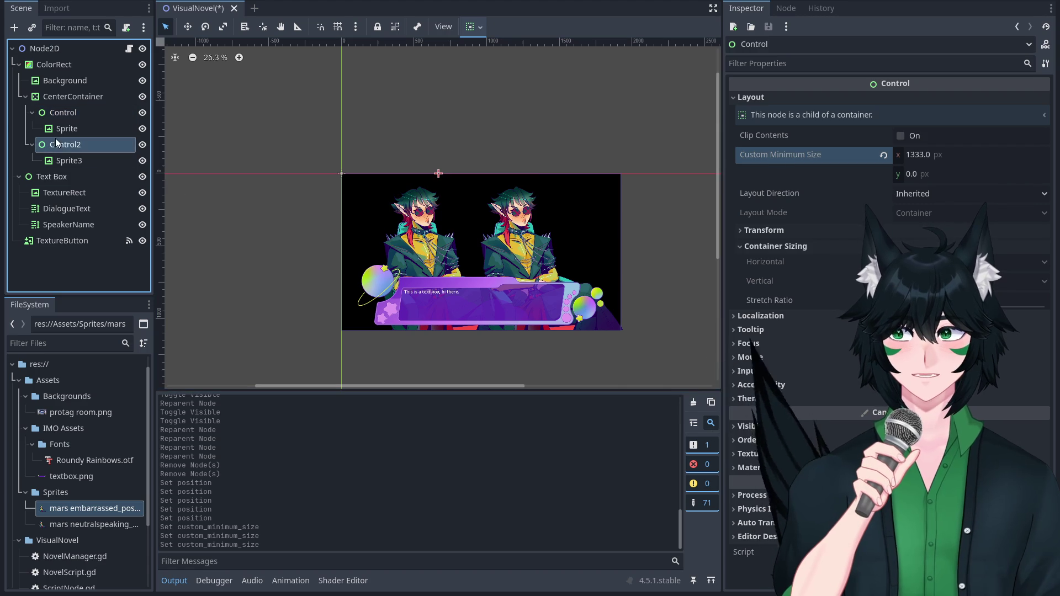
{"action": "left_click", "coordinate": [63, 113]}
{"action": "left_click", "coordinate": [82, 145]}
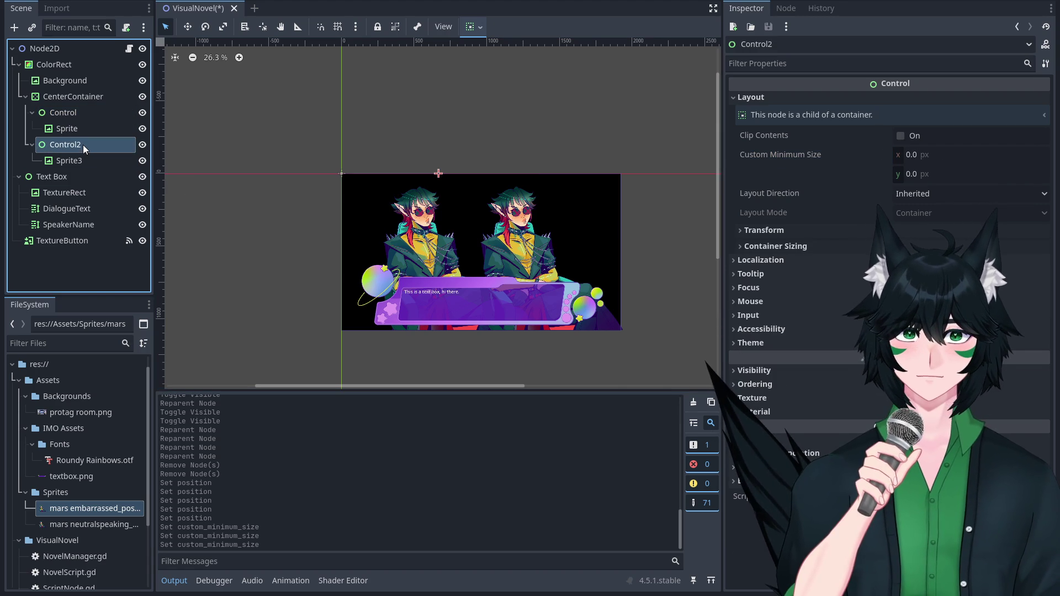
{"action": "left_click", "coordinate": [940, 155]}
{"action": "type", "text": "1333"}
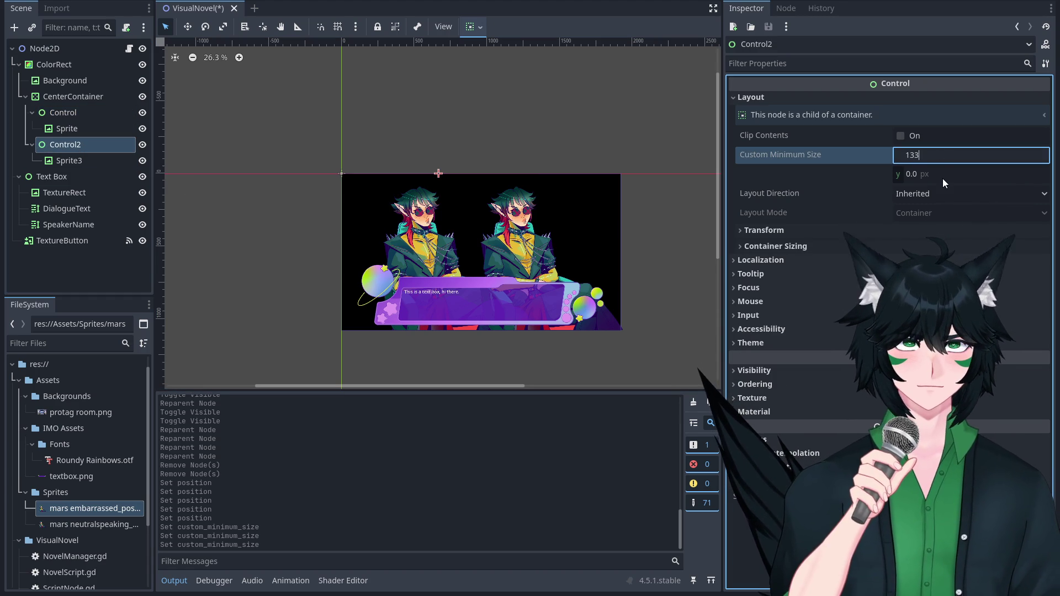
{"action": "key", "text": "Return"}
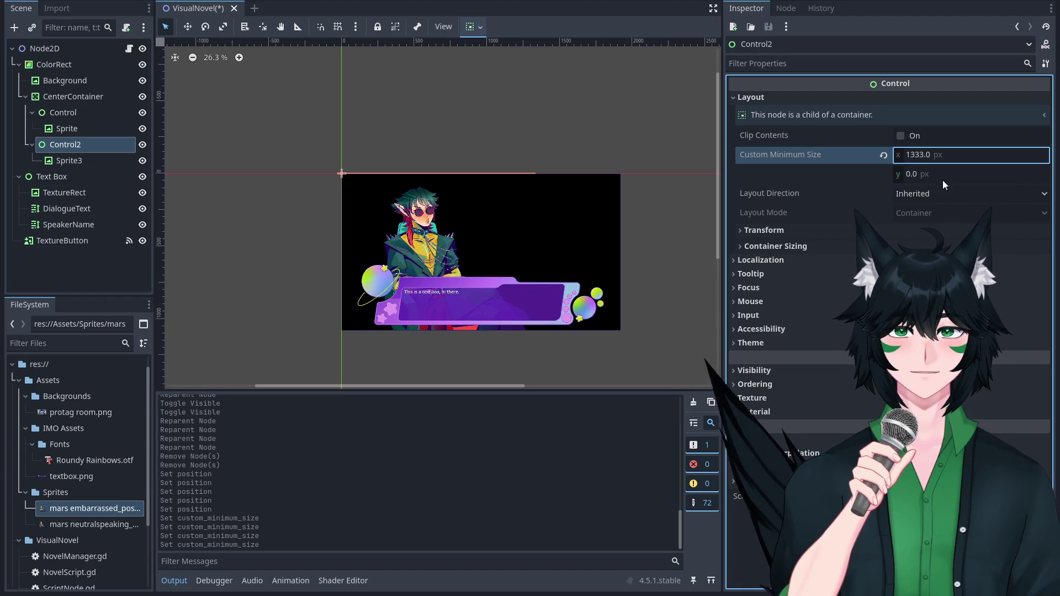
{"action": "left_click", "coordinate": [101, 114]}
{"action": "left_click", "coordinate": [85, 97]}
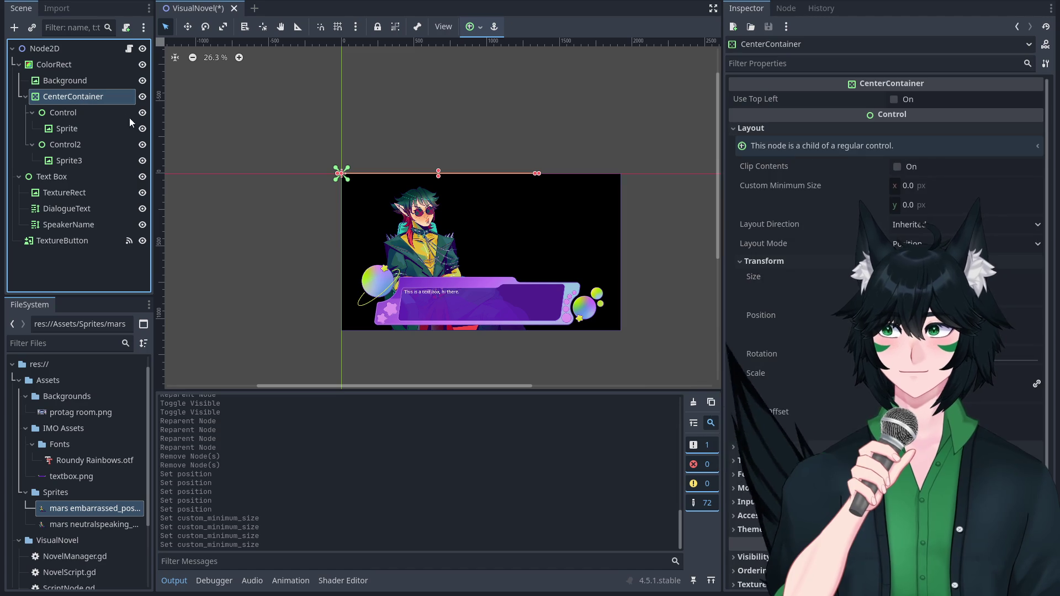
{"action": "left_click", "coordinate": [68, 70]}
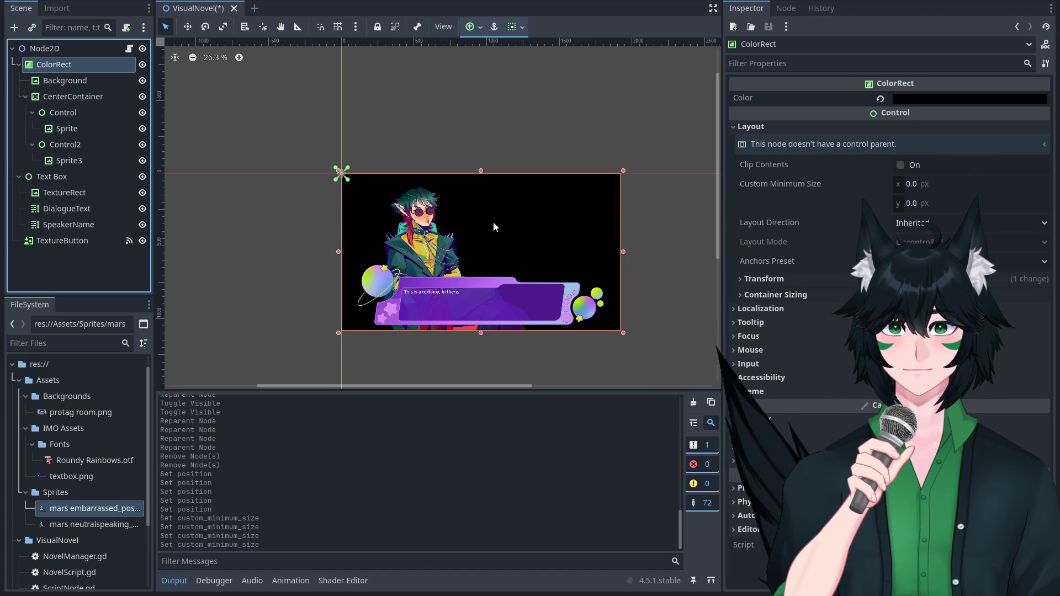
Add an HBoxContainer and move Control and Control2 into it.
{"action": "key", "text": "ctrl+a"}
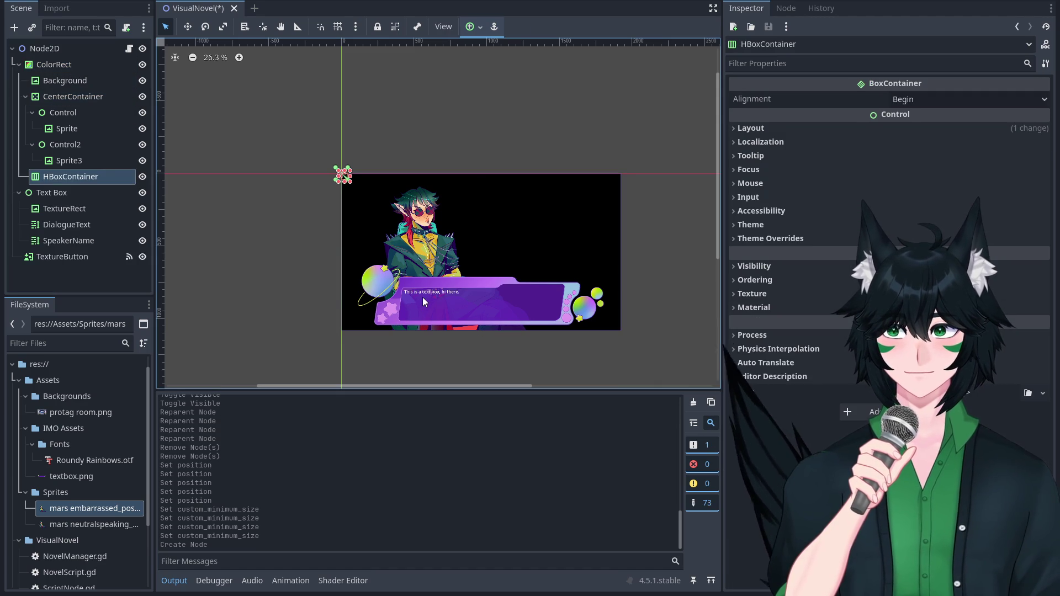
{"action": "left_click", "coordinate": [78, 113]}
{"action": "left_click", "coordinate": [80, 145], "text": "ctrl"}
{"action": "left_click_drag", "start_coordinate": [81, 115], "coordinate": [86, 174]}
{"action": "scroll", "coordinate": [531, 167], "scroll_direction": "right", "scroll_amount": 3}
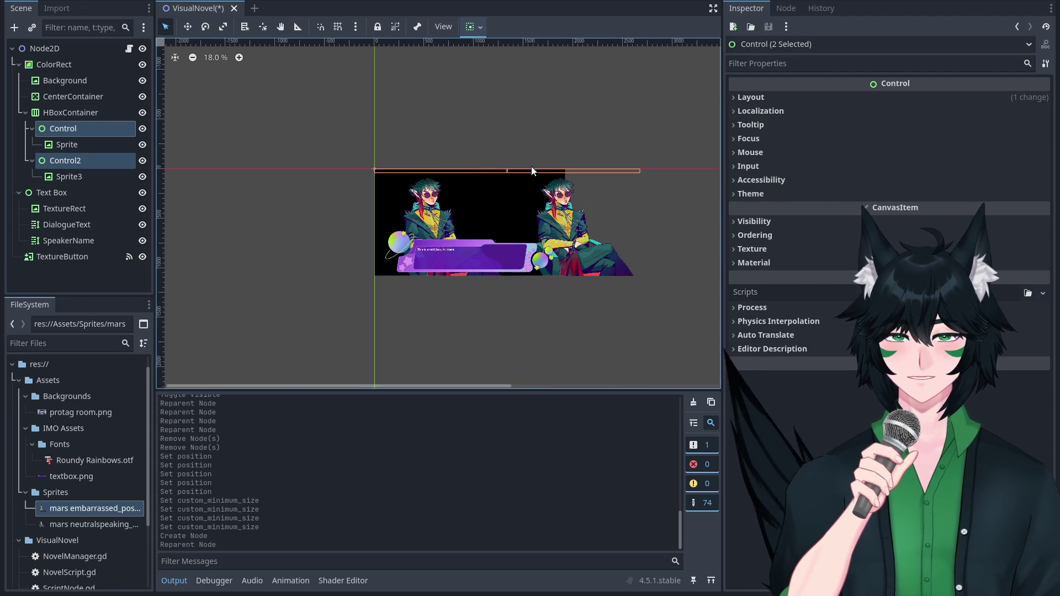
{"action": "scroll", "coordinate": [713, 125], "scroll_direction": "down", "scroll_amount": 1}
Change Control's Container Sizing Horizontal option in the Inspector.
{"action": "left_click", "coordinate": [87, 143]}
{"action": "left_click", "coordinate": [85, 134]}
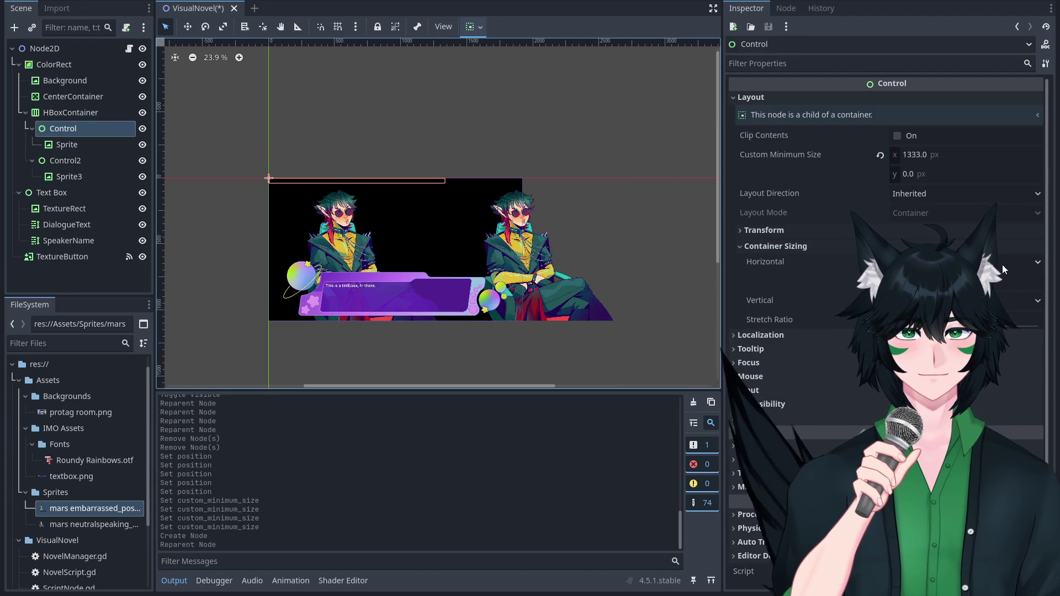
{"action": "left_click", "coordinate": [1035, 263]}
{"action": "left_click", "coordinate": [939, 287]}
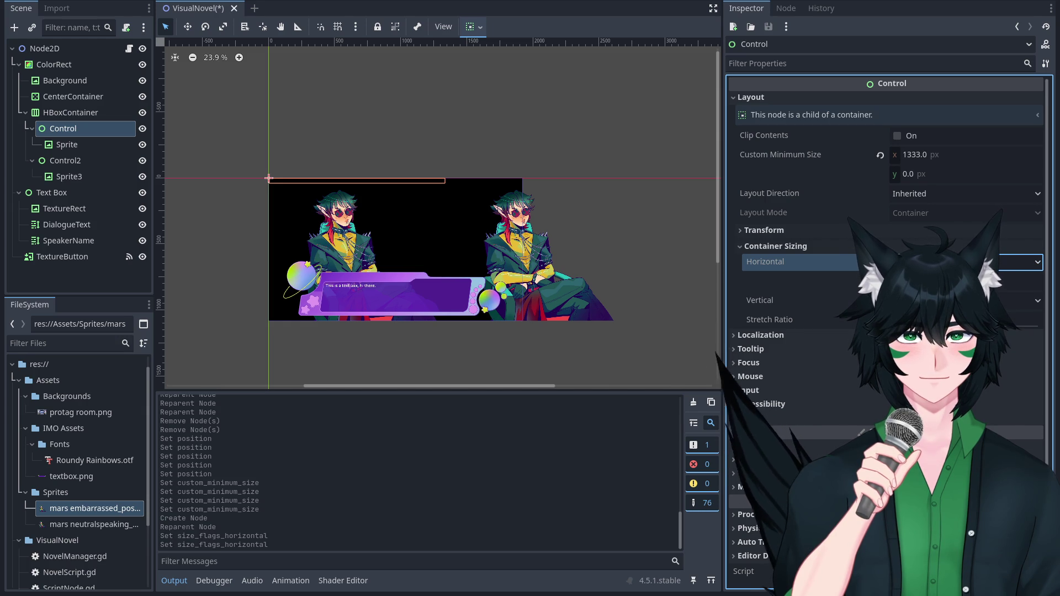
{"action": "left_click", "coordinate": [947, 232]}
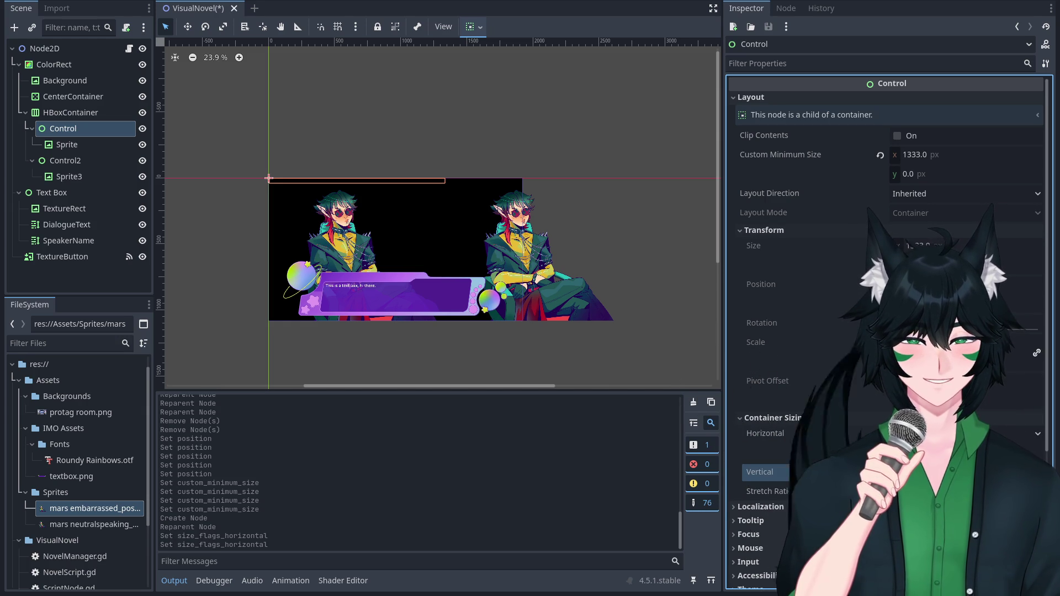
{"action": "left_click", "coordinate": [98, 133]}
{"action": "left_click", "coordinate": [90, 103]}
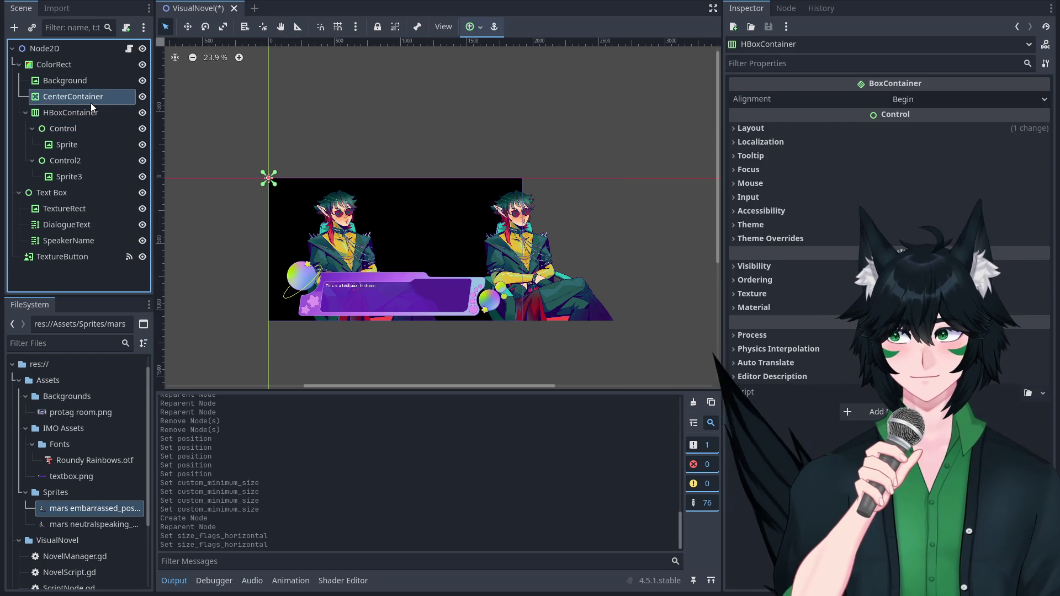
{"action": "left_click", "coordinate": [96, 114]}
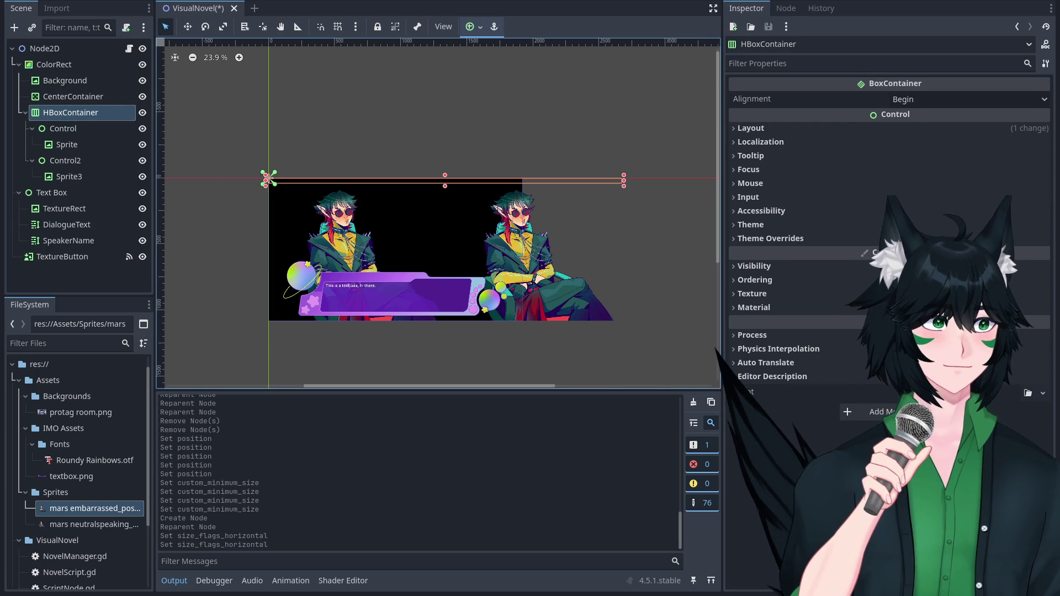
{"action": "key", "text": "shift+f"}
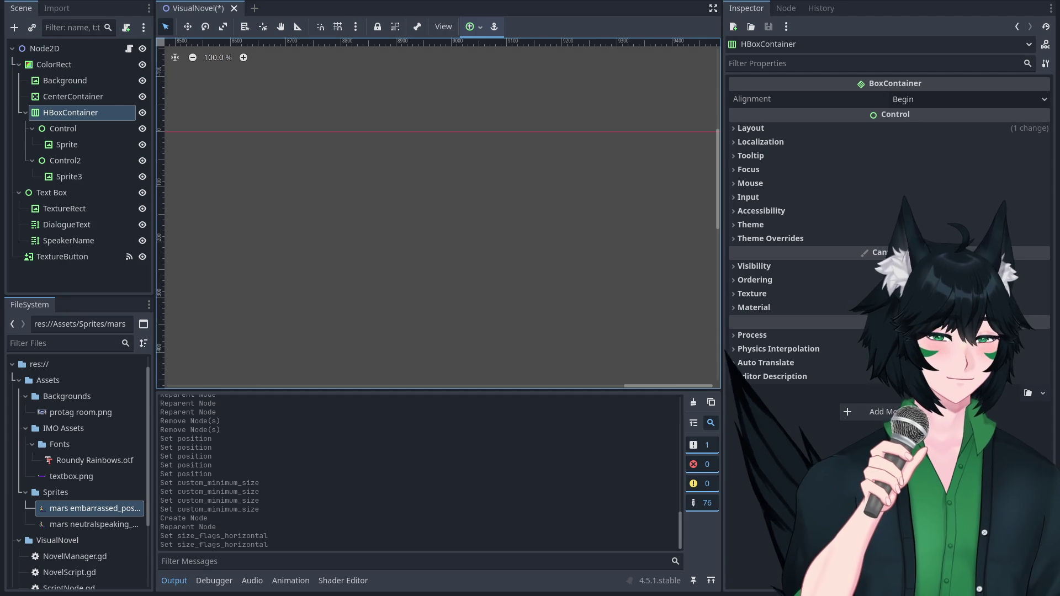
{"action": "key", "text": "4"}
{"action": "key", "text": "5"}
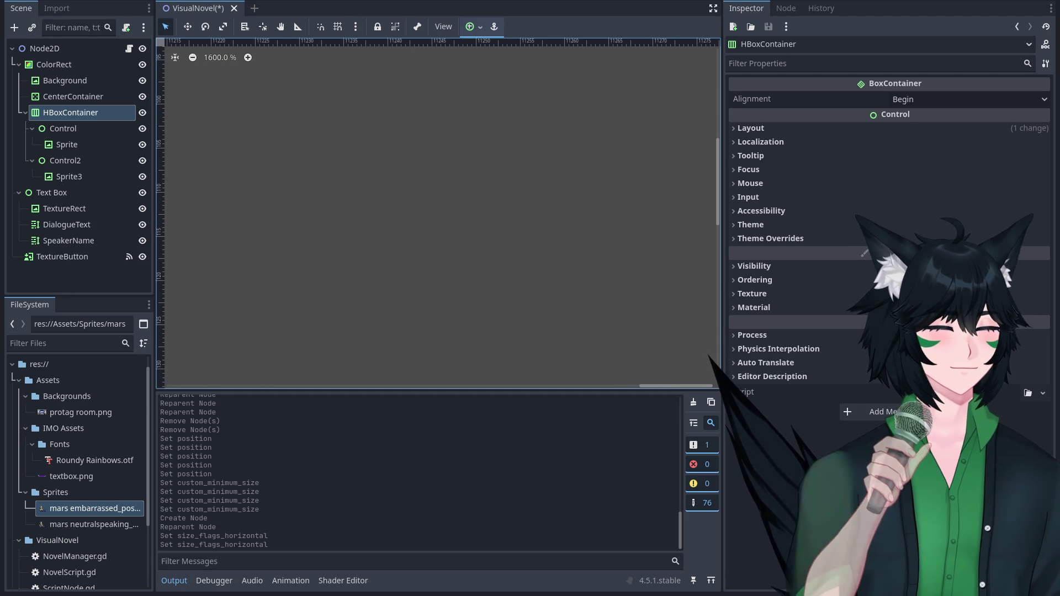
{"action": "scroll", "coordinate": [455, 134], "scroll_direction": "down", "scroll_amount": 10}
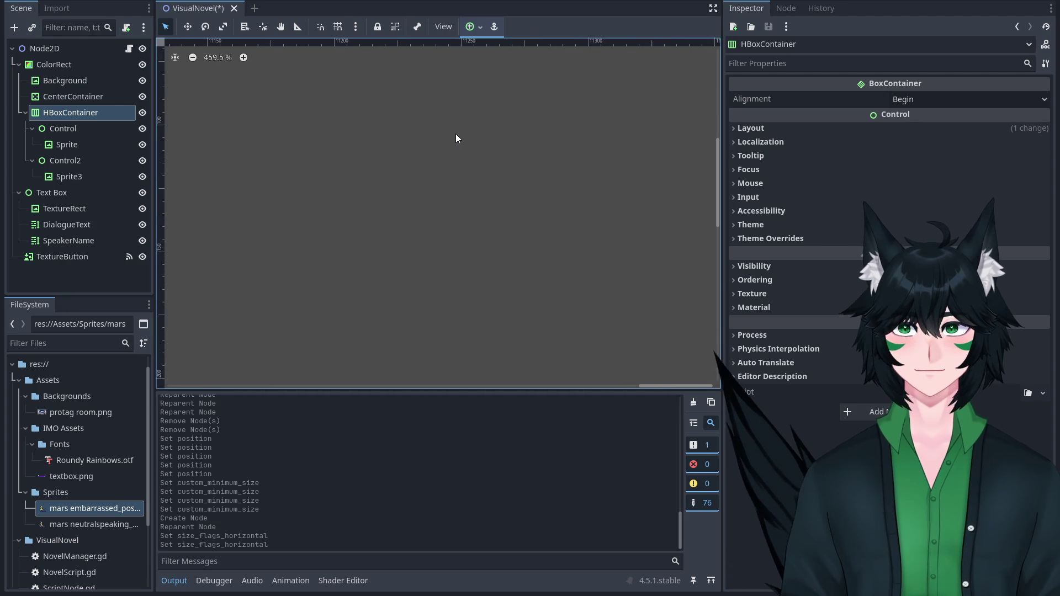
{"action": "scroll", "coordinate": [456, 134], "scroll_direction": "down", "scroll_amount": 14}
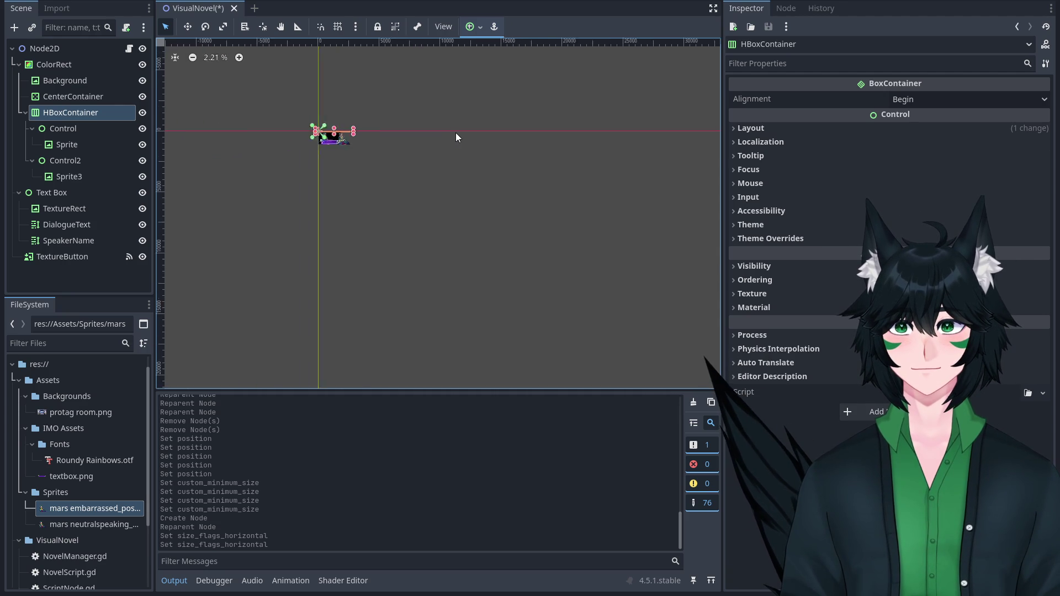
{"action": "scroll", "coordinate": [435, 151], "scroll_direction": "up", "scroll_amount": 8}
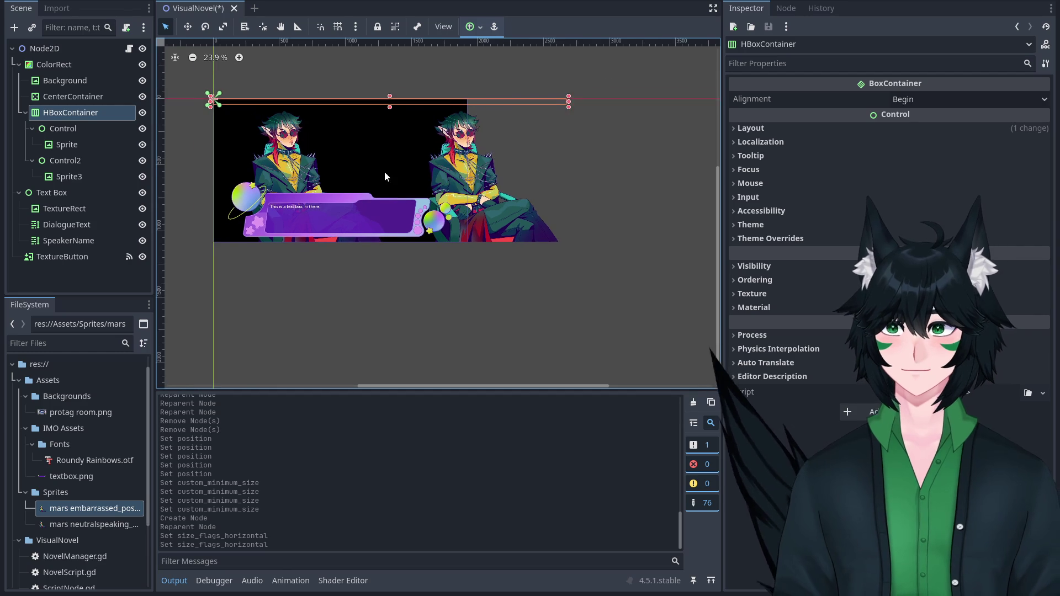
{"action": "scroll", "coordinate": [448, 197], "scroll_direction": "up", "scroll_amount": 1}
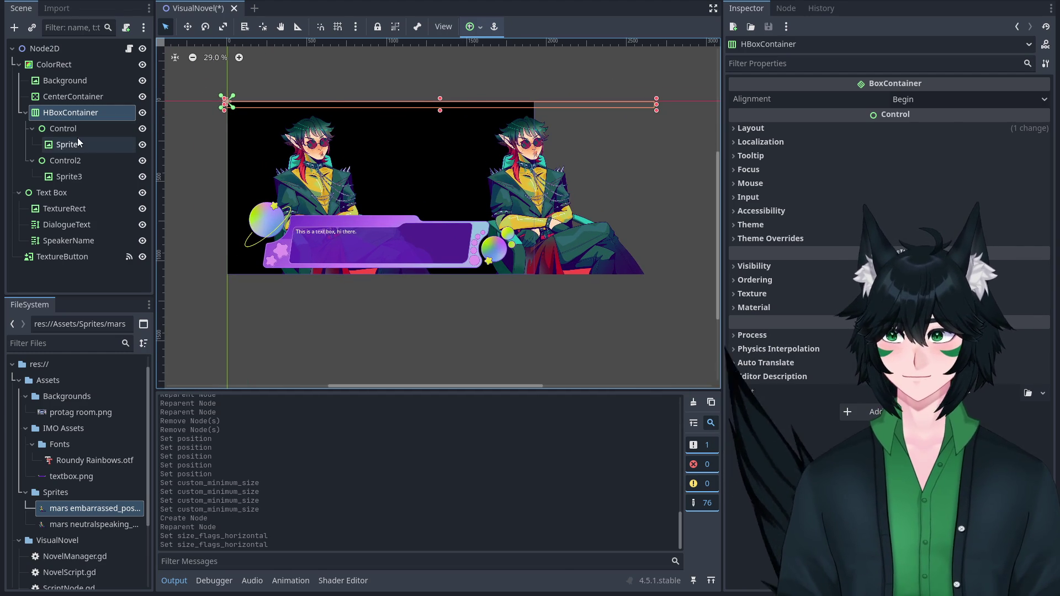
{"action": "left_click", "coordinate": [77, 139]}
{"action": "left_click", "coordinate": [89, 114]}
{"action": "left_click", "coordinate": [89, 134]}
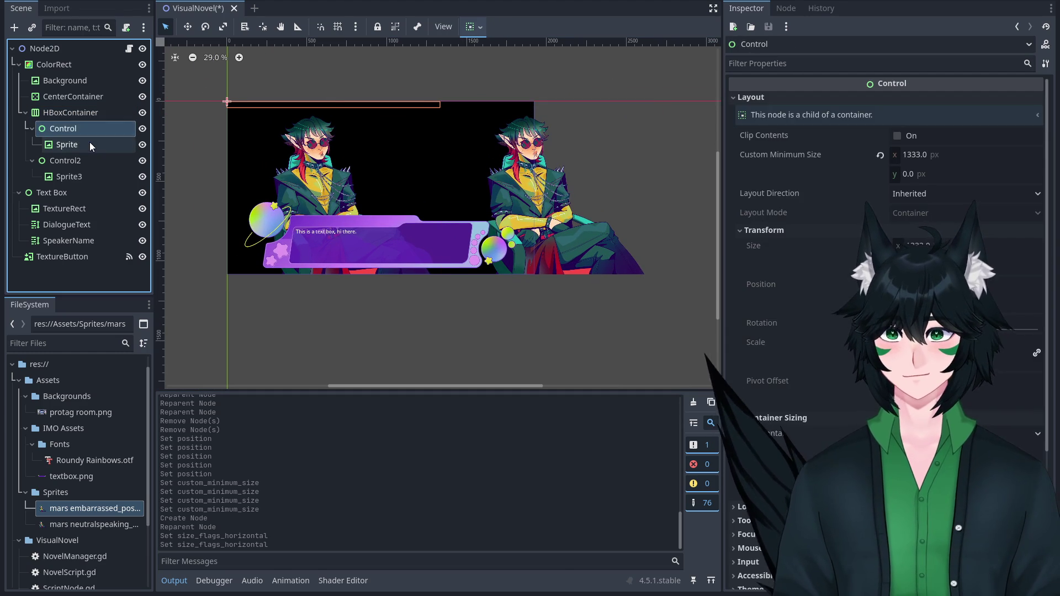
{"action": "left_click", "coordinate": [89, 141]}
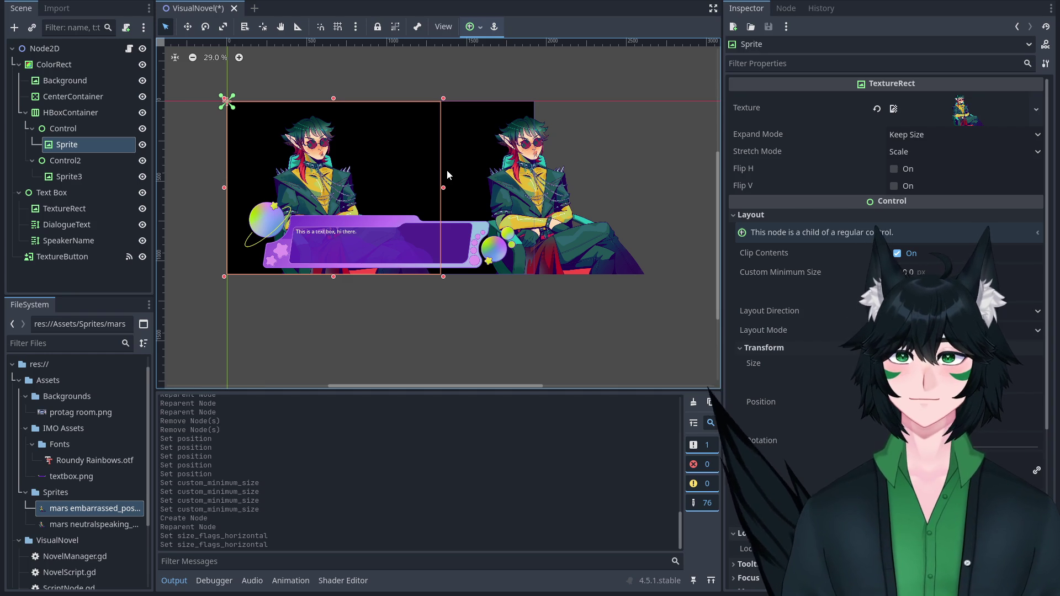
{"action": "scroll", "coordinate": [468, 115], "scroll_direction": "down", "scroll_amount": 1}
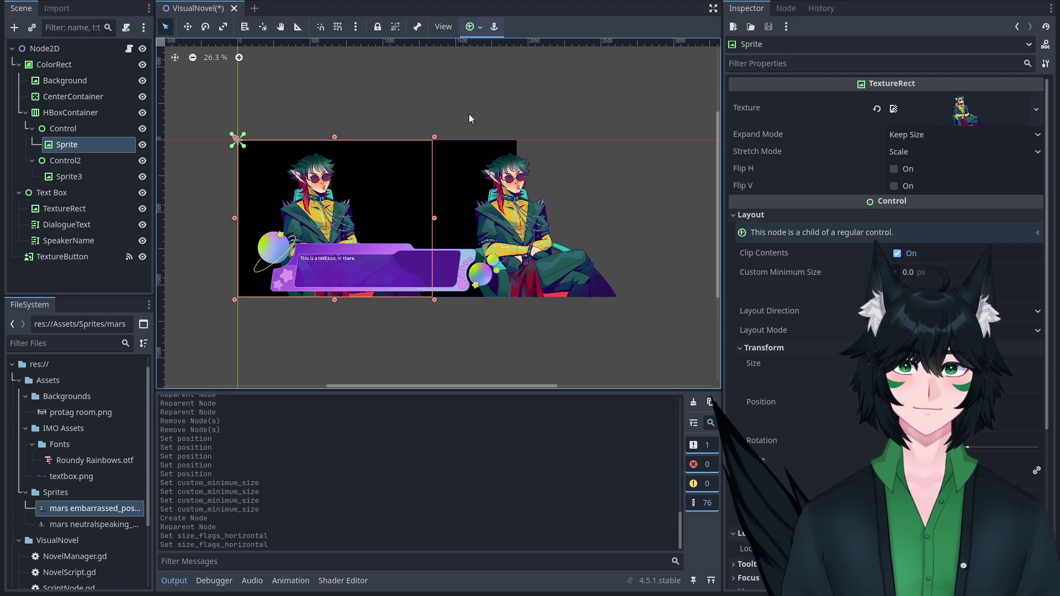
{"action": "left_click", "coordinate": [82, 112]}
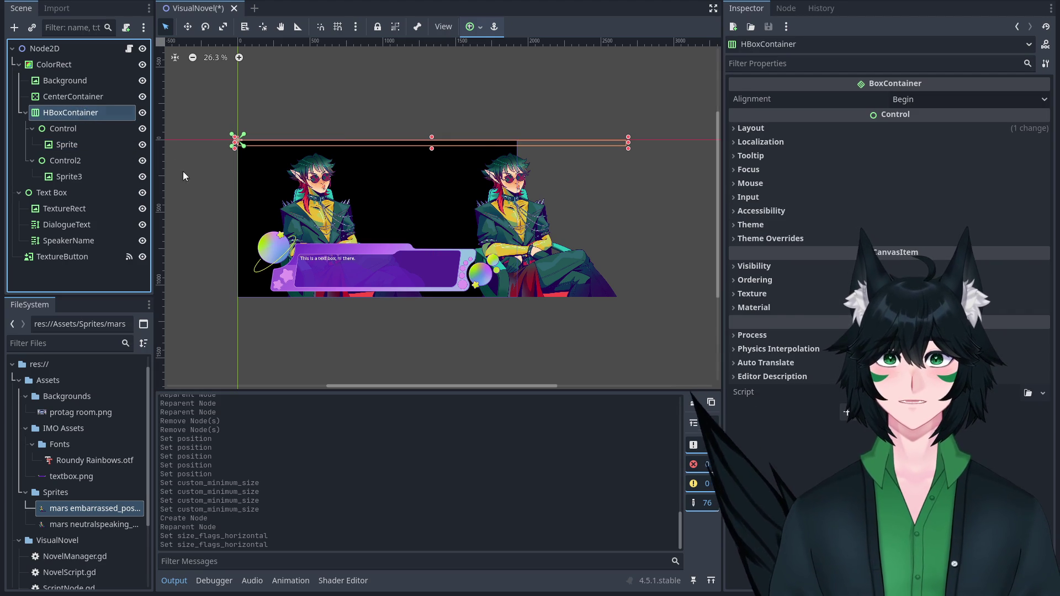
{"action": "left_click", "coordinate": [296, 191]}
{"action": "left_click", "coordinate": [561, 207]}
{"action": "left_click", "coordinate": [345, 199]}
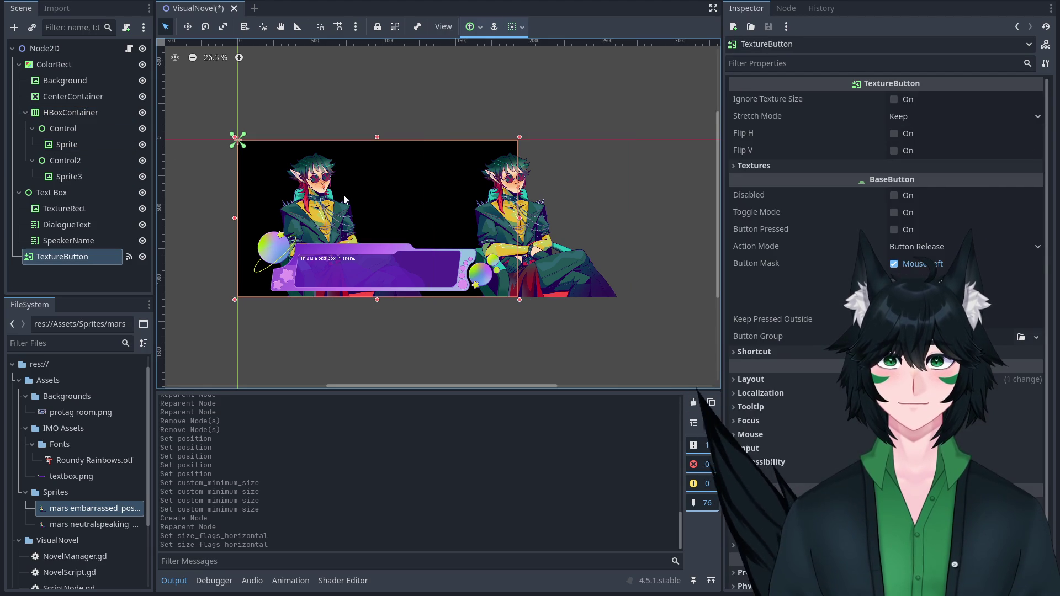
{"action": "left_click", "coordinate": [103, 127]}
{"action": "scroll", "coordinate": [355, 230], "scroll_direction": "up", "scroll_amount": 4}
{"action": "scroll", "coordinate": [355, 230], "scroll_direction": "down", "scroll_amount": 3}
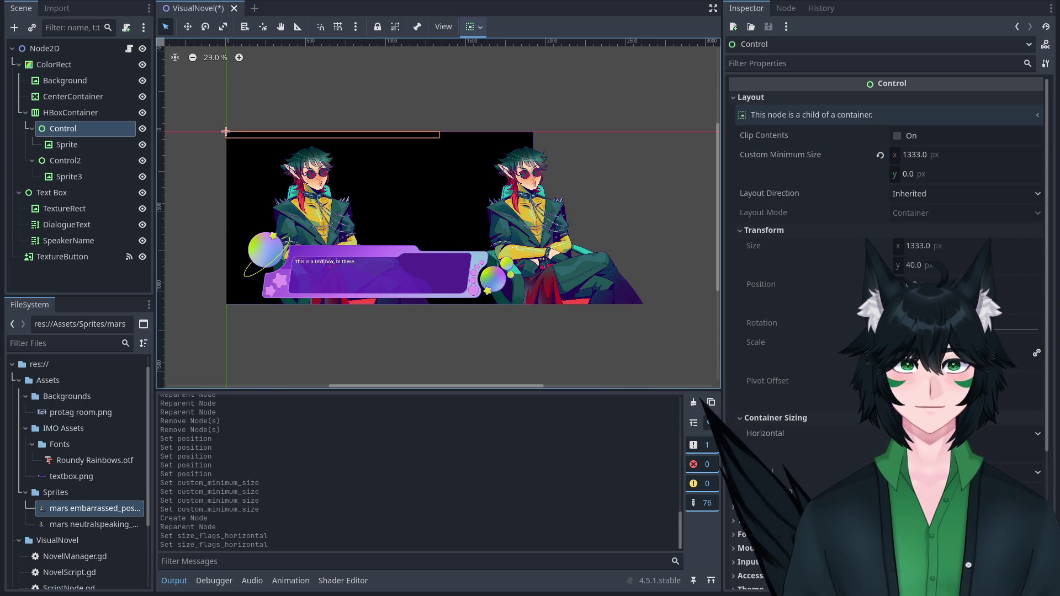
Set the HBoxContainer's Alignment to Center, then try moving Control and Control2 in the Scene tree.
{"action": "left_click", "coordinate": [70, 112]}
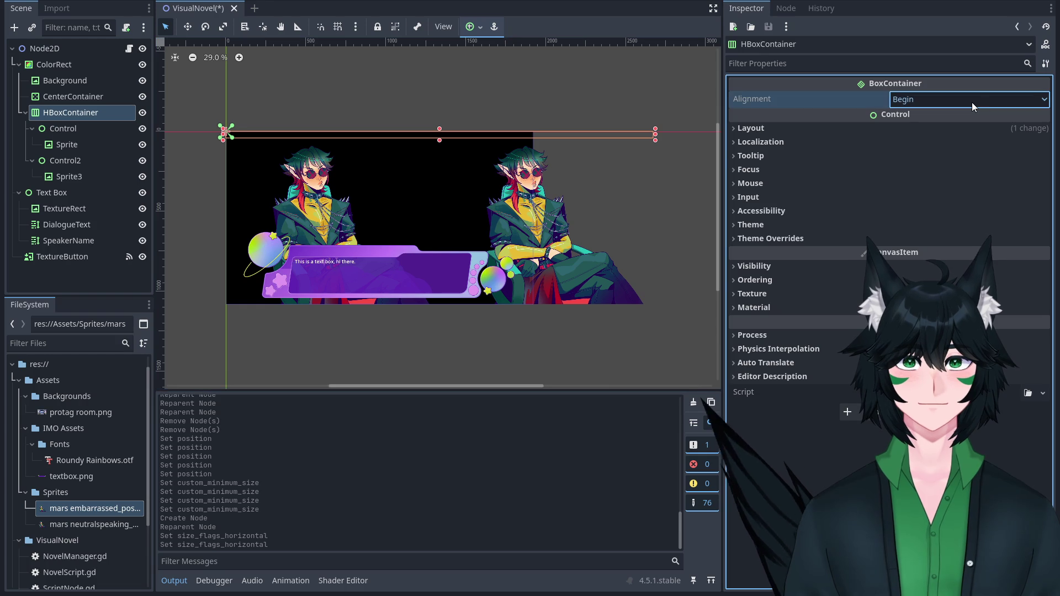
{"action": "left_click", "coordinate": [980, 135]}
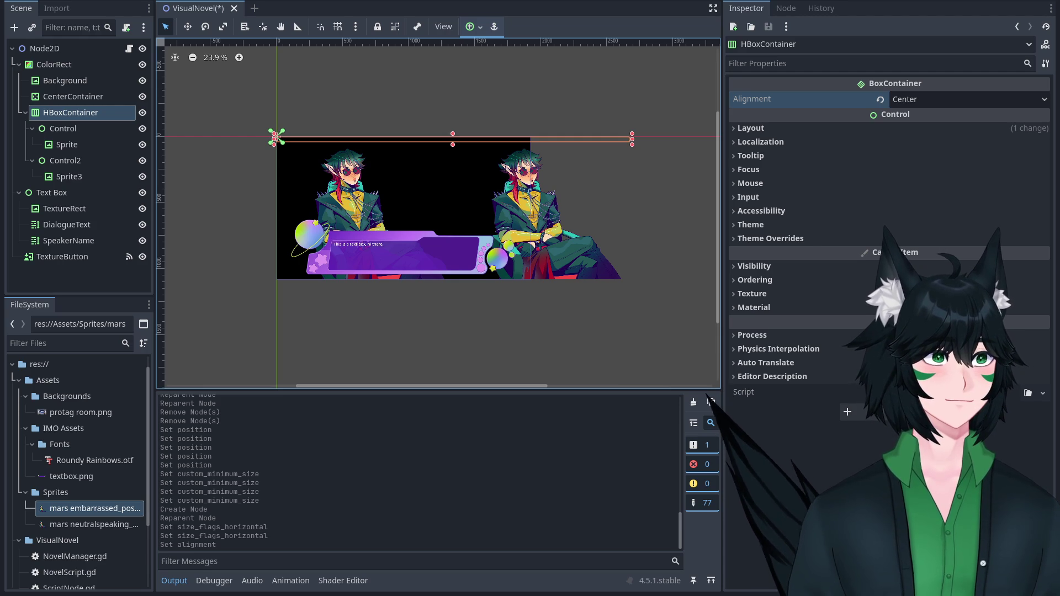
{"action": "left_click", "coordinate": [65, 128]}
{"action": "left_click", "coordinate": [66, 159], "text": "shift"}
{"action": "mouse_move", "coordinate": [71, 130]}
{"action": "left_mouse_down"}
{"action": "mouse_move", "coordinate": [68, 94]}
{"action": "mouse_move", "coordinate": [74, 172]}
{"action": "left_mouse_up"}
{"action": "left_click_drag", "start_coordinate": [69, 115], "coordinate": [65, 178]}
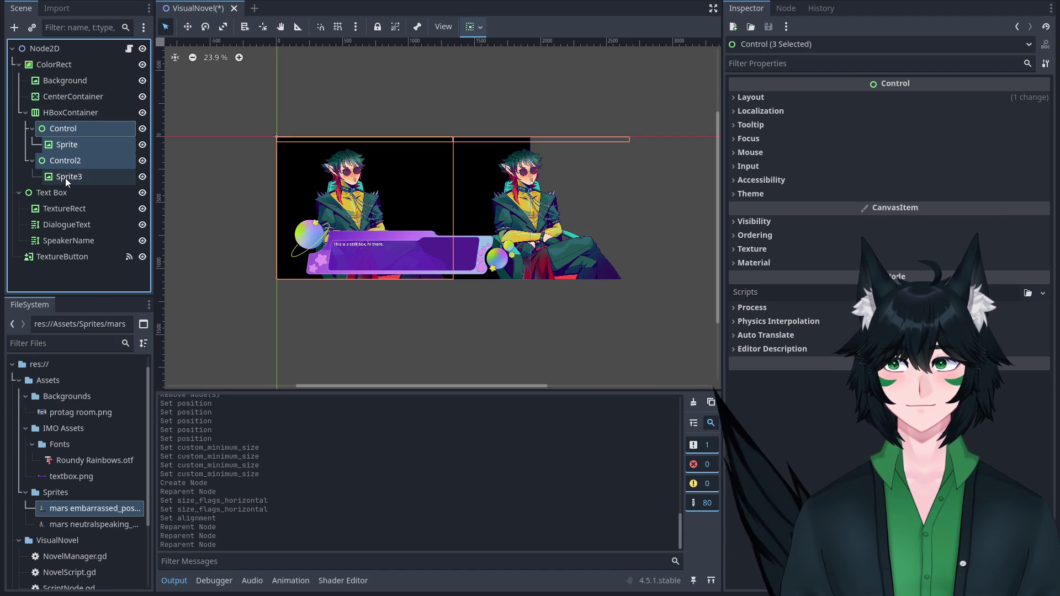
Nest the HBoxContainer inside the CenterContainer.
{"action": "left_click", "coordinate": [56, 109]}
{"action": "scroll", "coordinate": [391, 140], "scroll_direction": "down", "scroll_amount": 2}
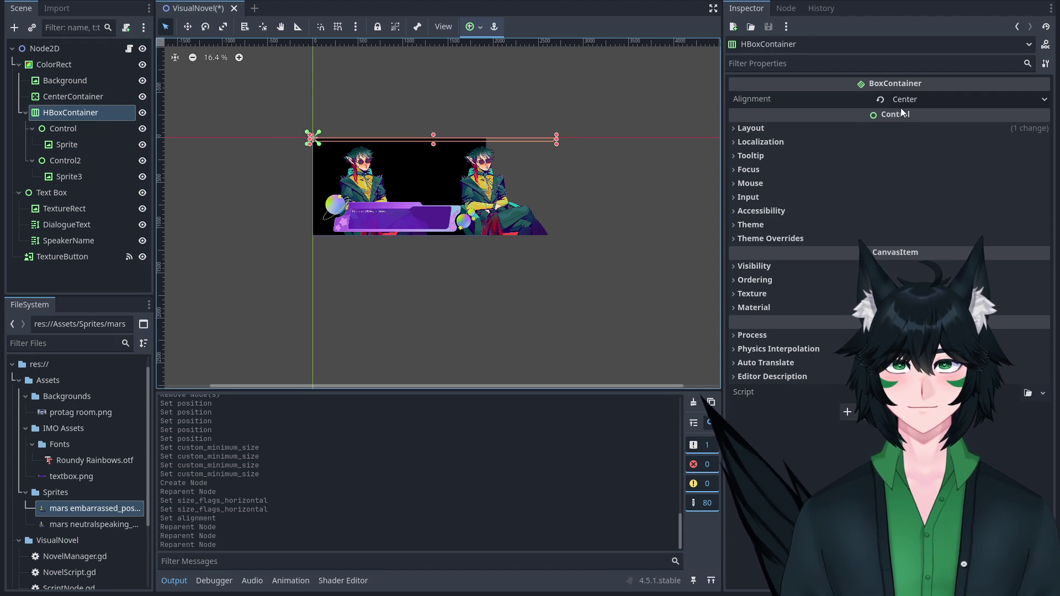
{"action": "scroll", "coordinate": [569, 101], "scroll_direction": "up", "scroll_amount": 2}
{"action": "scroll", "coordinate": [523, 127], "scroll_direction": "down", "scroll_amount": 1}
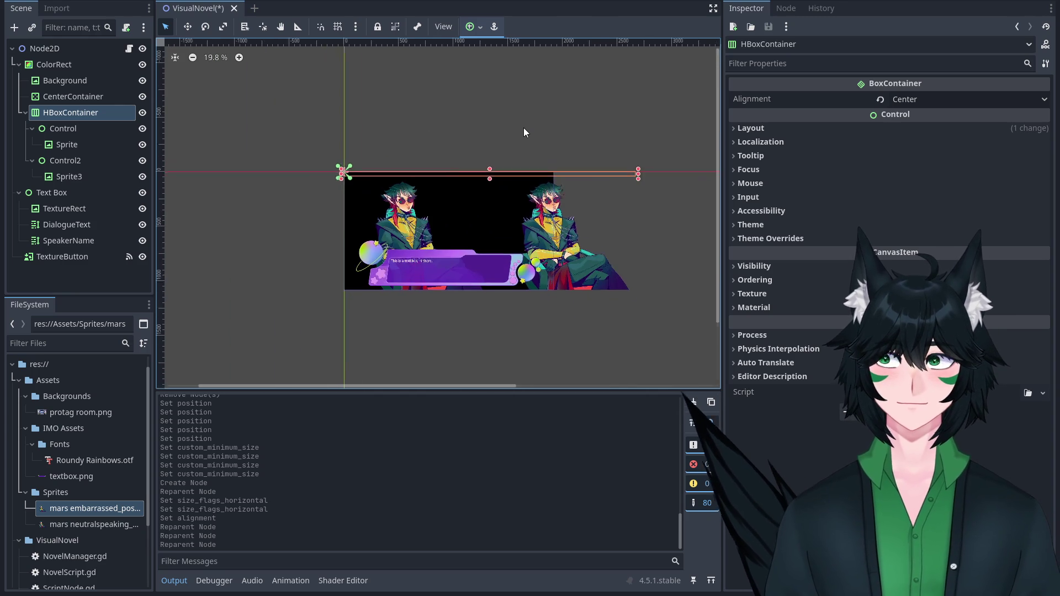
{"action": "scroll", "coordinate": [524, 127], "scroll_direction": "down", "scroll_amount": 1}
{"action": "left_click_drag", "start_coordinate": [77, 111], "coordinate": [76, 94]}
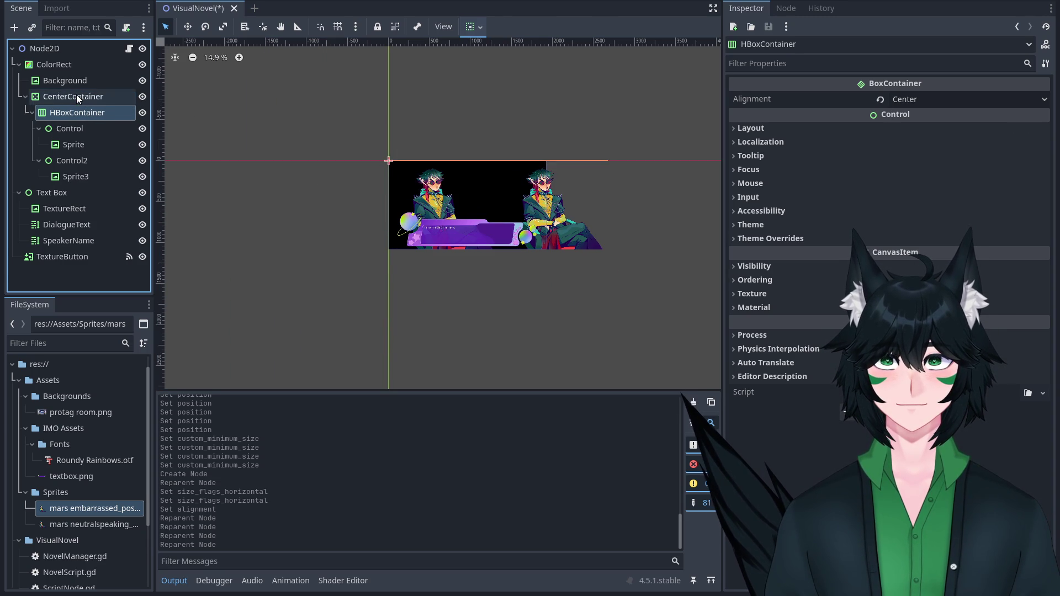
Set the CenterContainer's Size x to 3333, correcting a mistyped 133333.
{"action": "left_click", "coordinate": [76, 96]}
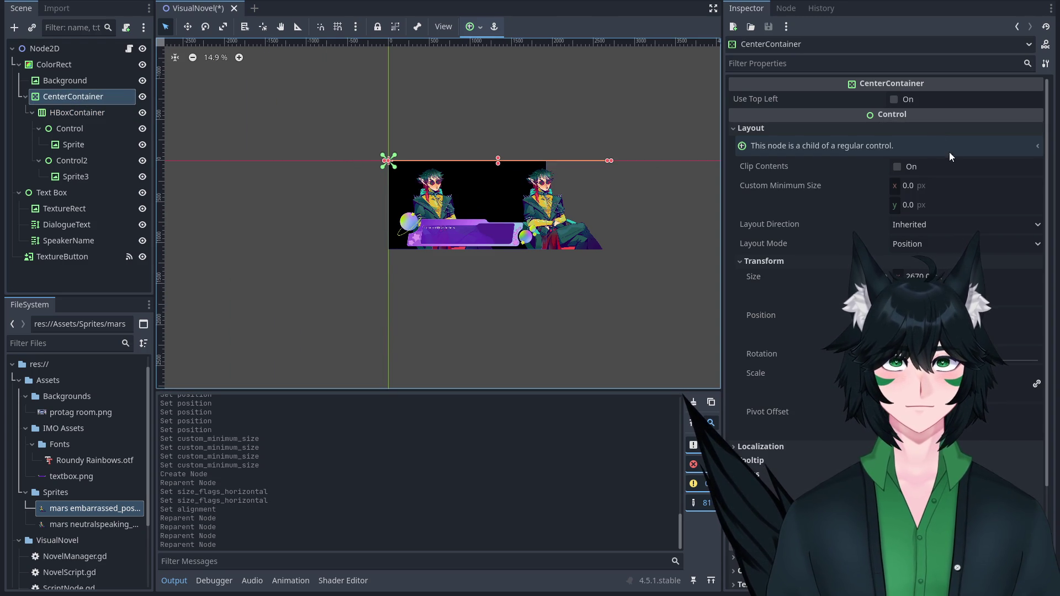
{"action": "left_click", "coordinate": [941, 278]}
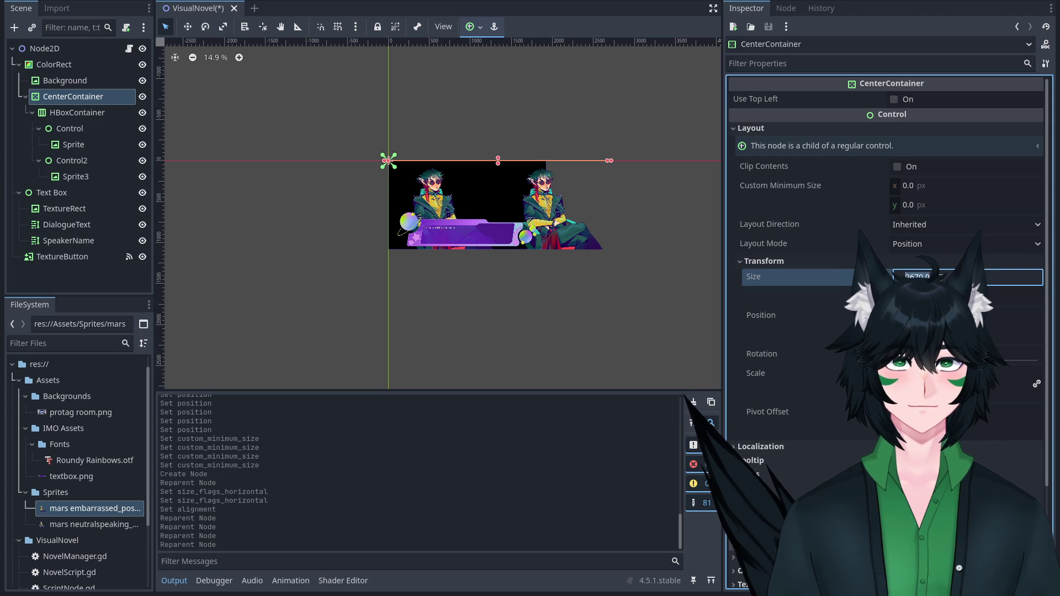
{"action": "type", "text": "1"}
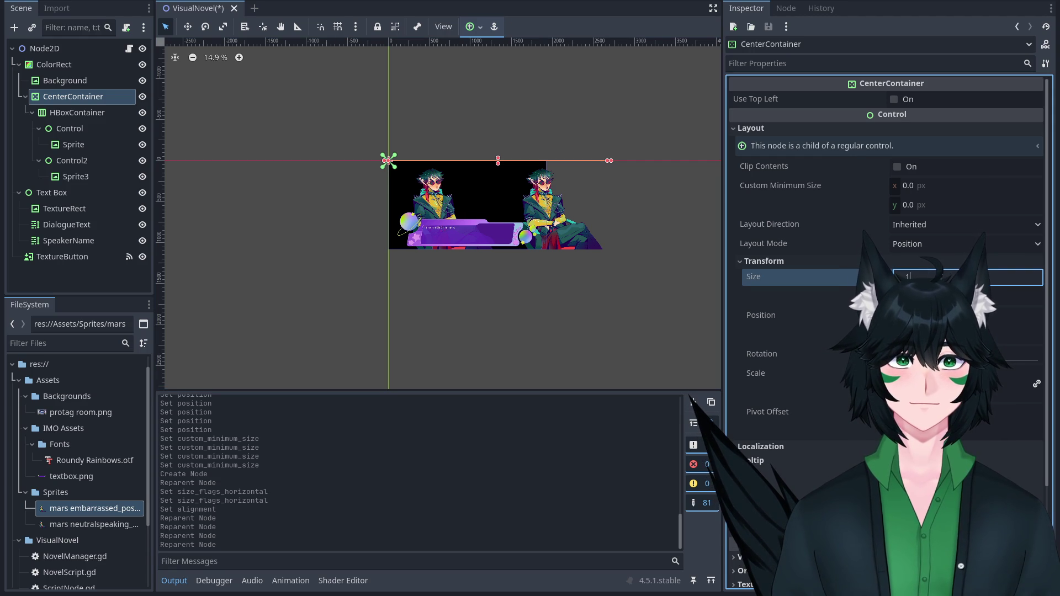
{"action": "type", "text": "33333"}
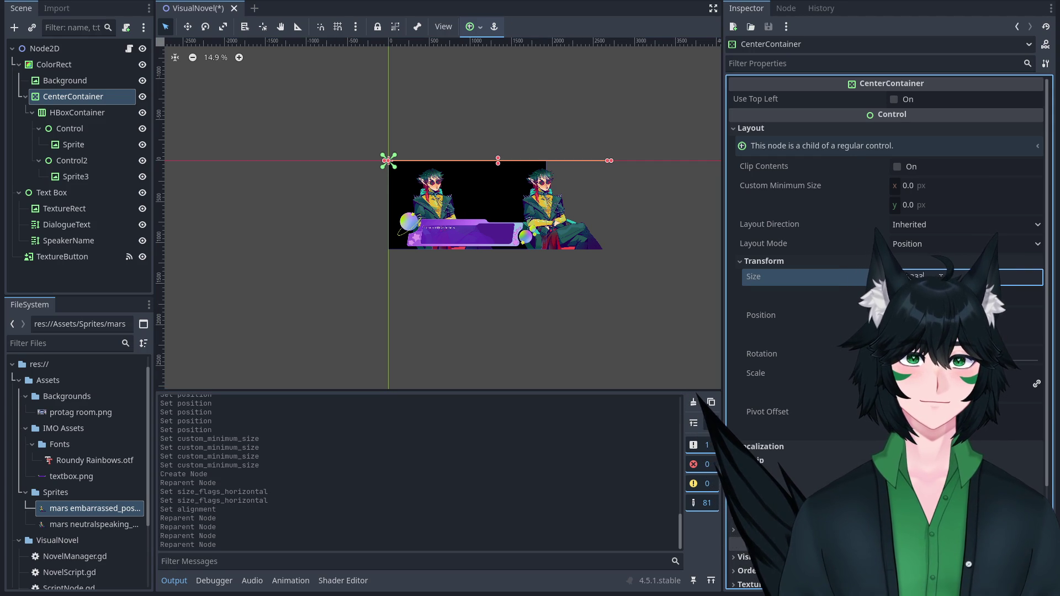
{"action": "key", "text": "Return"}
{"action": "scroll", "coordinate": [386, 187], "scroll_direction": "down", "scroll_amount": 5}
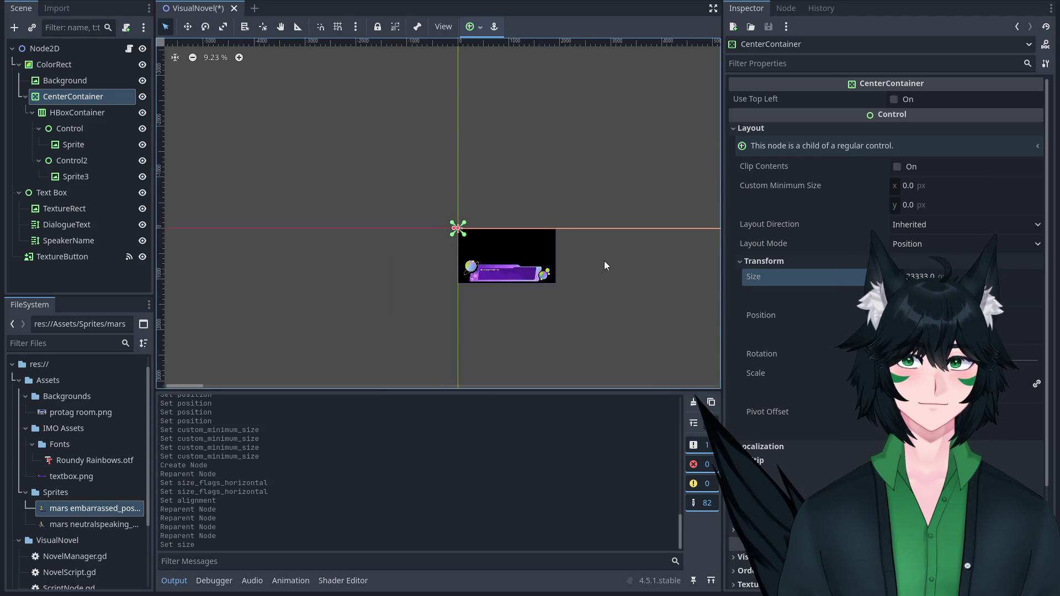
{"action": "scroll", "coordinate": [449, 237], "scroll_direction": "down", "scroll_amount": 4}
{"action": "left_click", "coordinate": [970, 277]}
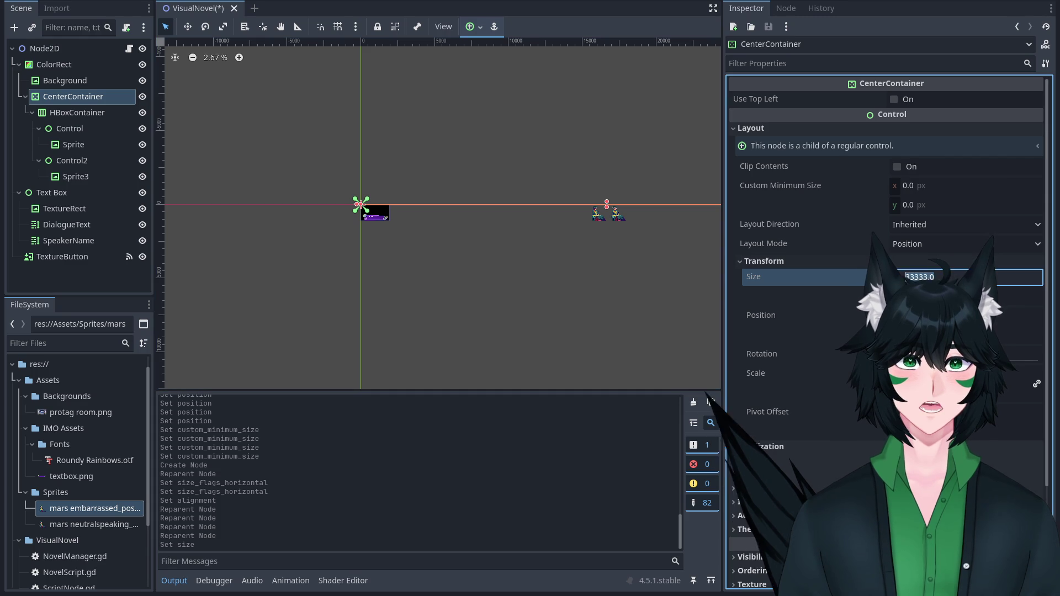
{"action": "key", "text": "BackSpace"}
{"action": "key", "text": "Return"}
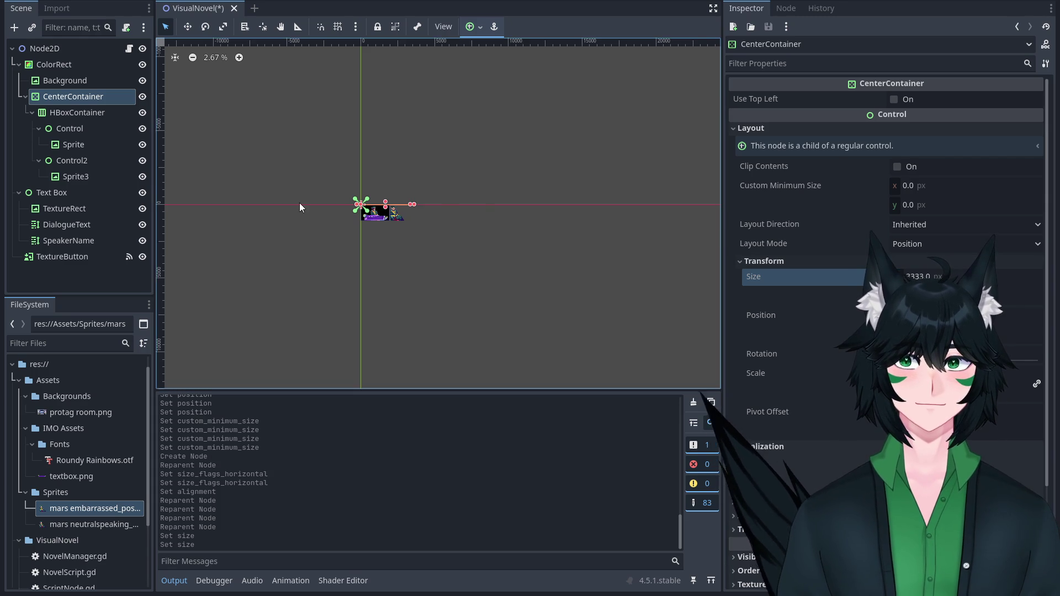
Recheck the CenterContainer's size fields and drag it left with the Move tool.
{"action": "scroll", "coordinate": [359, 213], "scroll_direction": "up", "scroll_amount": 4}
{"action": "scroll", "coordinate": [482, 238], "scroll_direction": "up", "scroll_amount": 2}
{"action": "left_click", "coordinate": [1016, 296]}
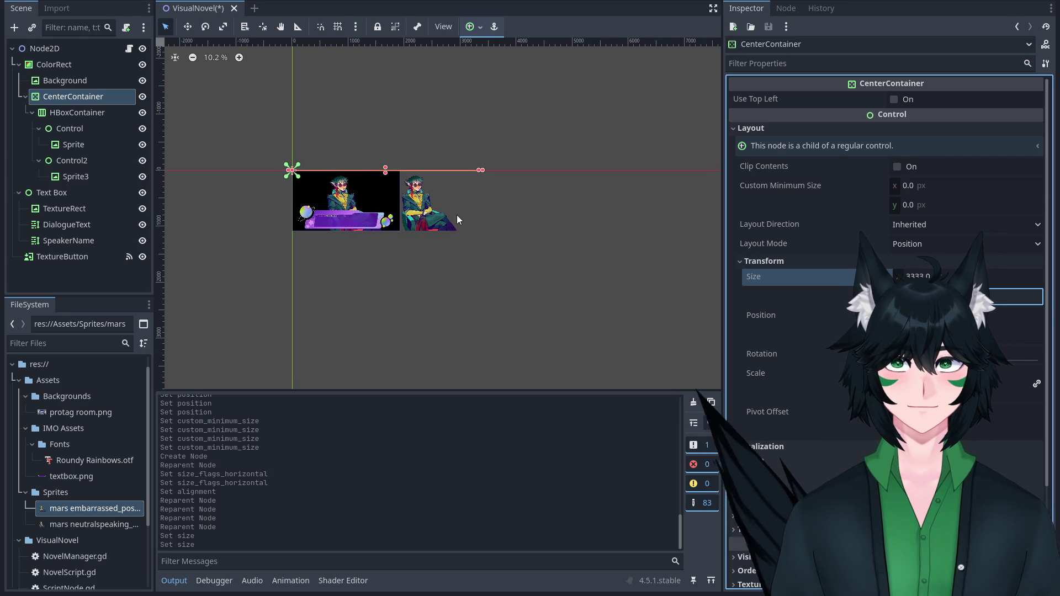
{"action": "scroll", "coordinate": [456, 214], "scroll_direction": "up", "scroll_amount": 1}
{"action": "scroll", "coordinate": [482, 219], "scroll_direction": "down", "scroll_amount": 1}
{"action": "left_click", "coordinate": [917, 276]}
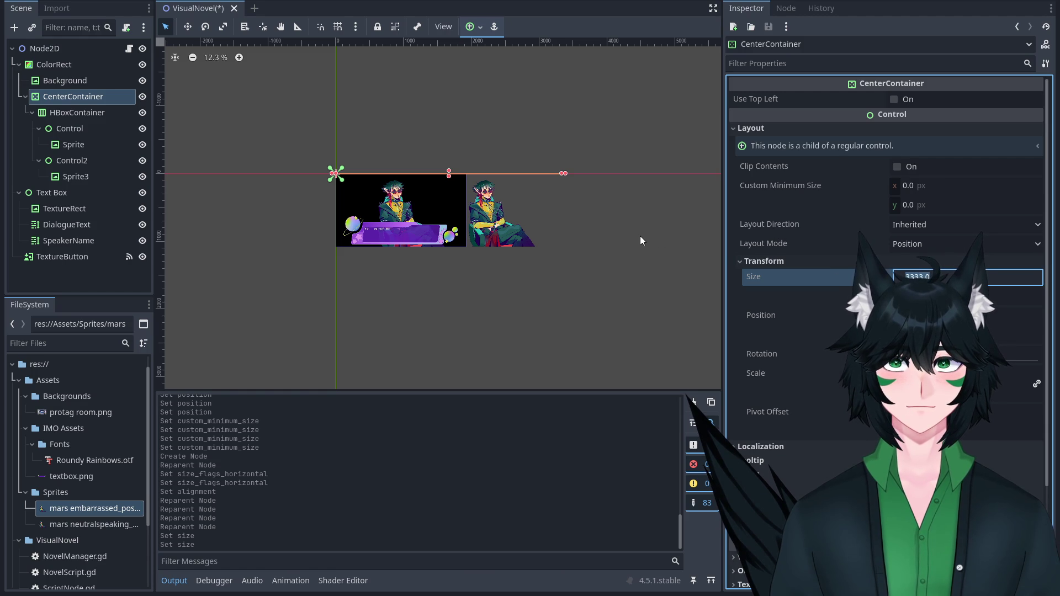
{"action": "scroll", "coordinate": [641, 240], "scroll_direction": "down", "scroll_amount": 3}
{"action": "scroll", "coordinate": [641, 240], "scroll_direction": "up", "scroll_amount": 2}
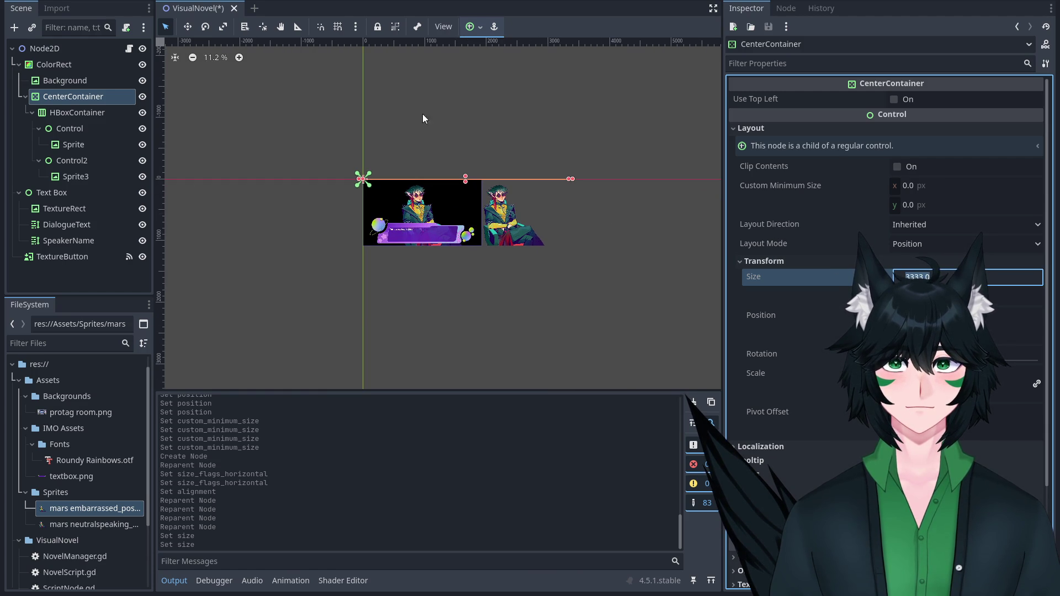
{"action": "left_click", "coordinate": [188, 27]}
{"action": "left_click_drag", "start_coordinate": [406, 132], "coordinate": [361, 131]}
Widen the CenterContainer's Size x to 3920.
{"action": "scroll", "coordinate": [395, 160], "scroll_direction": "up", "scroll_amount": 5}
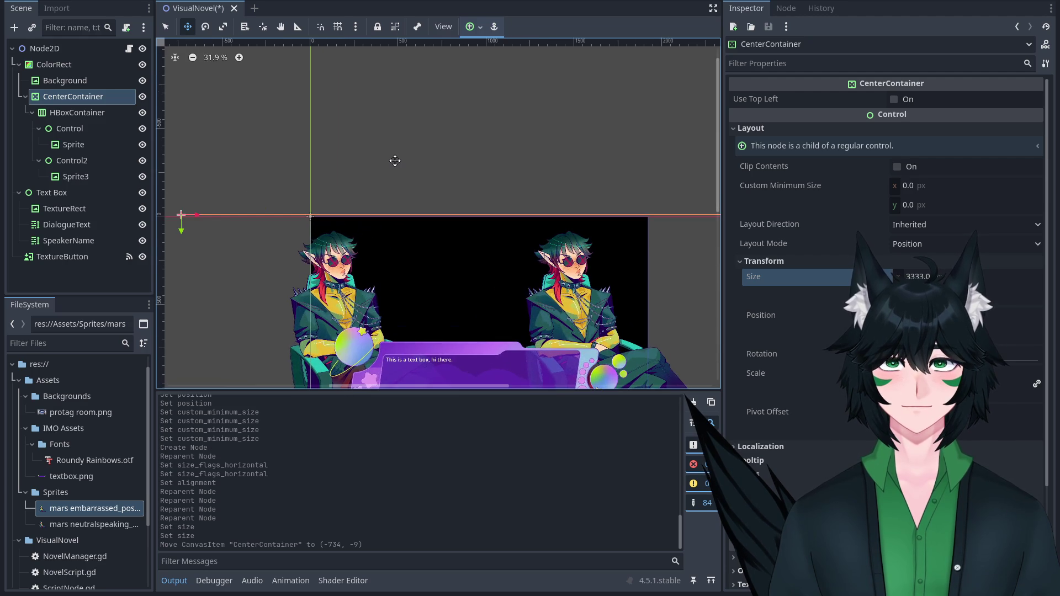
{"action": "scroll", "coordinate": [395, 162], "scroll_direction": "down", "scroll_amount": 5}
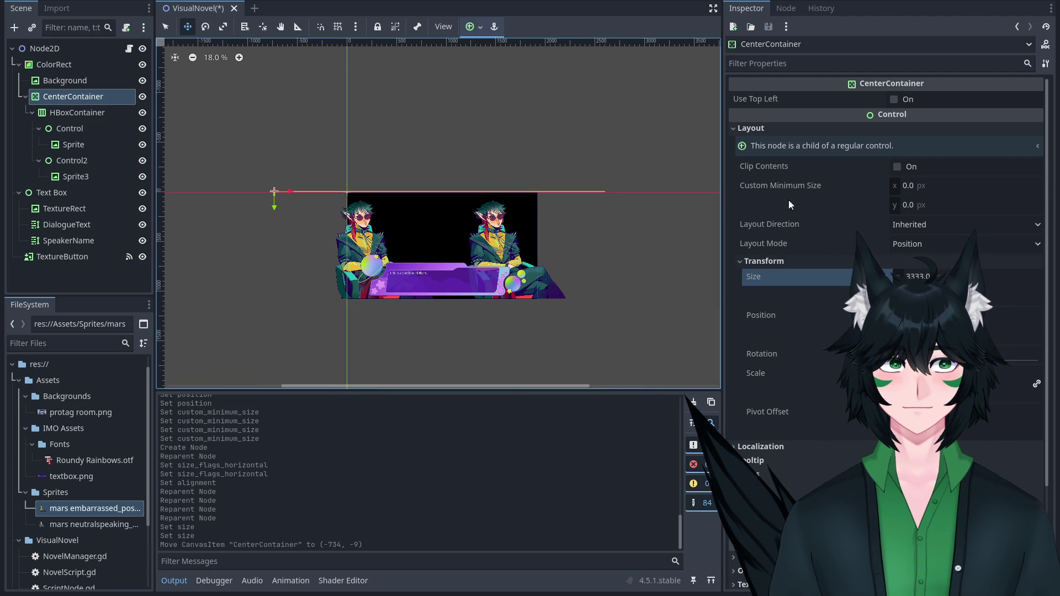
{"action": "left_click", "coordinate": [957, 282]}
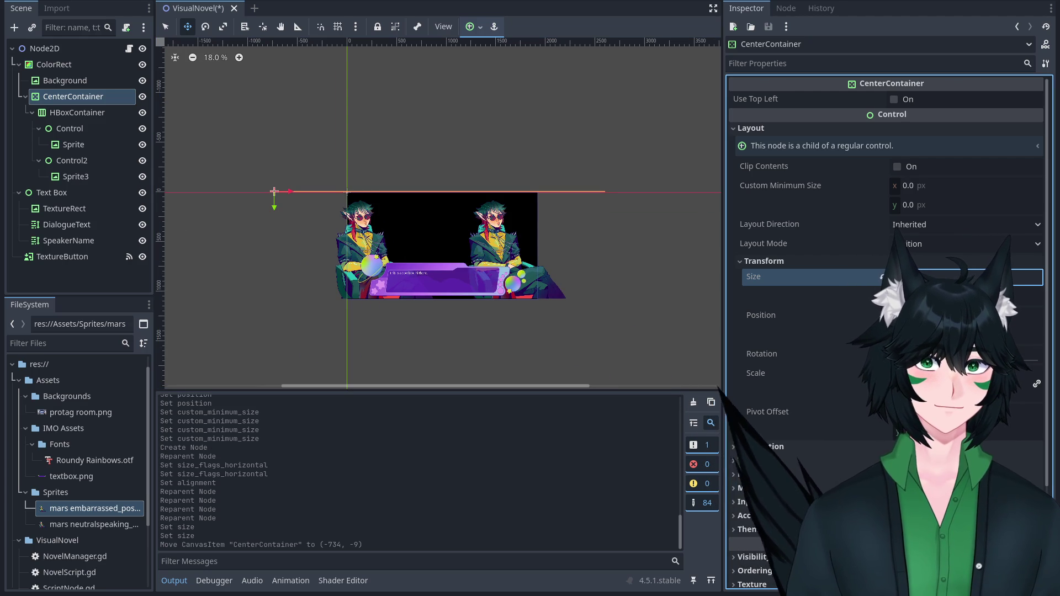
{"action": "key", "text": "Return"}
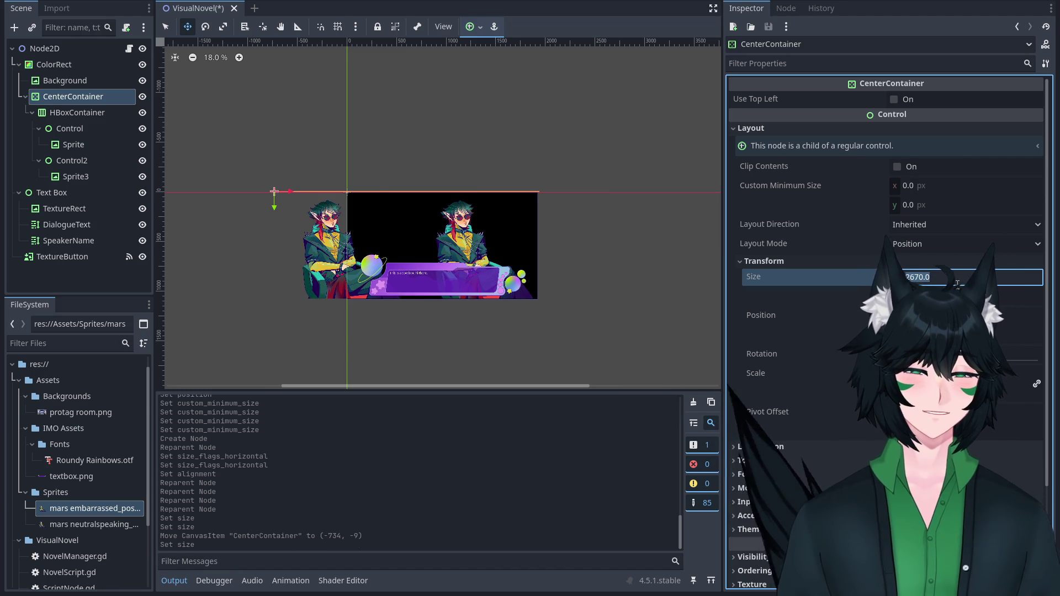
{"action": "key", "text": "Return"}
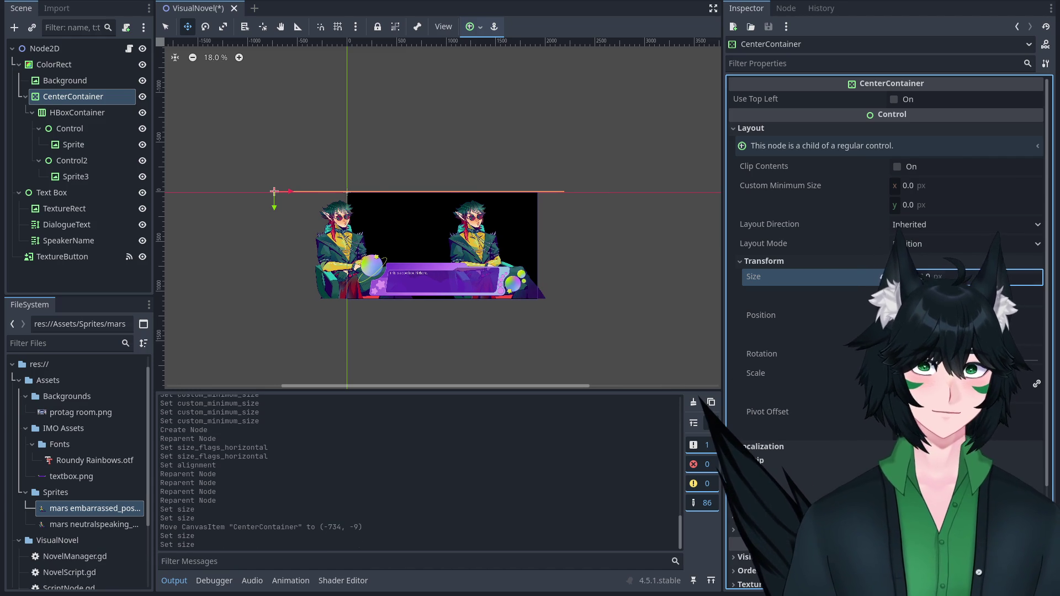
Set the CenterContainer's Position x to -500.
{"action": "left_click", "coordinate": [961, 316]}
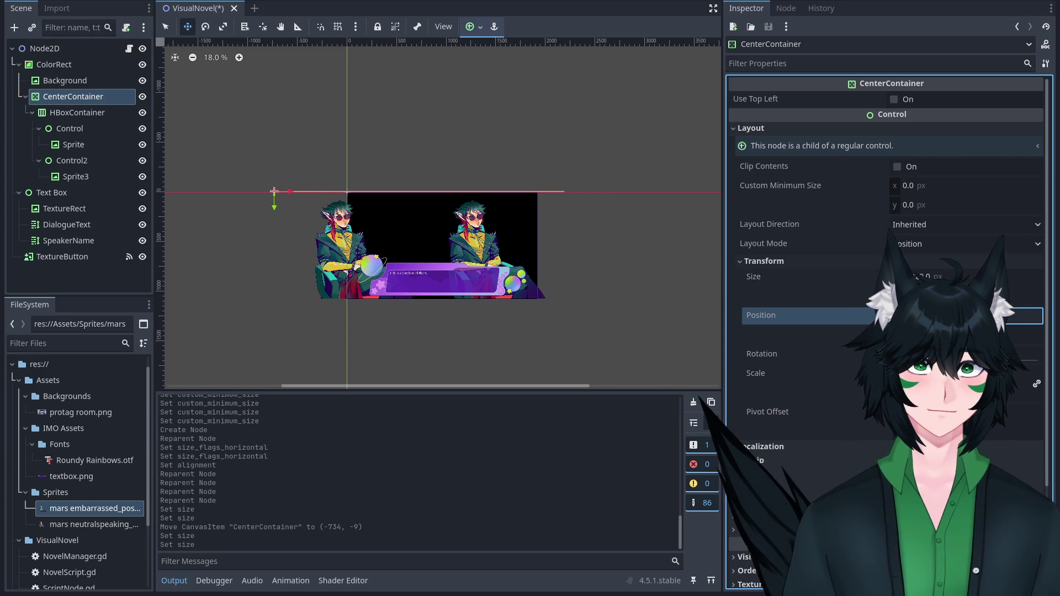
{"action": "type", "text": "-500"}
{"action": "key", "text": "Return"}
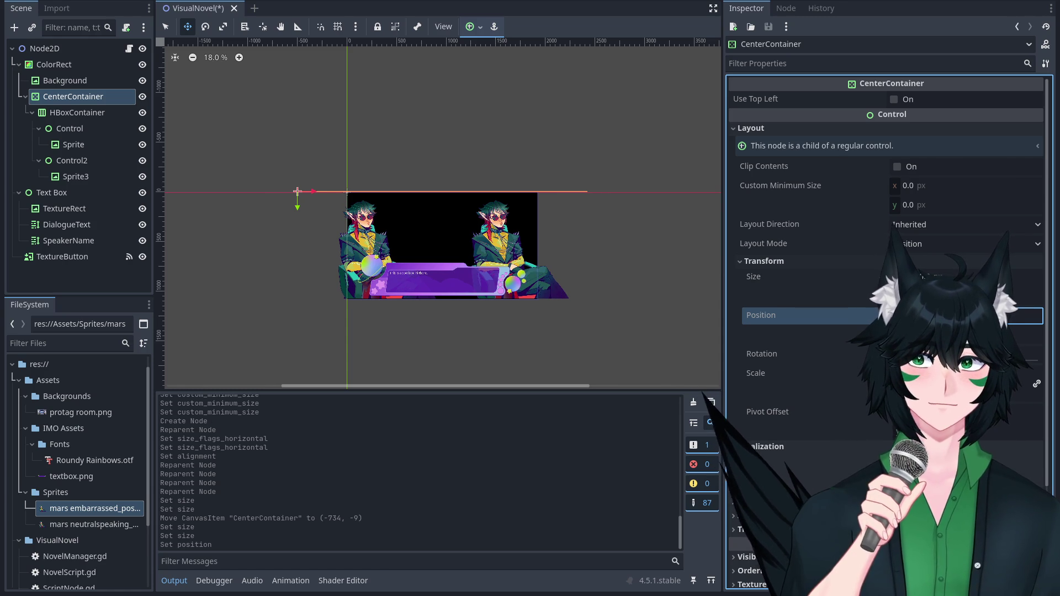
{"action": "scroll", "coordinate": [504, 205], "scroll_direction": "up", "scroll_amount": 3}
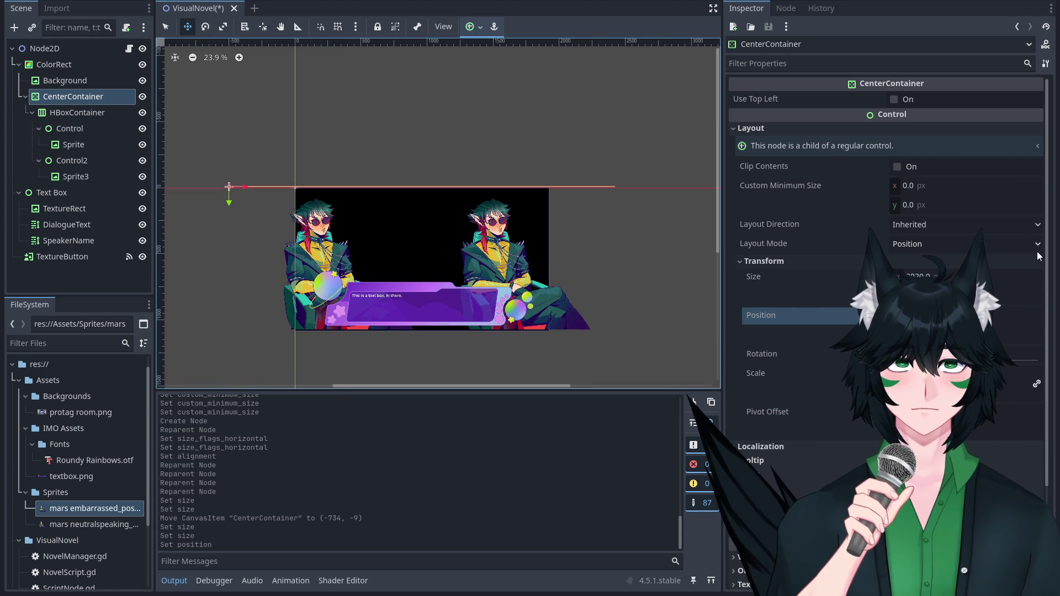
{"action": "left_click", "coordinate": [957, 276]}
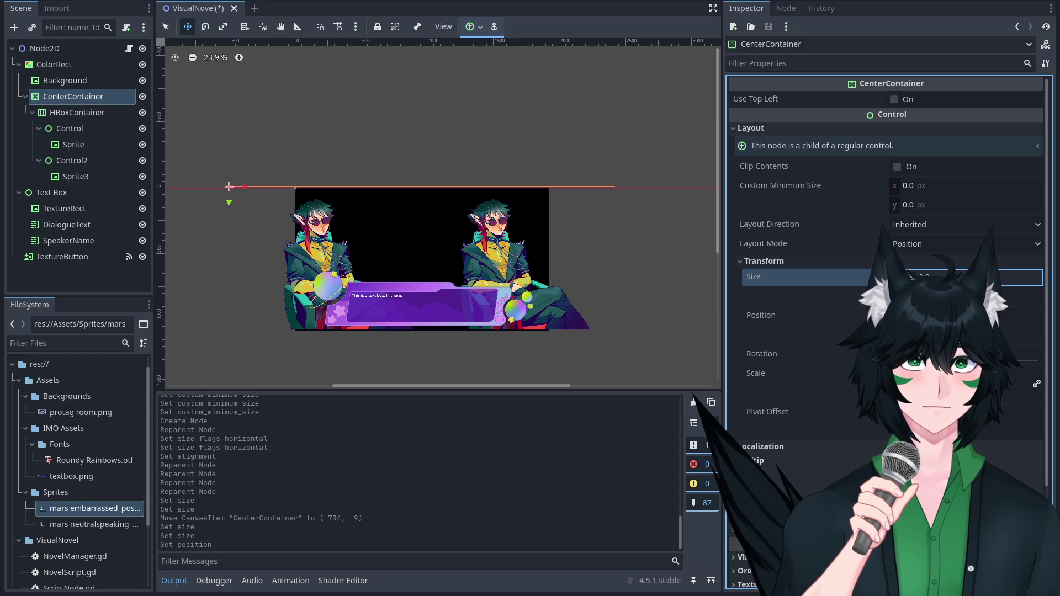
{"action": "left_click", "coordinate": [957, 316]}
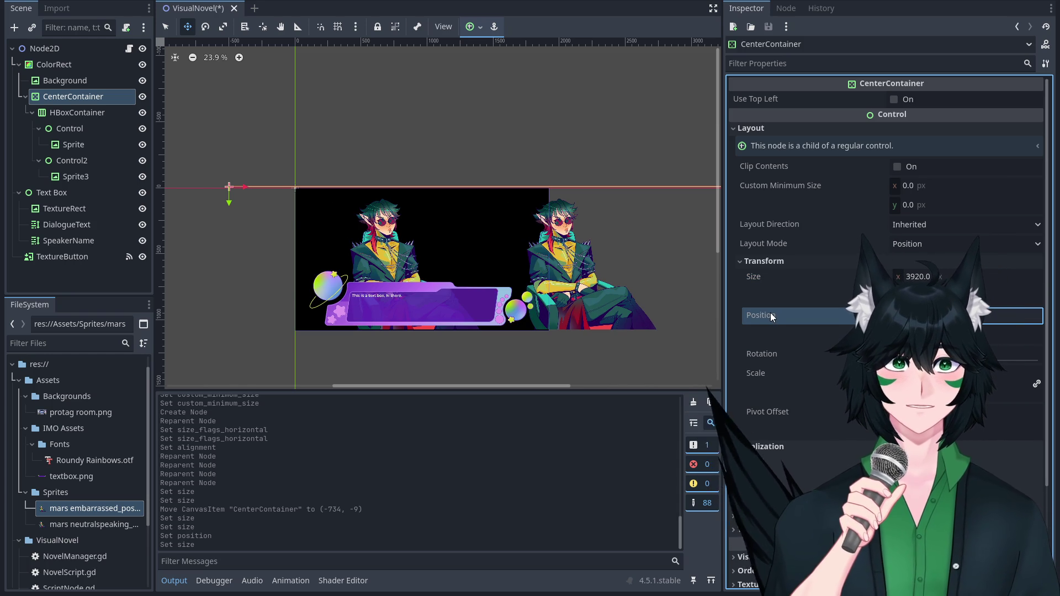
{"action": "key", "text": "Return"}
Reorder Control2 within the HBoxContainer in the Scene tree.
{"action": "scroll", "coordinate": [400, 130], "scroll_direction": "down", "scroll_amount": 3}
{"action": "scroll", "coordinate": [473, 191], "scroll_direction": "up", "scroll_amount": 4}
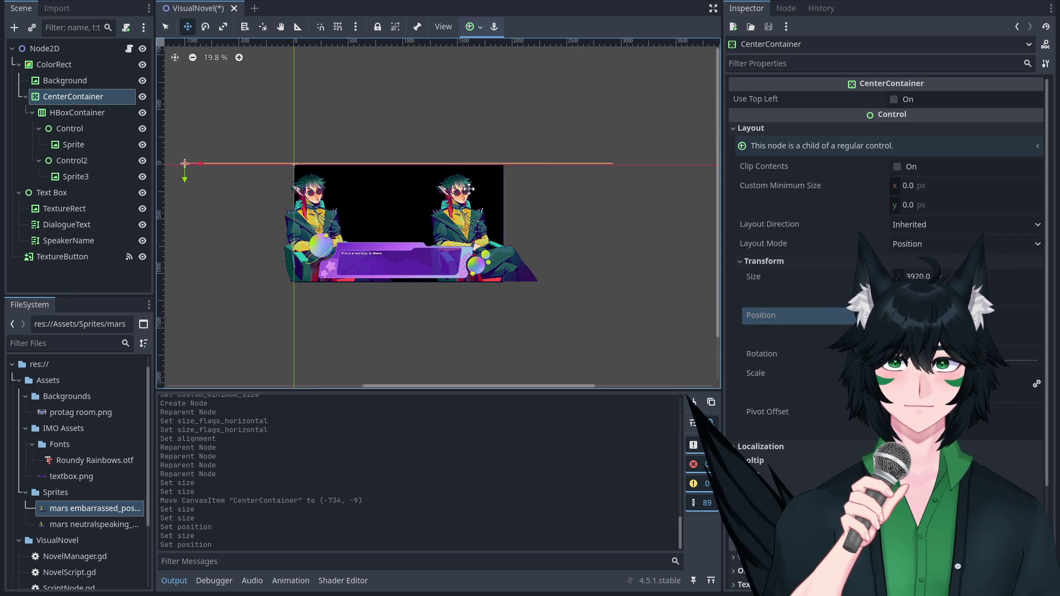
{"action": "scroll", "coordinate": [473, 191], "scroll_direction": "down", "scroll_amount": 2}
{"action": "left_click", "coordinate": [80, 116]}
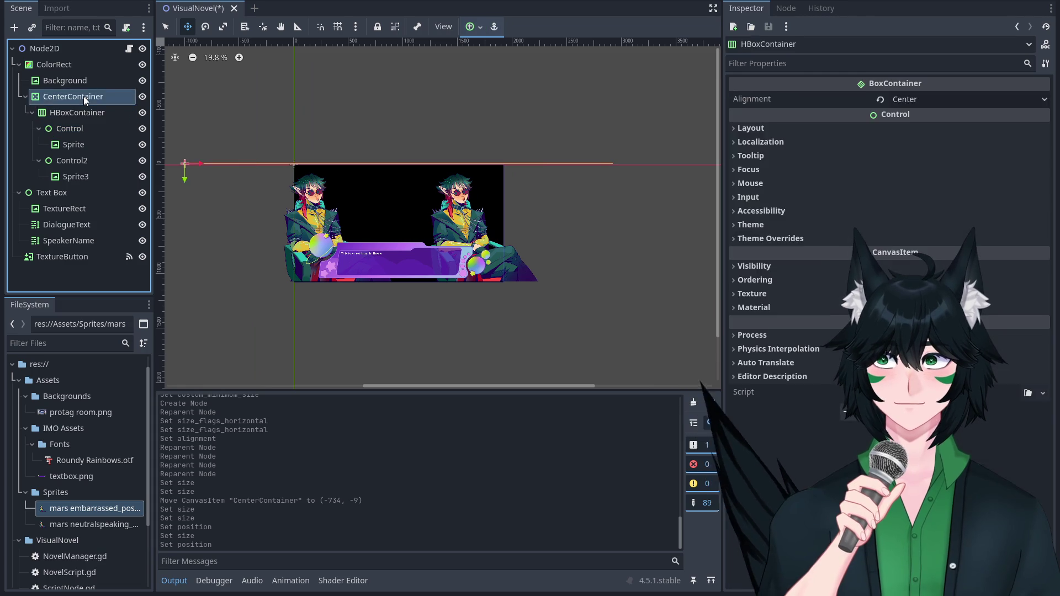
{"action": "left_click", "coordinate": [96, 129]}
{"action": "left_click", "coordinate": [89, 159]}
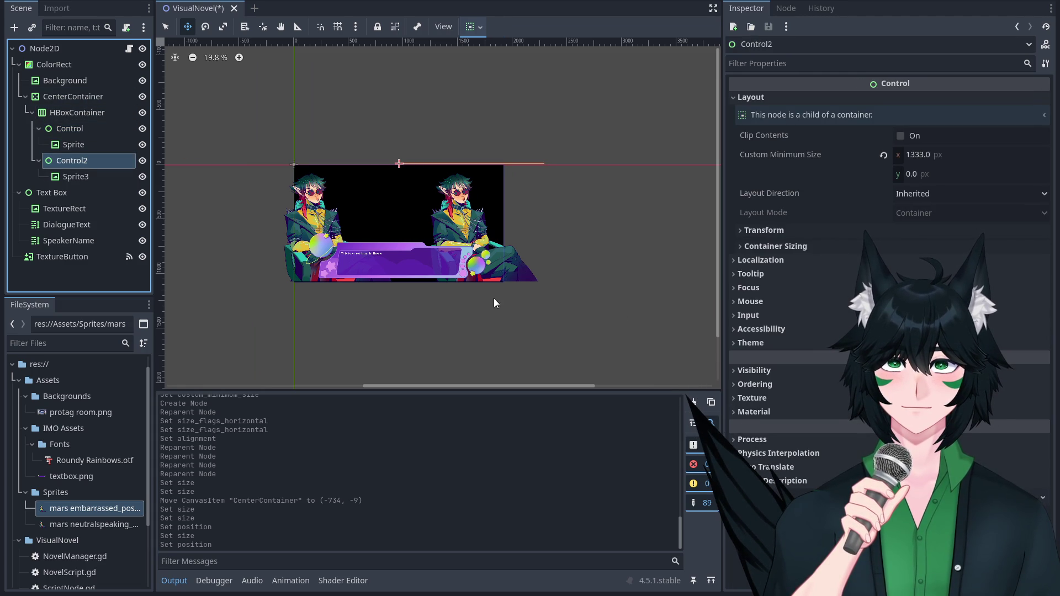
{"action": "mouse_move", "coordinate": [102, 161]}
{"action": "left_mouse_down"}
{"action": "mouse_move", "coordinate": [84, 196]}
{"action": "mouse_move", "coordinate": [68, 74]}
{"action": "mouse_move", "coordinate": [74, 140]}
{"action": "mouse_move", "coordinate": [73, 128]}
{"action": "mouse_move", "coordinate": [97, 113]}
{"action": "left_mouse_up"}
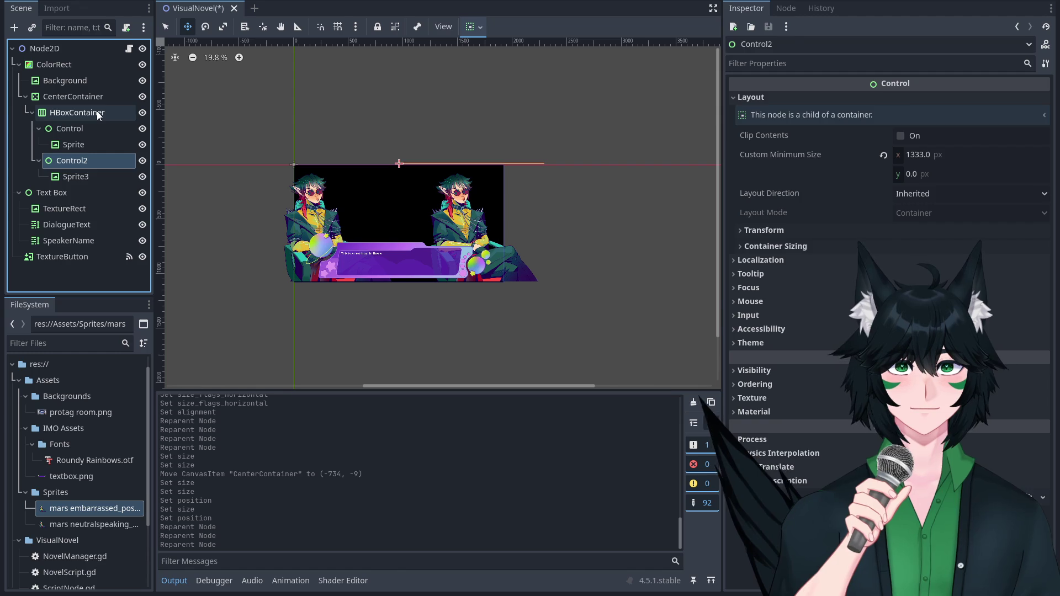
{"action": "left_click", "coordinate": [97, 113]}
{"action": "left_click", "coordinate": [100, 97]}
{"action": "scroll", "coordinate": [395, 215], "scroll_direction": "down", "scroll_amount": 1}
{"action": "scroll", "coordinate": [435, 163], "scroll_direction": "up", "scroll_amount": 1}
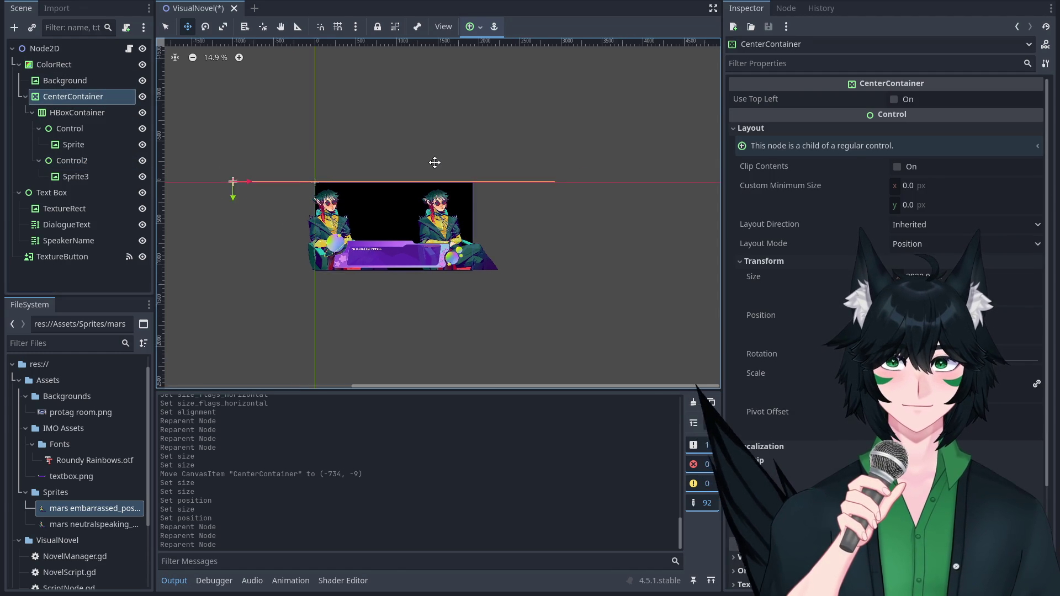
{"action": "scroll", "coordinate": [434, 157], "scroll_direction": "down", "scroll_amount": 1}
{"action": "scroll", "coordinate": [490, 142], "scroll_direction": "down", "scroll_amount": 2}
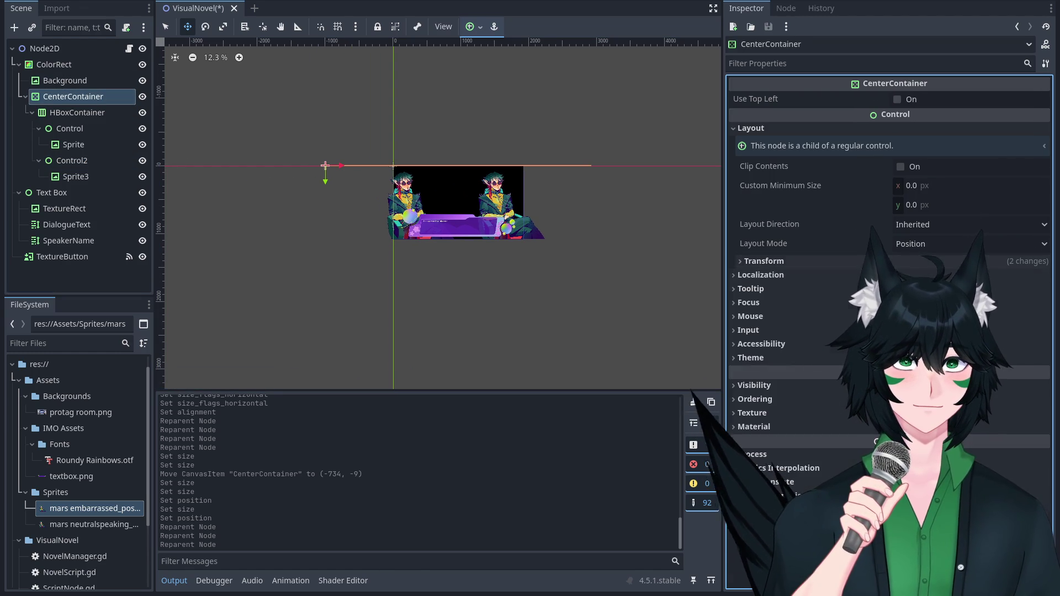
{"action": "left_click", "coordinate": [1017, 277]}
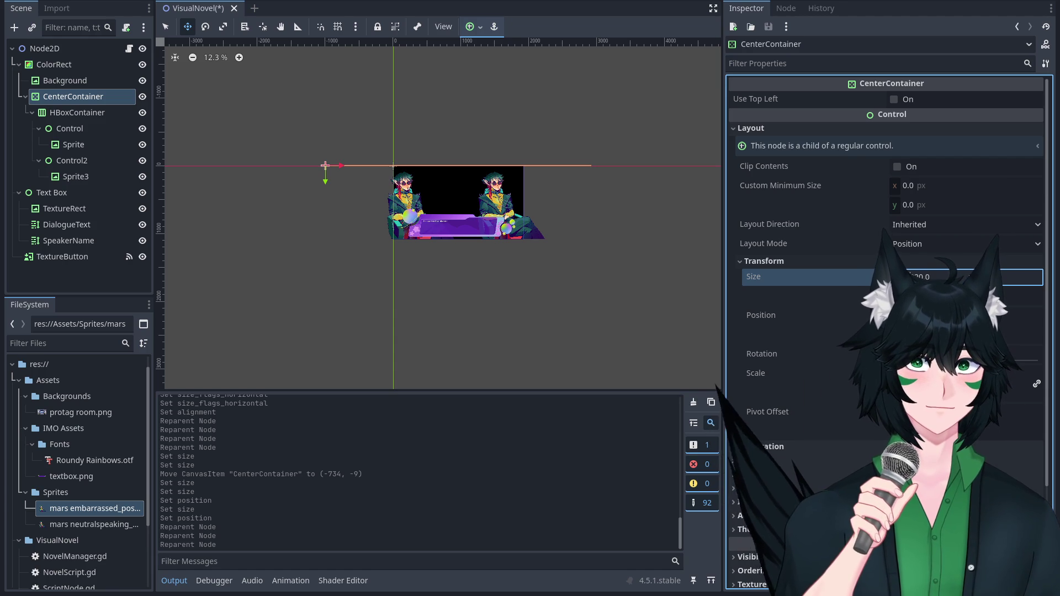
{"action": "left_click", "coordinate": [1007, 316]}
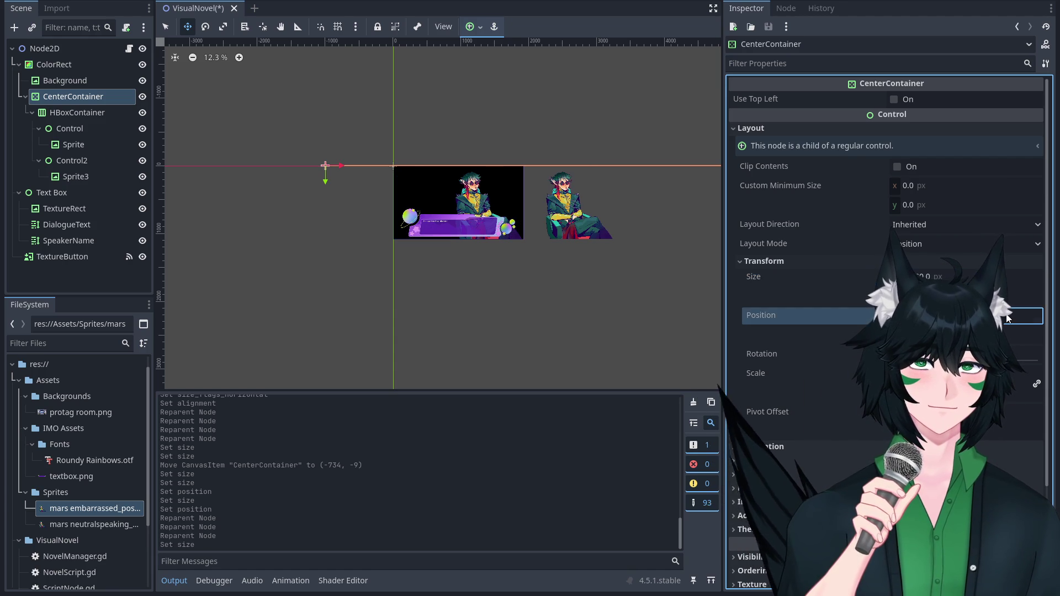
{"action": "key", "text": "Return"}
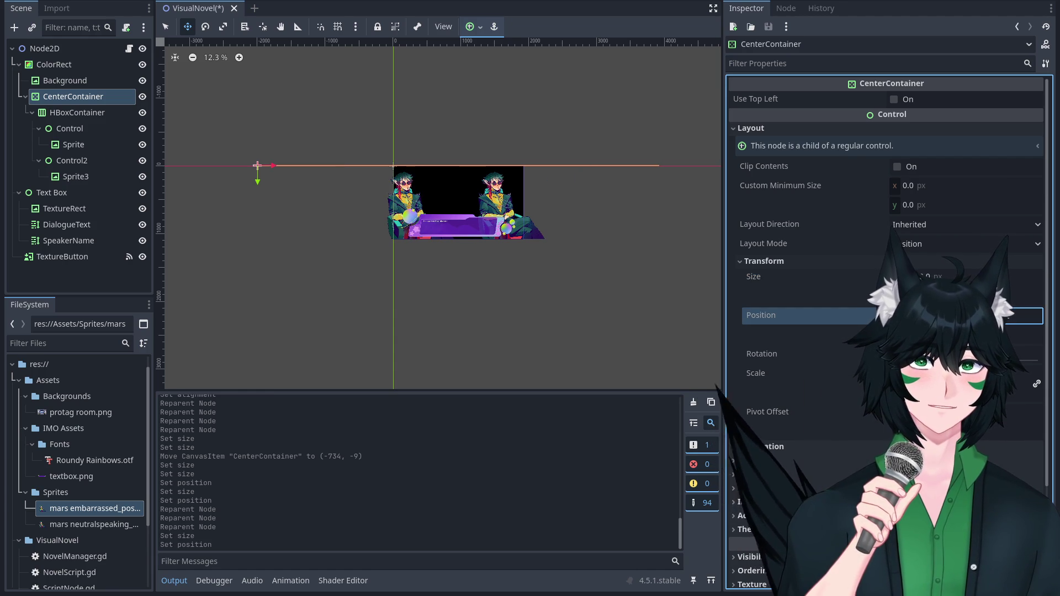
{"action": "scroll", "coordinate": [624, 201], "scroll_direction": "up", "scroll_amount": 1}
{"action": "scroll", "coordinate": [624, 200], "scroll_direction": "down", "scroll_amount": 3}
{"action": "scroll", "coordinate": [592, 192], "scroll_direction": "up", "scroll_amount": 2}
{"action": "scroll", "coordinate": [606, 192], "scroll_direction": "down", "scroll_amount": 1}
{"action": "scroll", "coordinate": [531, 262], "scroll_direction": "up", "scroll_amount": 3}
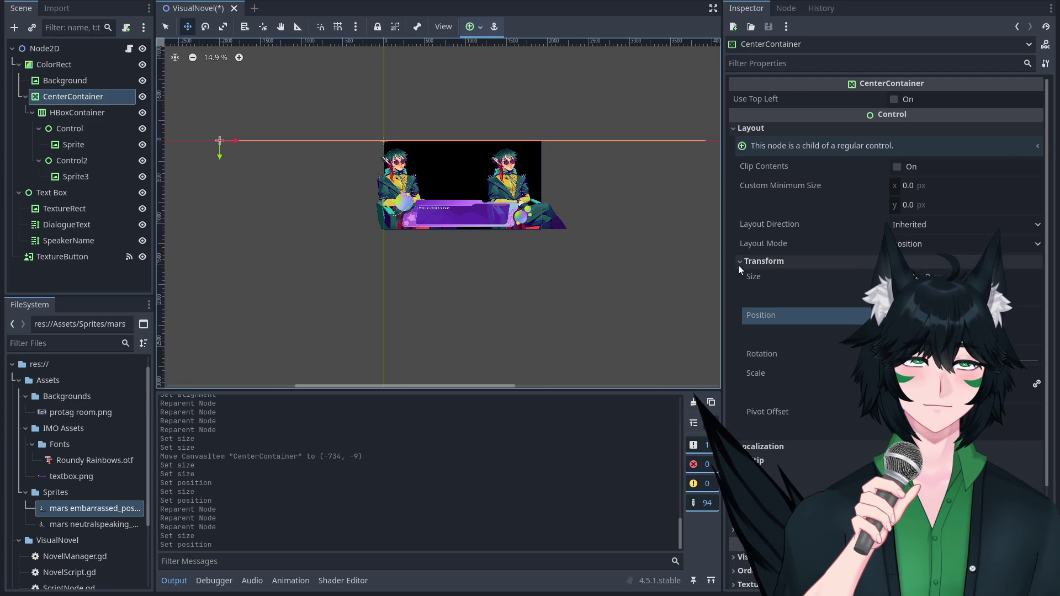
{"action": "key", "text": "ctrl+z"}
{"action": "key", "text": "ctrl+z"}
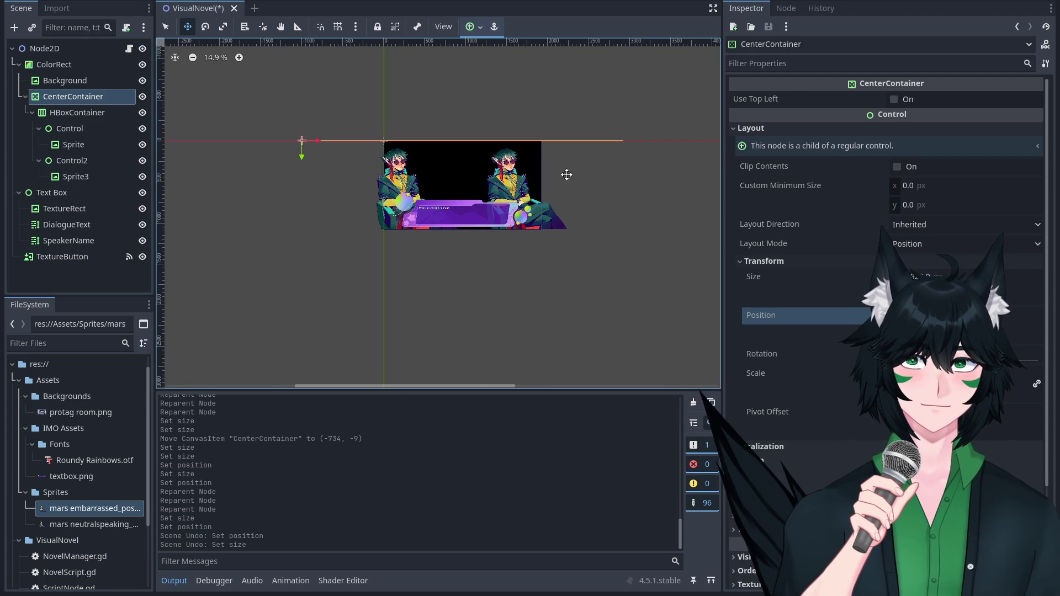
{"action": "left_click", "coordinate": [966, 335]}
{"action": "scroll", "coordinate": [471, 159], "scroll_direction": "up", "scroll_amount": 10}
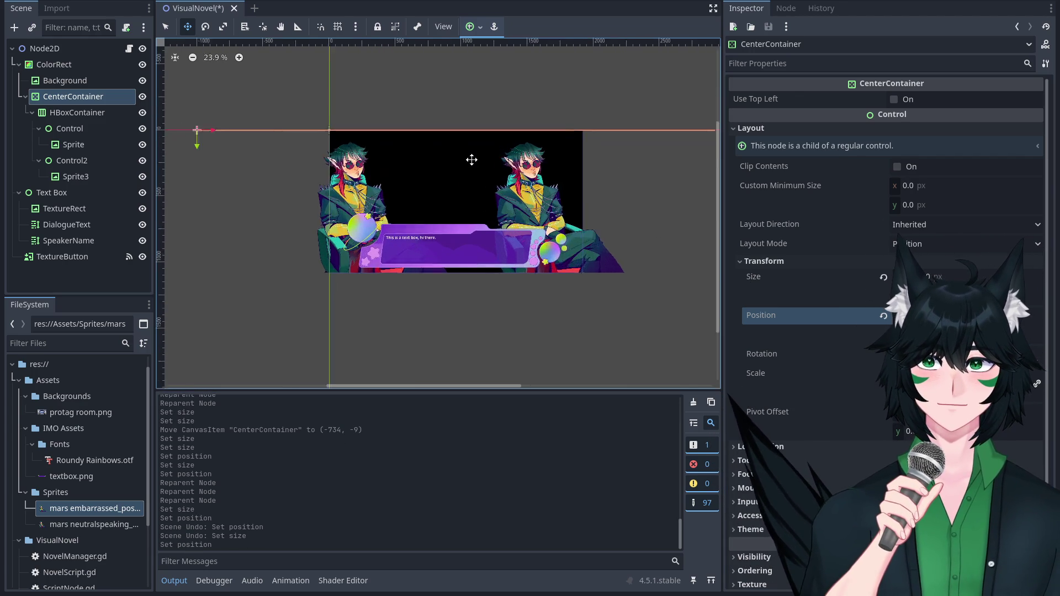
{"action": "scroll", "coordinate": [482, 205], "scroll_direction": "down", "scroll_amount": 3}
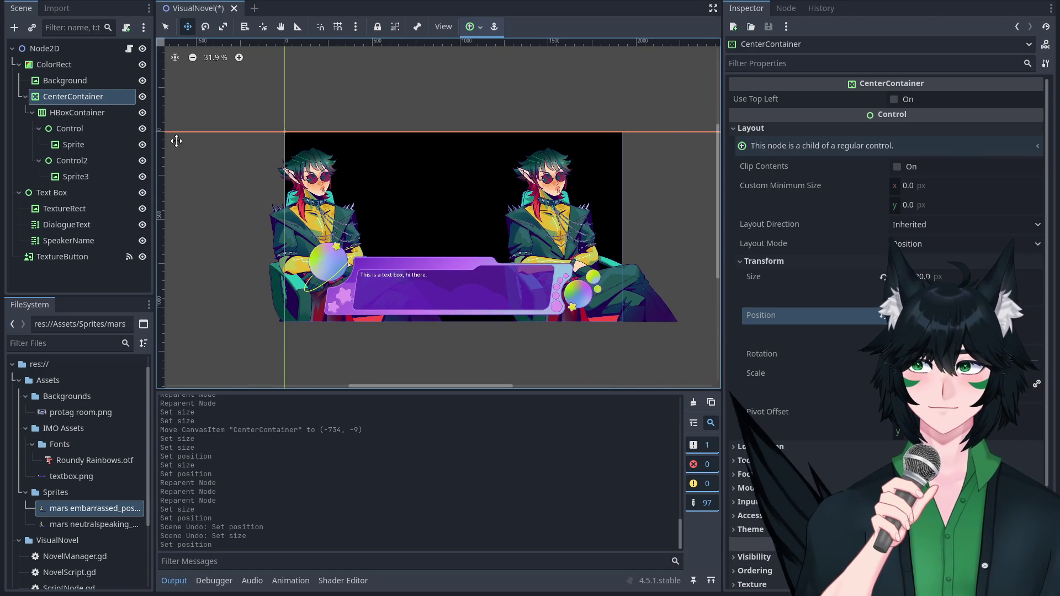
{"action": "left_click", "coordinate": [114, 134]}
{"action": "left_click", "coordinate": [80, 162]}
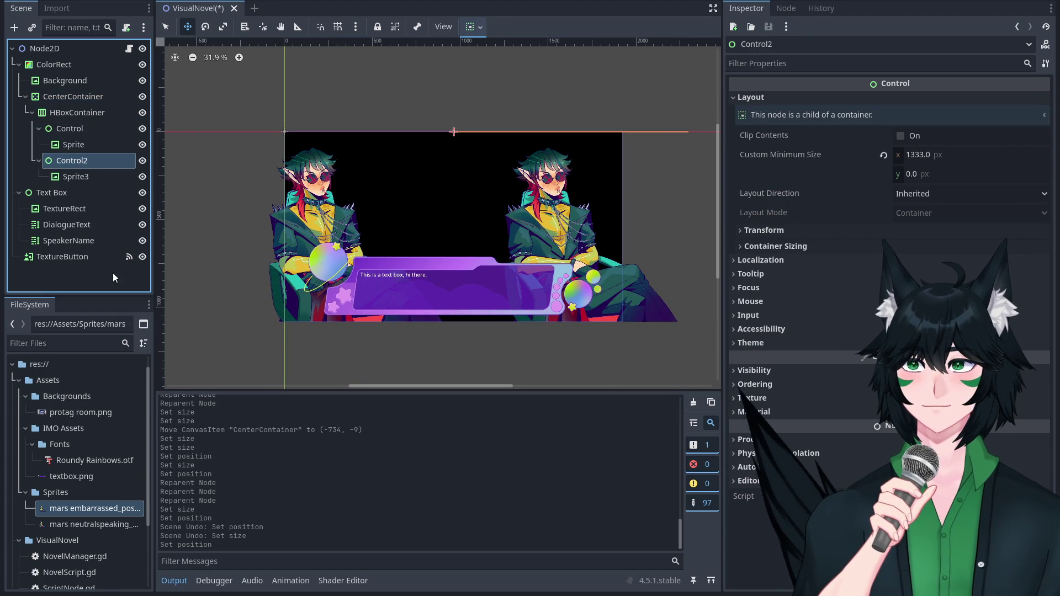
Delete Control2 with its Sprite3, then duplicate Control with Ctrl+D to recreate Control2.
{"action": "key", "text": "Delete"}
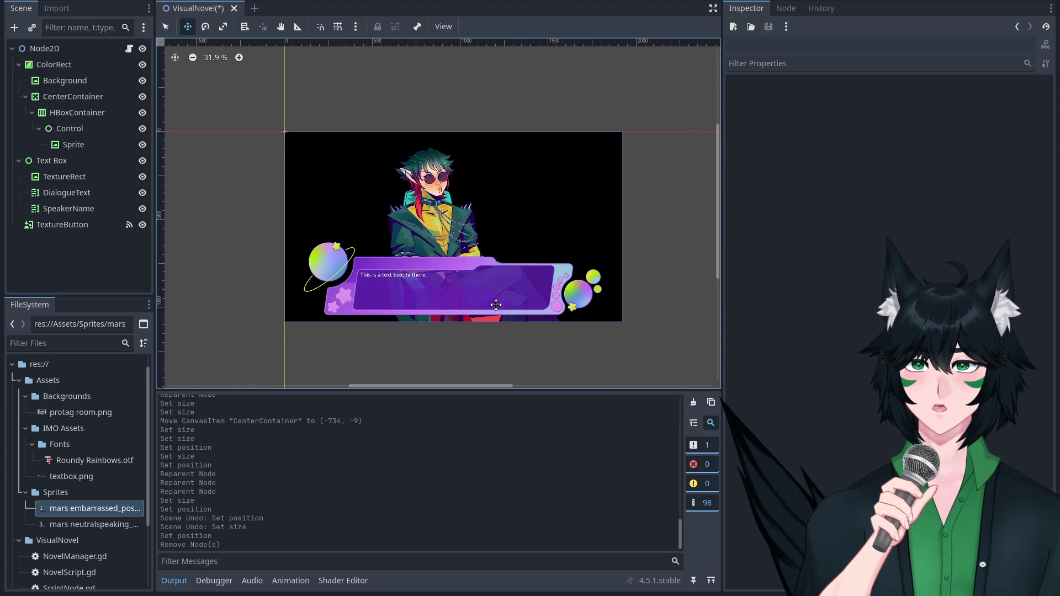
{"action": "left_click", "coordinate": [81, 114]}
{"action": "left_click", "coordinate": [67, 129]}
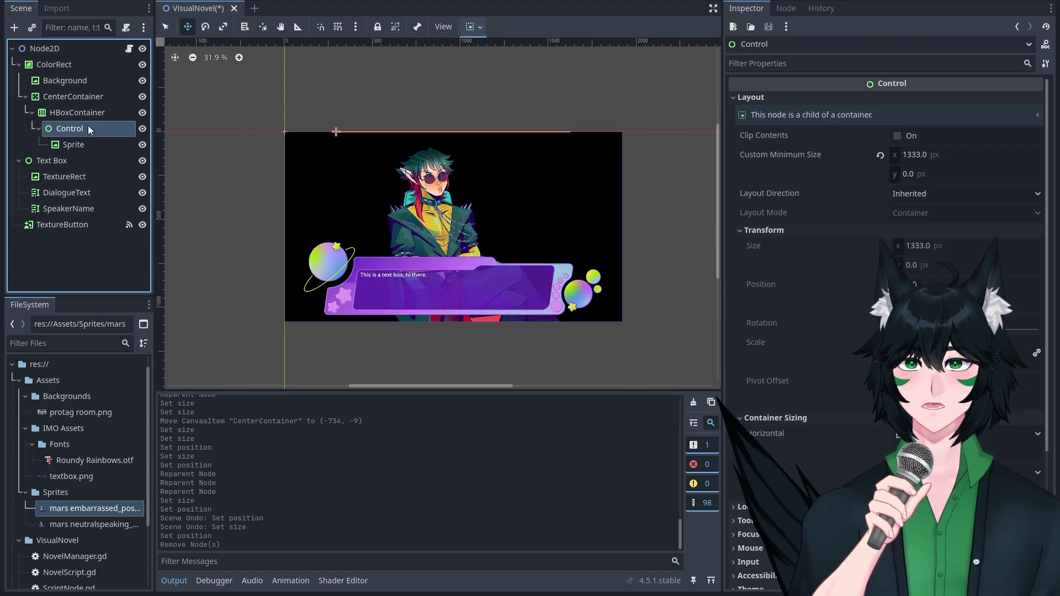
{"action": "left_click", "coordinate": [72, 145]}
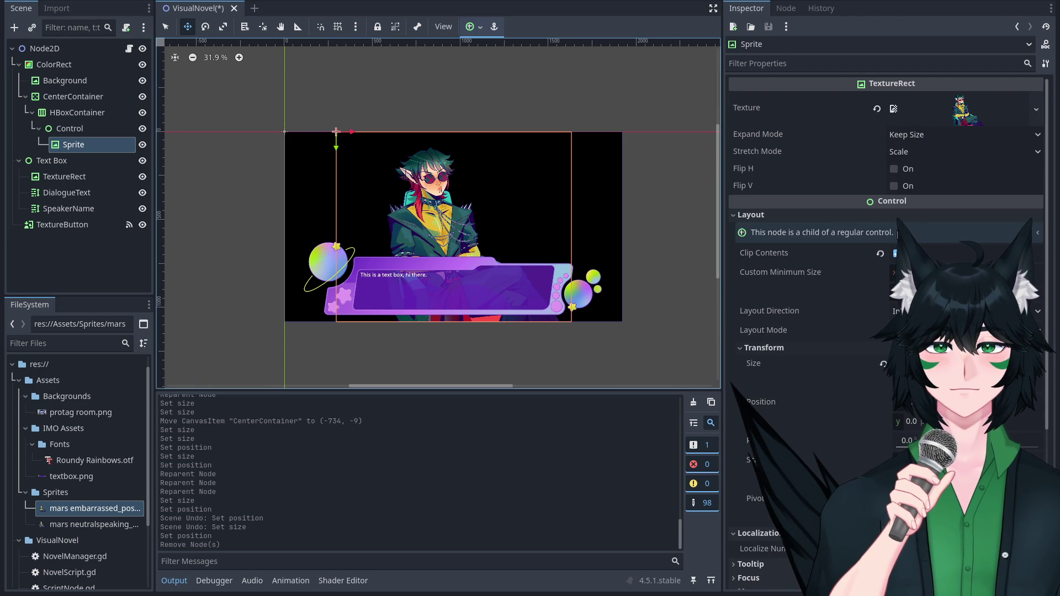
{"action": "left_click", "coordinate": [75, 128]}
{"action": "key", "text": "ctrl+d"}
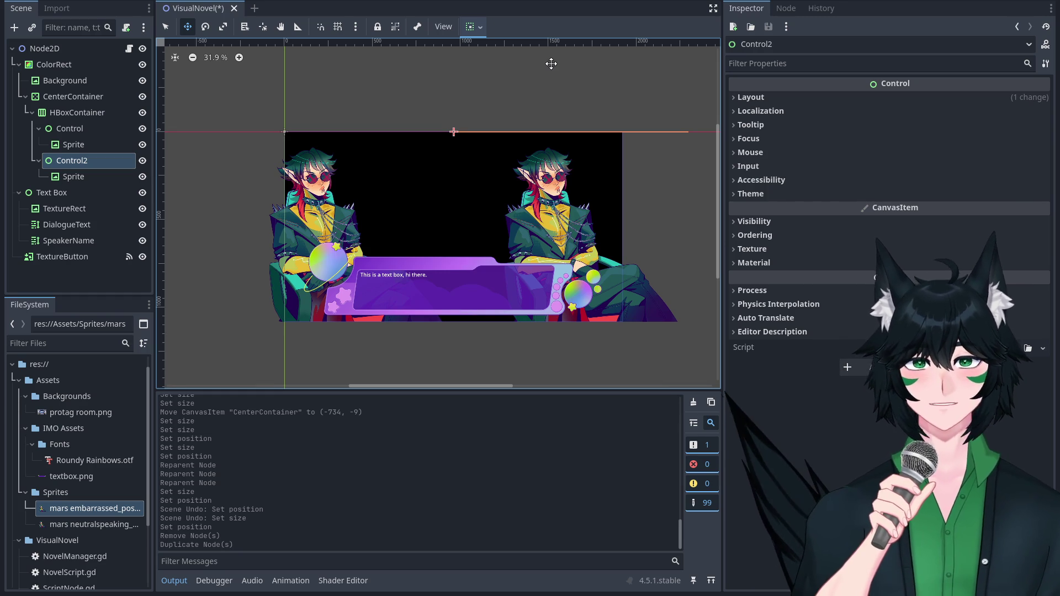
{"action": "left_click", "coordinate": [98, 151]}
Delete the duplicated Control2 node along with its child Sprite.
{"action": "left_click", "coordinate": [82, 160]}
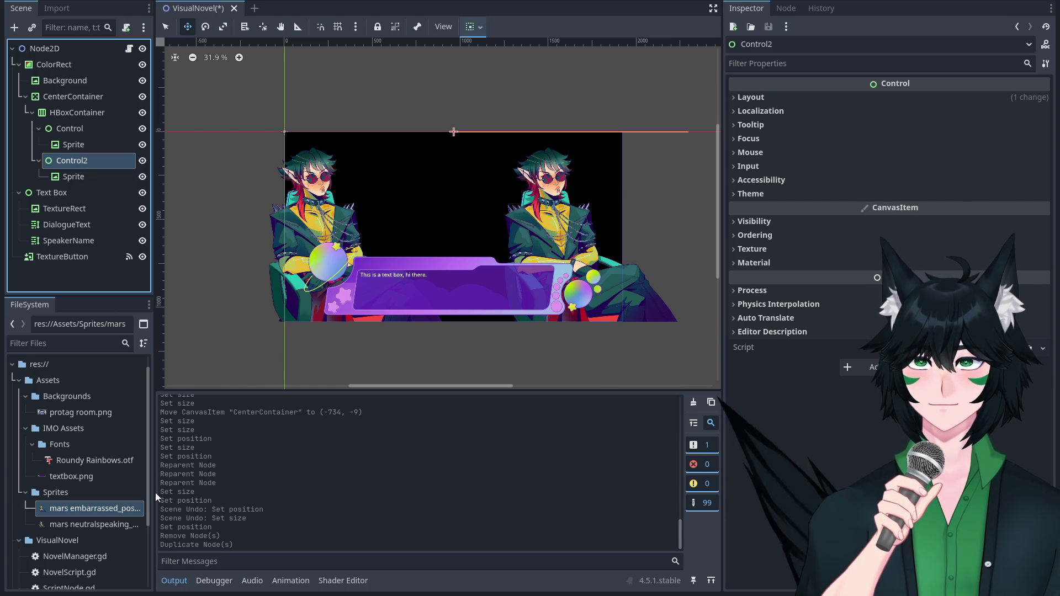
{"action": "left_click", "coordinate": [573, 298]}
{"action": "scroll", "coordinate": [506, 300], "scroll_direction": "up", "scroll_amount": 5}
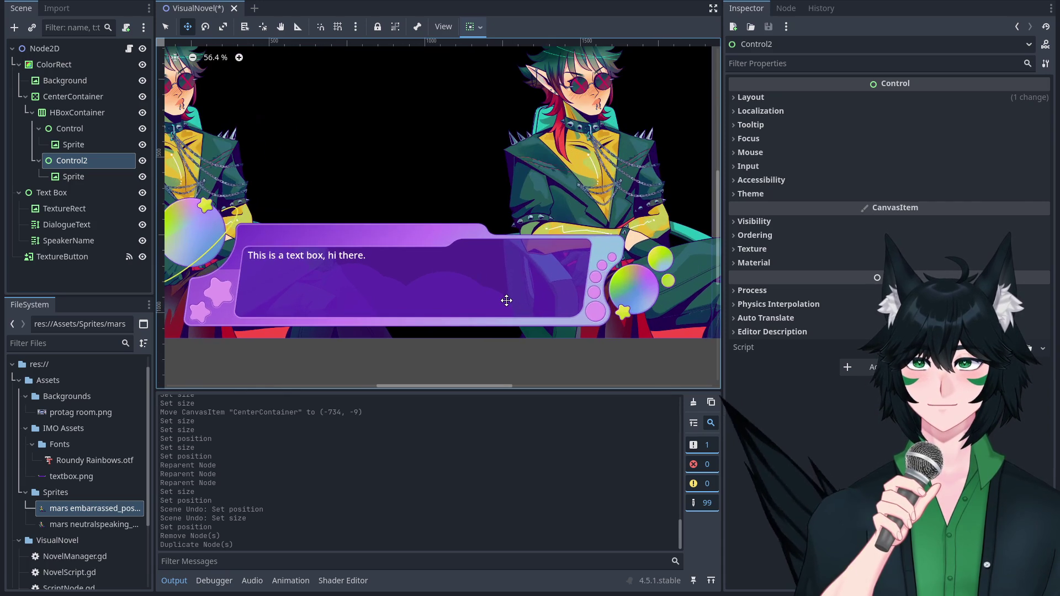
{"action": "scroll", "coordinate": [507, 300], "scroll_direction": "down", "scroll_amount": 5}
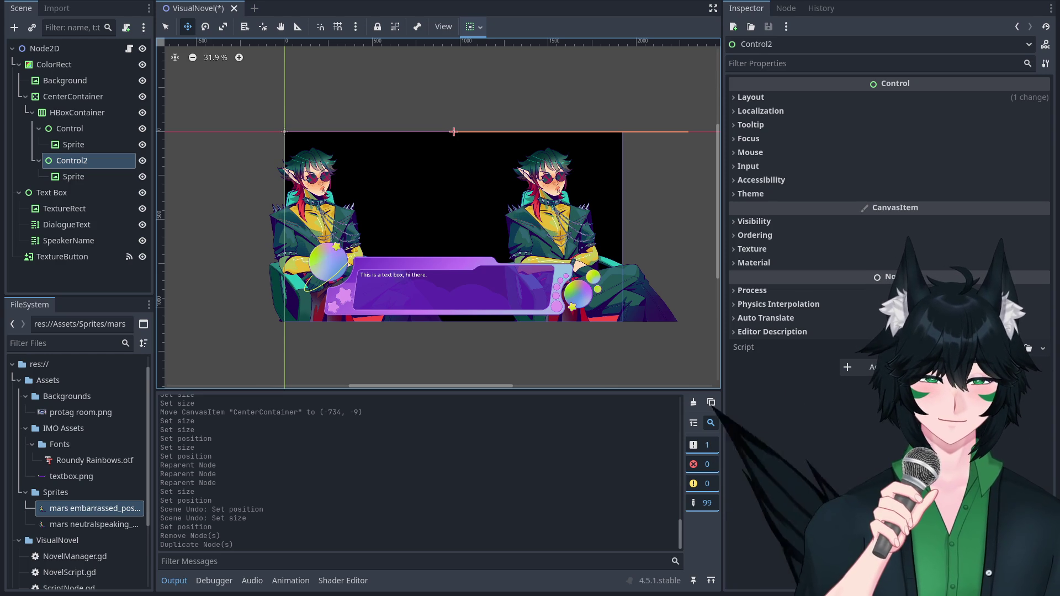
{"action": "key", "text": "5"}
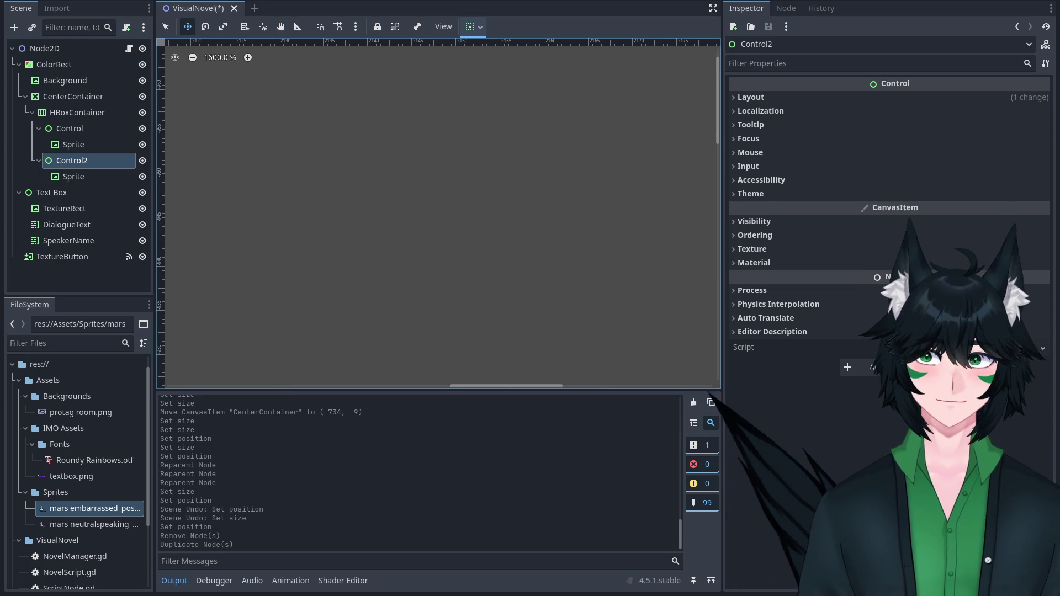
{"action": "scroll", "coordinate": [336, 190], "scroll_direction": "down", "scroll_amount": 15}
{"action": "scroll", "coordinate": [509, 161], "scroll_direction": "down", "scroll_amount": 3}
{"action": "scroll", "coordinate": [545, 207], "scroll_direction": "up", "scroll_amount": 5}
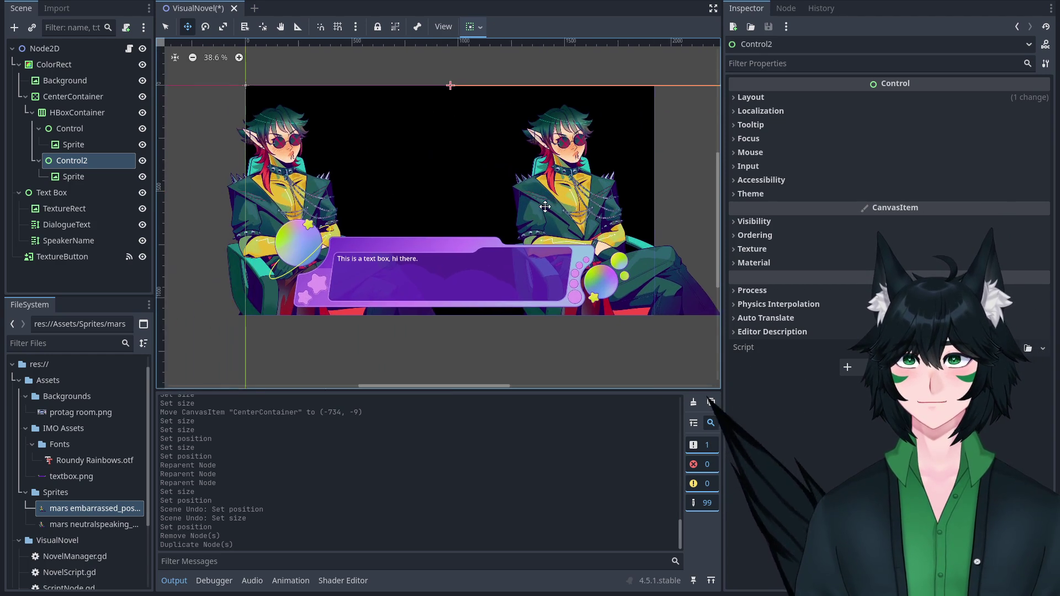
{"action": "scroll", "coordinate": [545, 206], "scroll_direction": "down", "scroll_amount": 2}
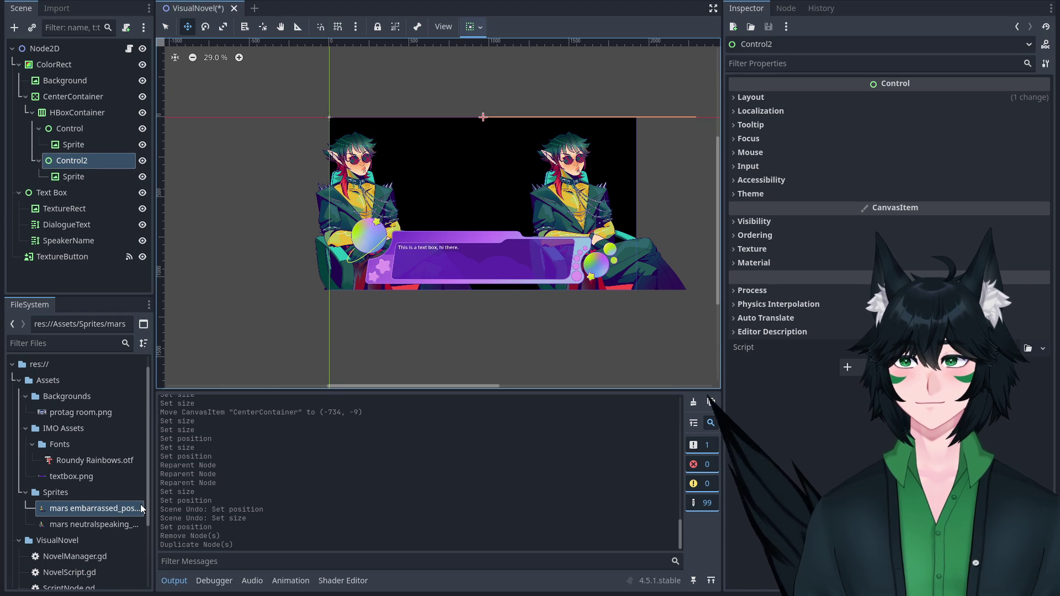
{"action": "key", "text": "Delete"}
{"action": "scroll", "coordinate": [609, 168], "scroll_direction": "up", "scroll_amount": 4}
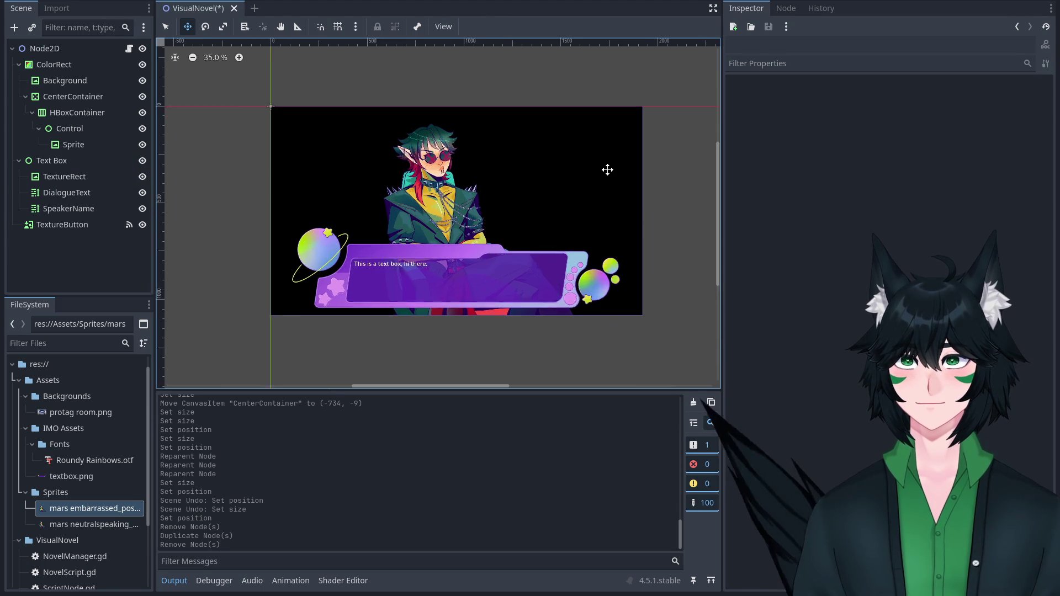
{"action": "left_click", "coordinate": [96, 129]}
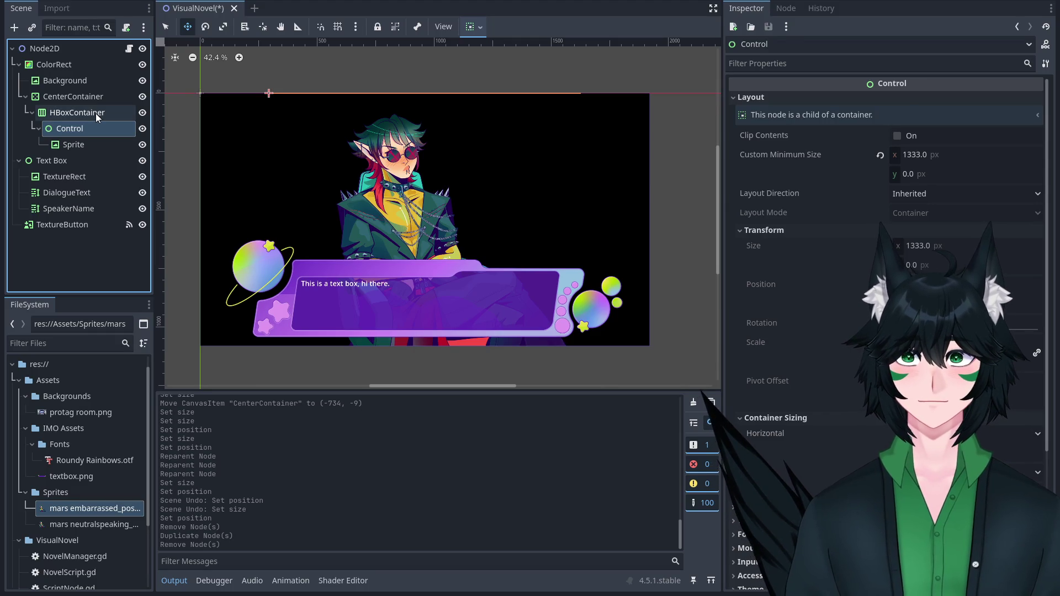
{"action": "left_click", "coordinate": [95, 114]}
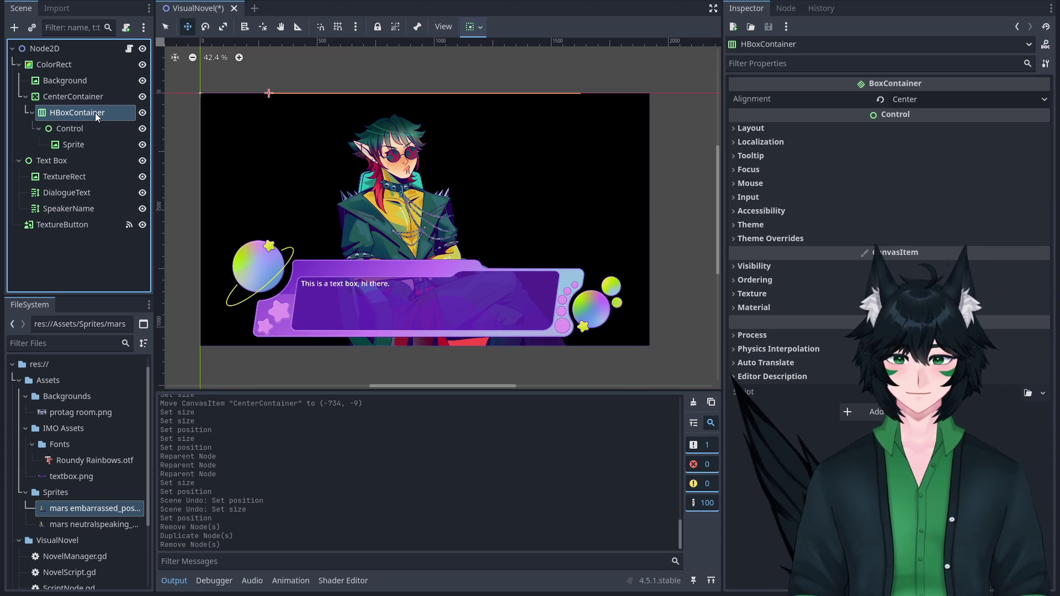
{"action": "left_click", "coordinate": [85, 133]}
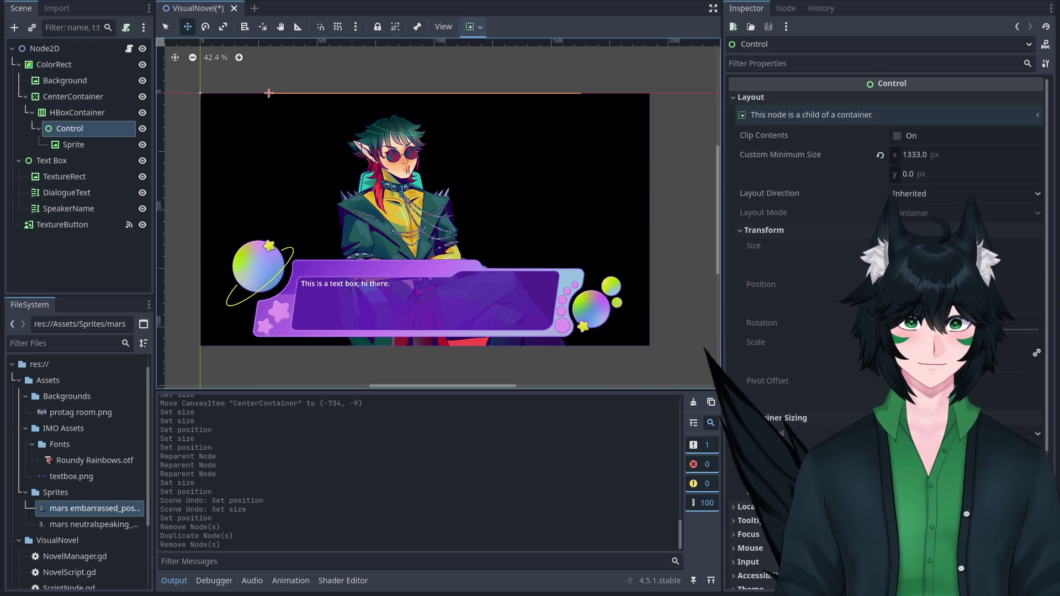
{"action": "left_click", "coordinate": [73, 144]}
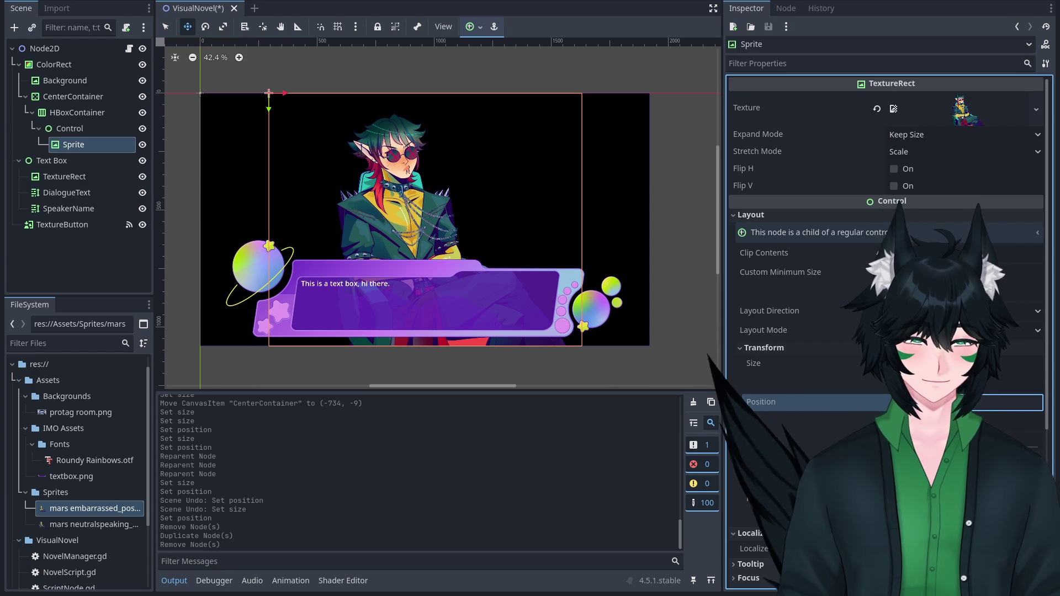
{"action": "key", "text": "Return"}
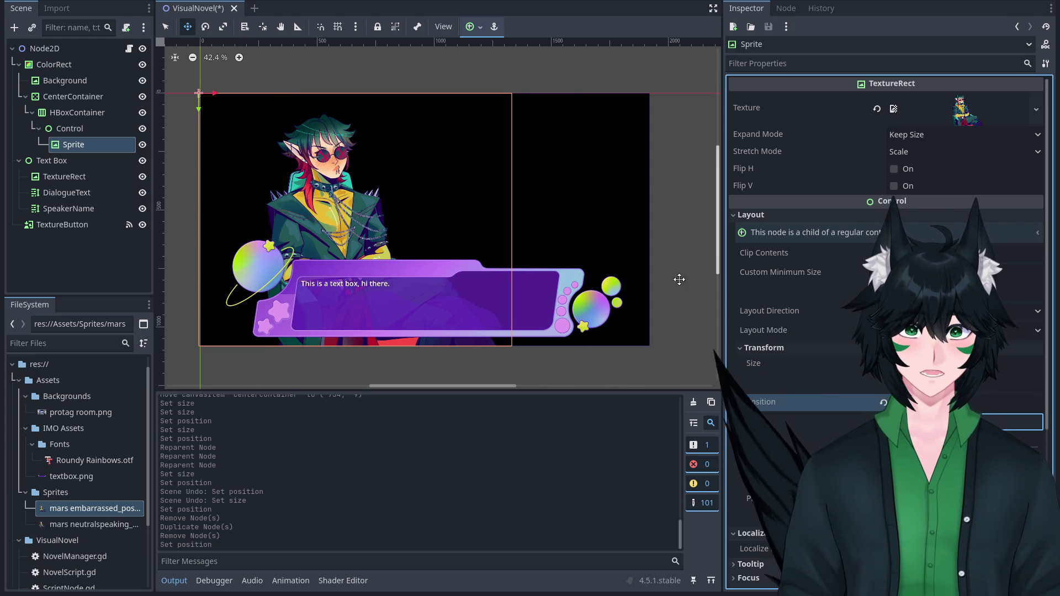
{"action": "key", "text": "ctrl+z"}
{"action": "scroll", "coordinate": [349, 173], "scroll_direction": "up", "scroll_amount": 2}
{"action": "scroll", "coordinate": [350, 173], "scroll_direction": "down", "scroll_amount": 3}
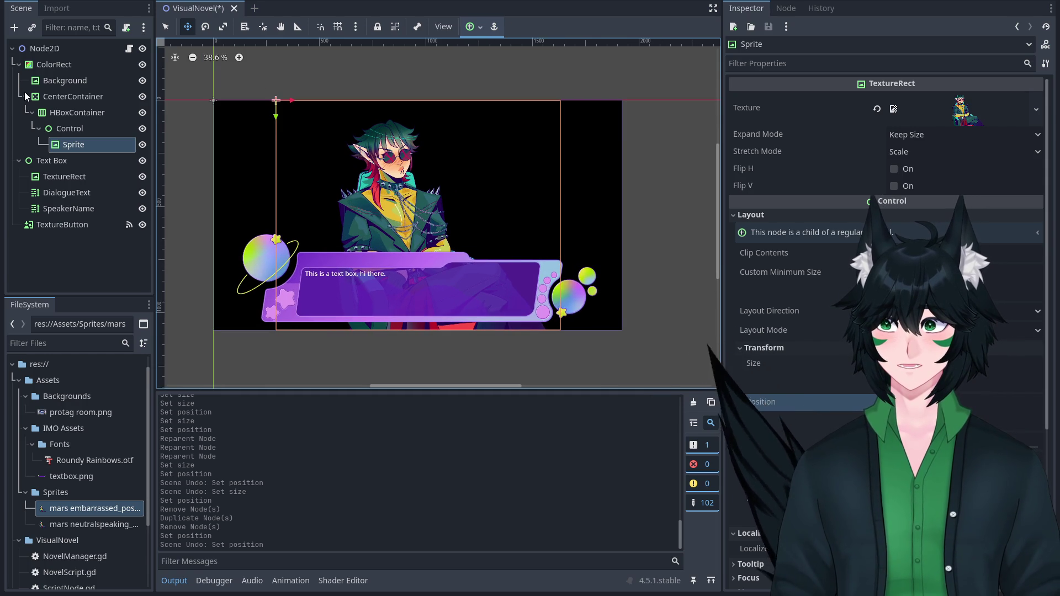
{"action": "left_click", "coordinate": [109, 124]}
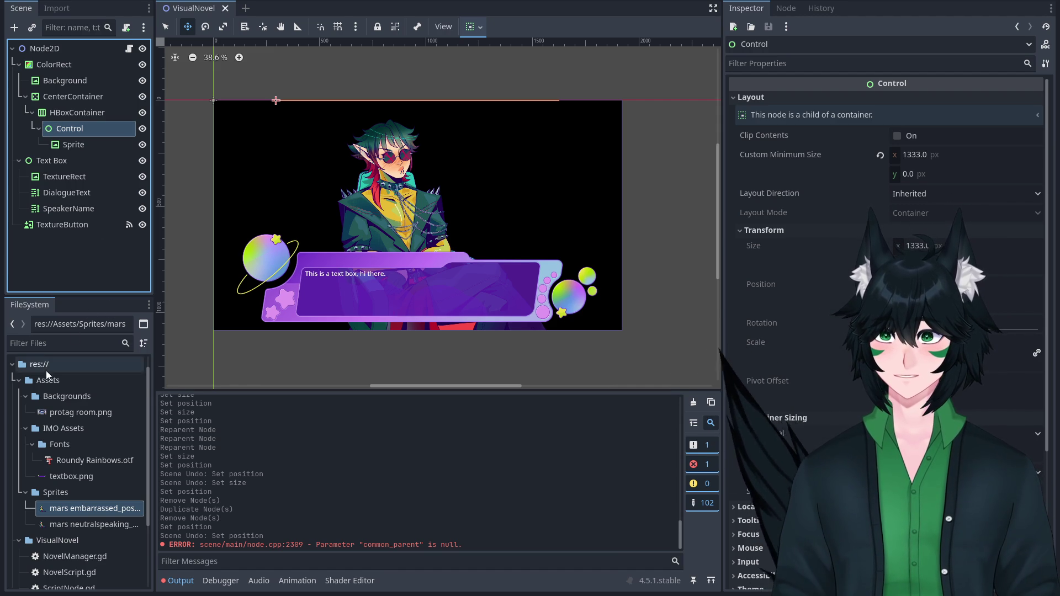
Toggle the Assets folder in the FileSystem dock and select the Sprite node.
{"action": "left_click", "coordinate": [19, 381]}
{"action": "left_click", "coordinate": [22, 383]}
{"action": "left_click", "coordinate": [19, 380]}
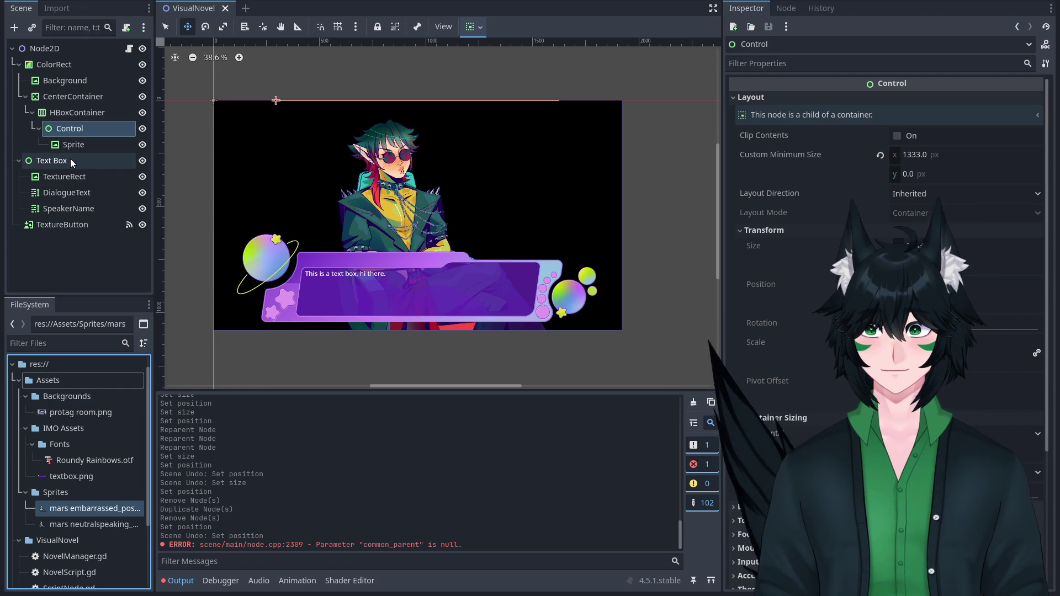
{"action": "left_click", "coordinate": [85, 141]}
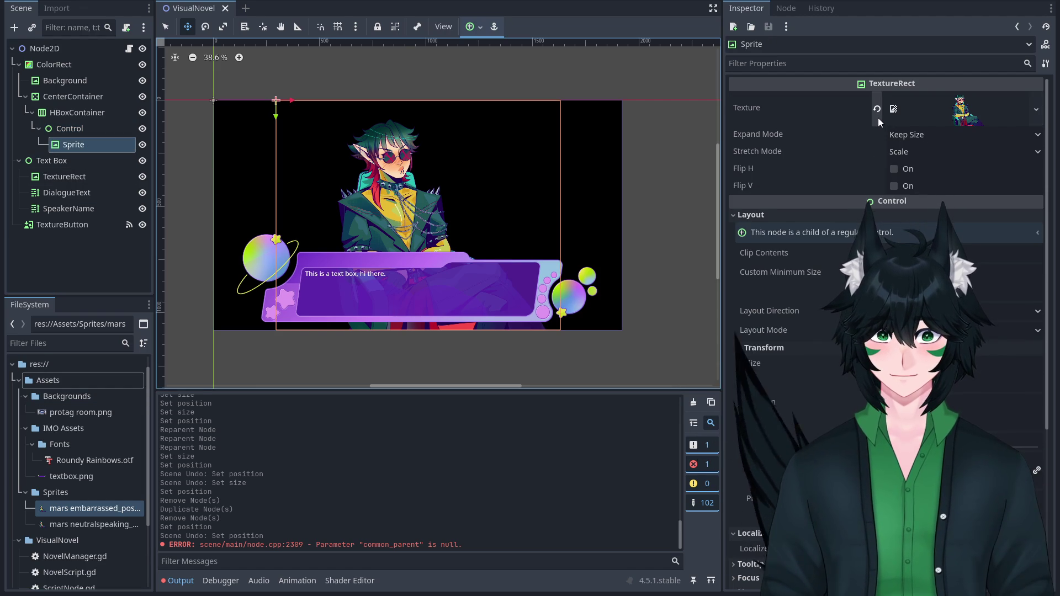
Revert the Sprite's Texture to empty and drag Control onto Node2D.
{"action": "left_click", "coordinate": [877, 110]}
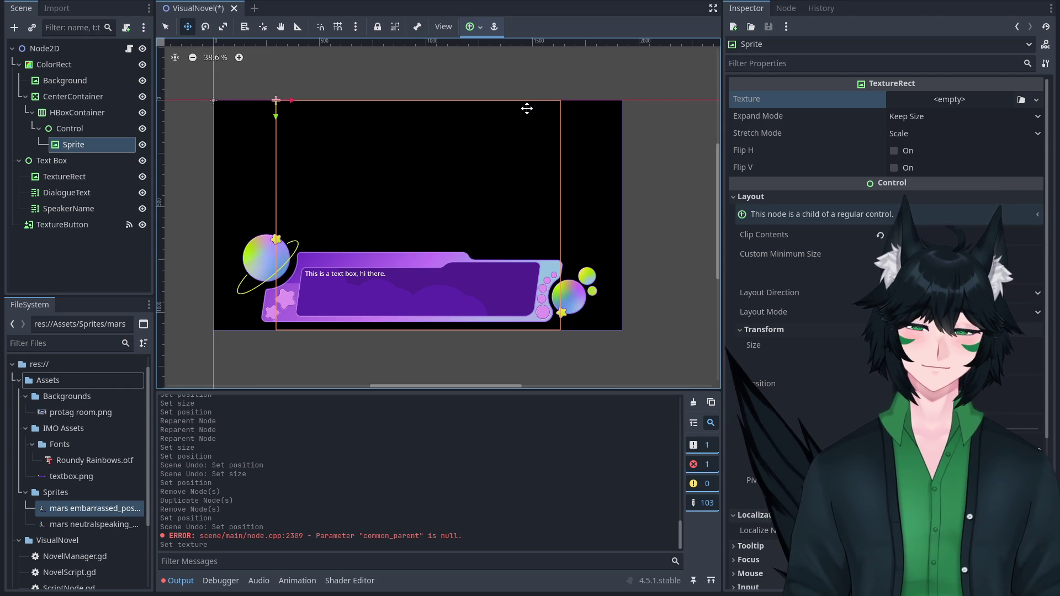
{"action": "left_click", "coordinate": [68, 131]}
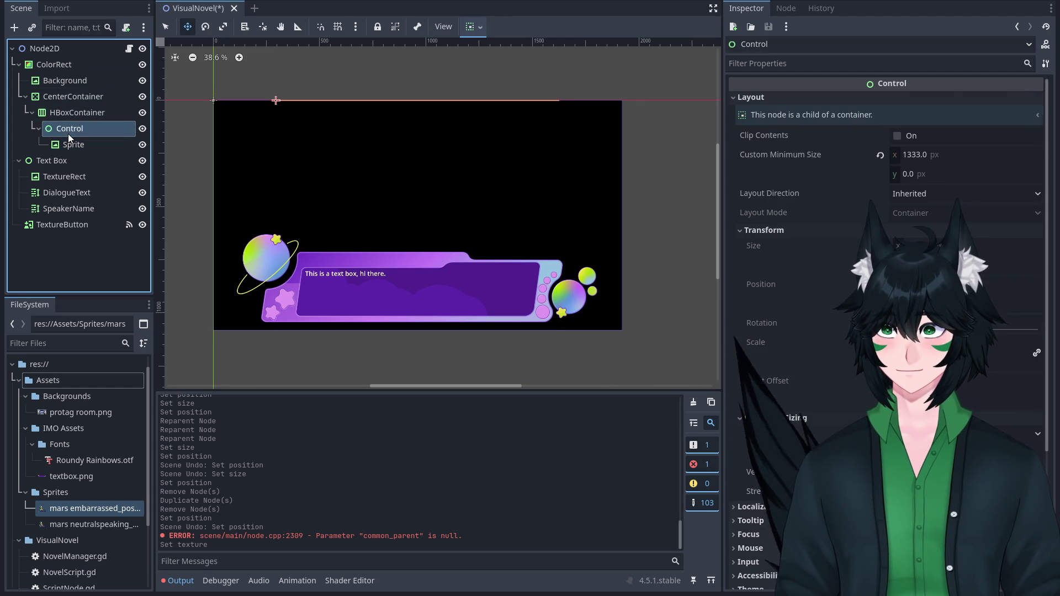
{"action": "left_click", "coordinate": [69, 139]}
{"action": "left_click", "coordinate": [90, 115]}
{"action": "left_click_drag", "start_coordinate": [94, 129], "coordinate": [81, 56]}
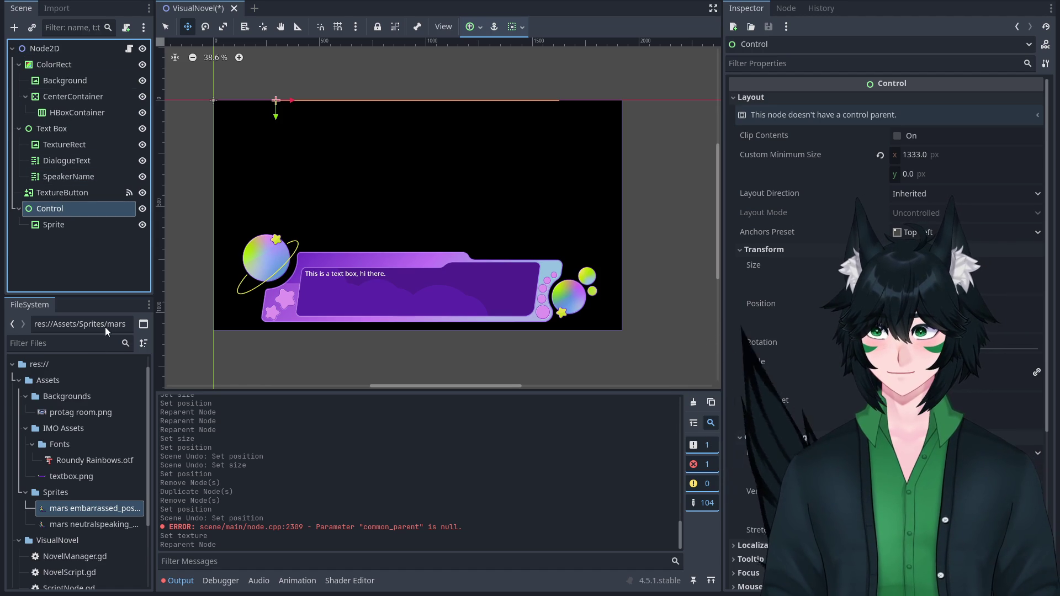
Rename the Control node to SpriteContainer.
{"action": "type", "text": "SpriteContainer"}
{"action": "key", "text": "Return"}
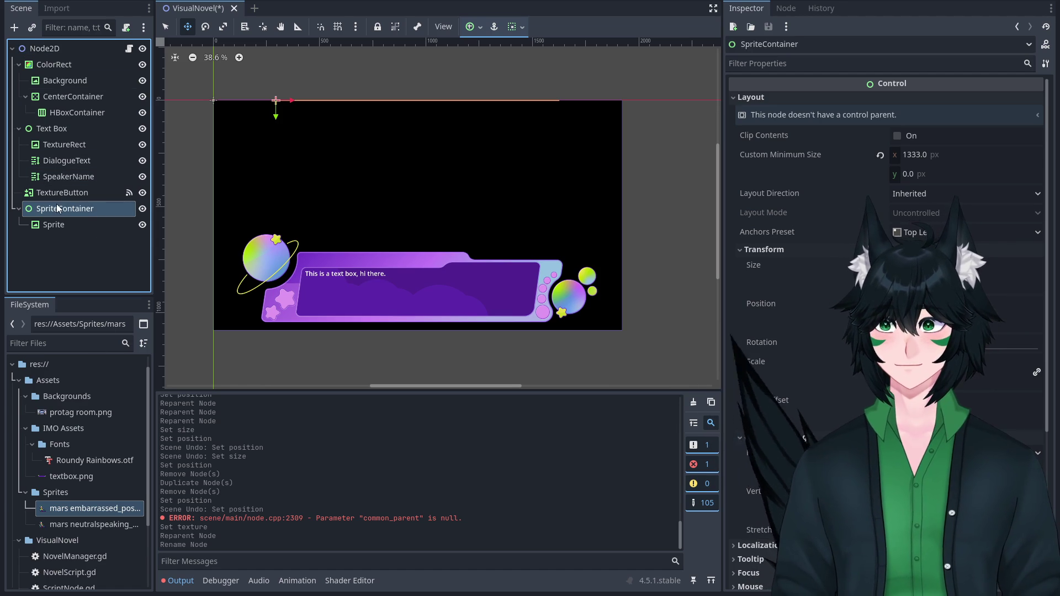
{"action": "left_click", "coordinate": [104, 225]}
{"action": "left_click", "coordinate": [96, 198]}
{"action": "left_click", "coordinate": [101, 208]}
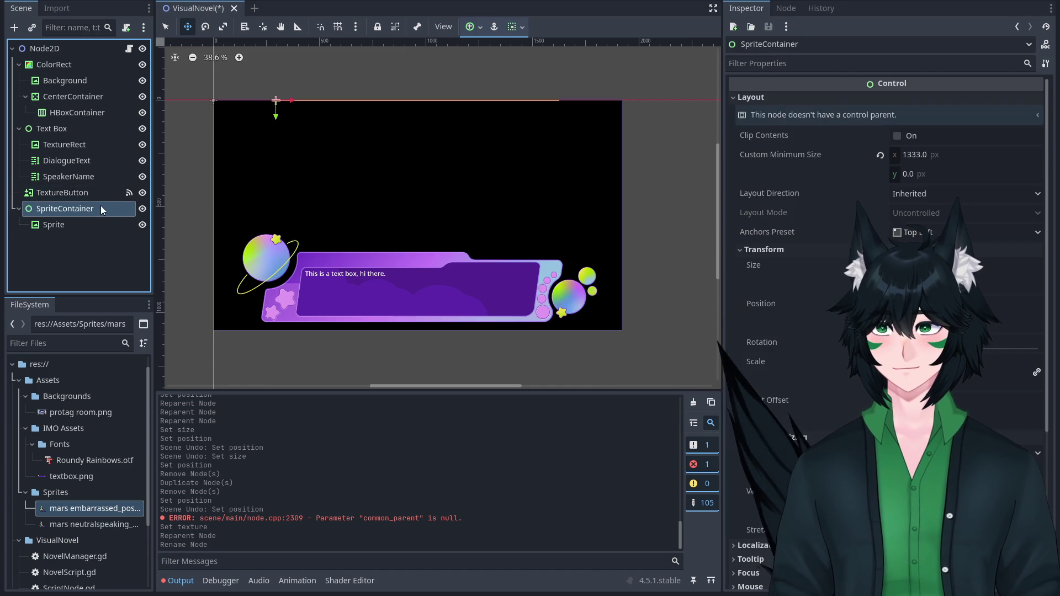
Try the mars embarrassed glasses image on the Sprite and undo moving SpriteContainer into the HBoxContainer.
{"action": "mouse_move", "coordinate": [91, 510]}
{"action": "left_mouse_down"}
{"action": "mouse_move", "coordinate": [100, 243]}
{"action": "mouse_move", "coordinate": [88, 222]}
{"action": "left_mouse_up"}
{"action": "left_click", "coordinate": [88, 222]}
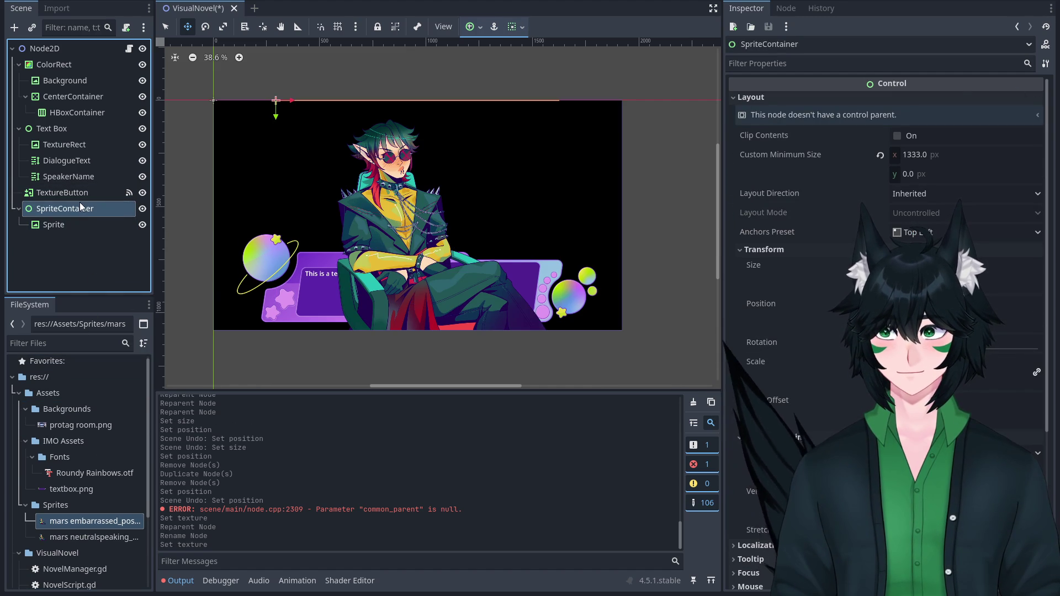
{"action": "left_click", "coordinate": [82, 207]}
{"action": "mouse_move", "coordinate": [82, 208]}
{"action": "left_mouse_down"}
{"action": "mouse_move", "coordinate": [88, 101]}
{"action": "mouse_move", "coordinate": [94, 114]}
{"action": "left_mouse_up"}
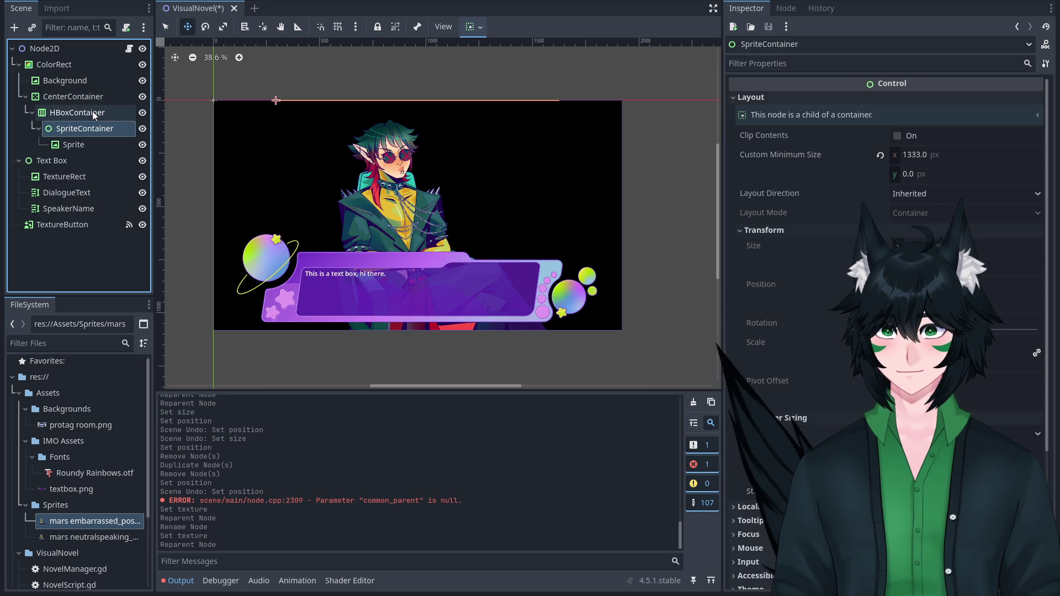
{"action": "key", "text": "ctrl+z"}
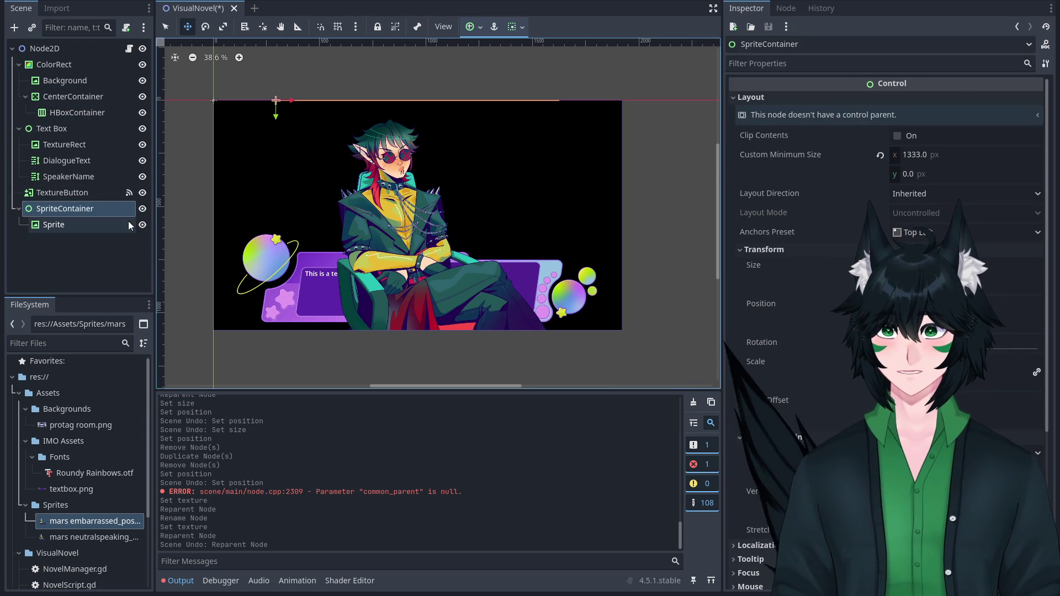
Clear the Sprite's texture, reset its size, and test then clear the embarrassed image.
{"action": "left_click", "coordinate": [100, 225]}
{"action": "left_click", "coordinate": [877, 109]}
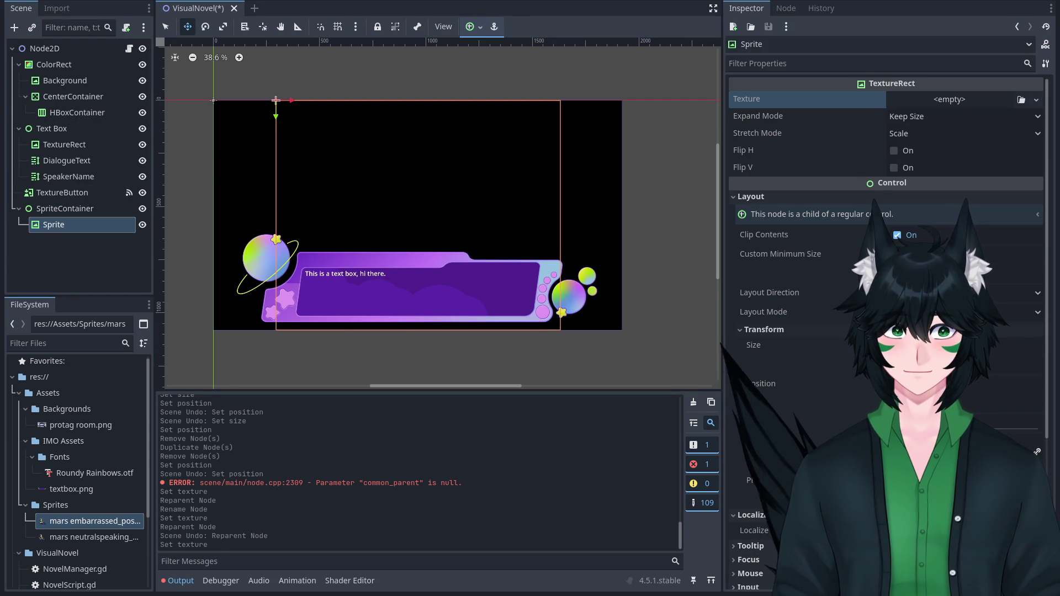
{"action": "left_click", "coordinate": [877, 345]}
{"action": "mouse_move", "coordinate": [80, 522]}
{"action": "left_mouse_down"}
{"action": "mouse_move", "coordinate": [1017, 97]}
{"action": "mouse_move", "coordinate": [978, 110]}
{"action": "left_mouse_up"}
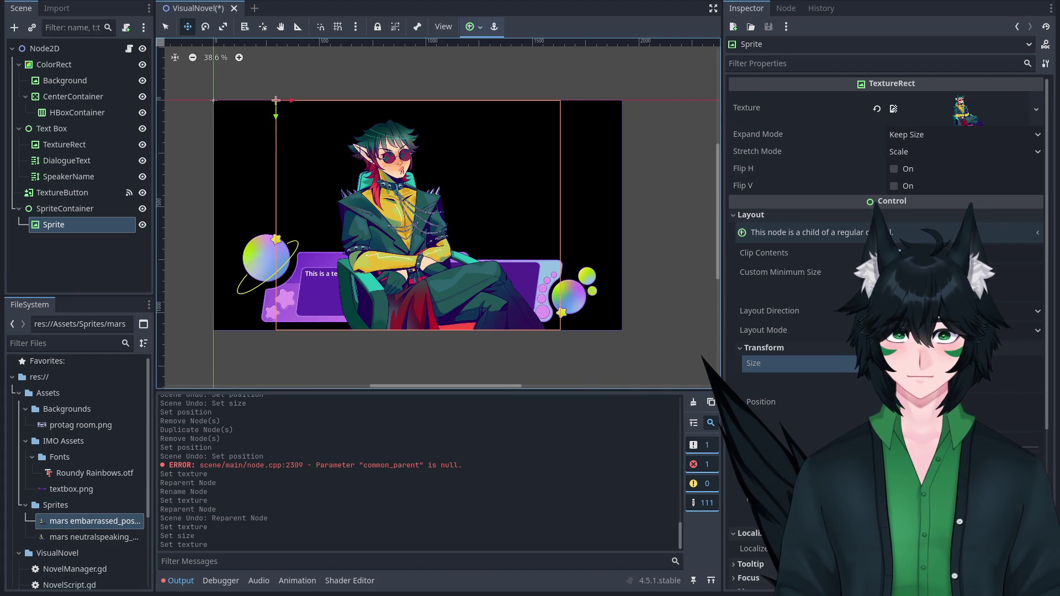
{"action": "left_click", "coordinate": [877, 109]}
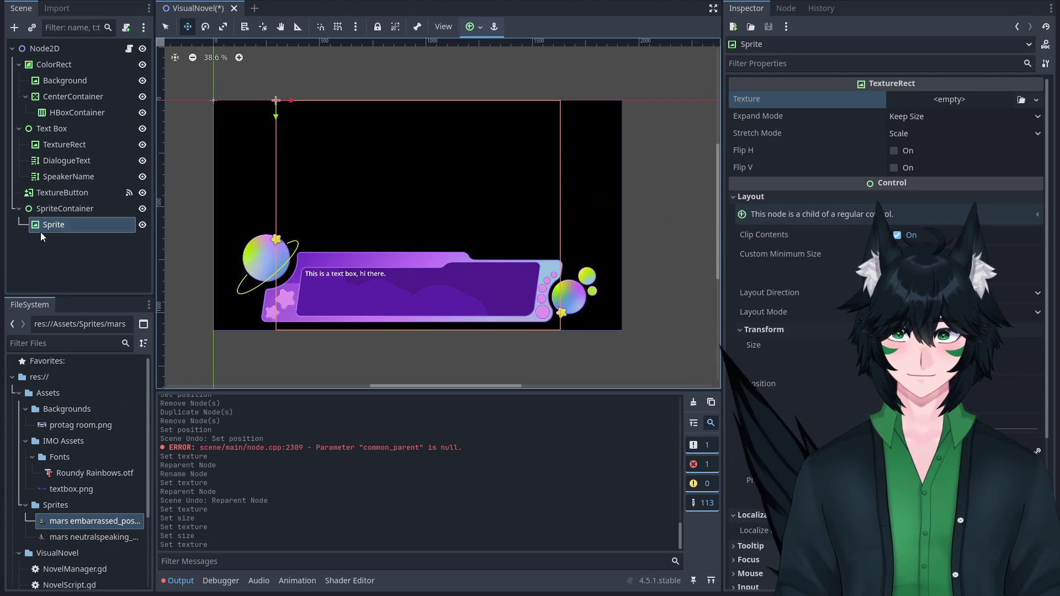
Reset SpriteContainer's position to the origin, then test and undo a texture and reparent.
{"action": "left_click", "coordinate": [63, 209]}
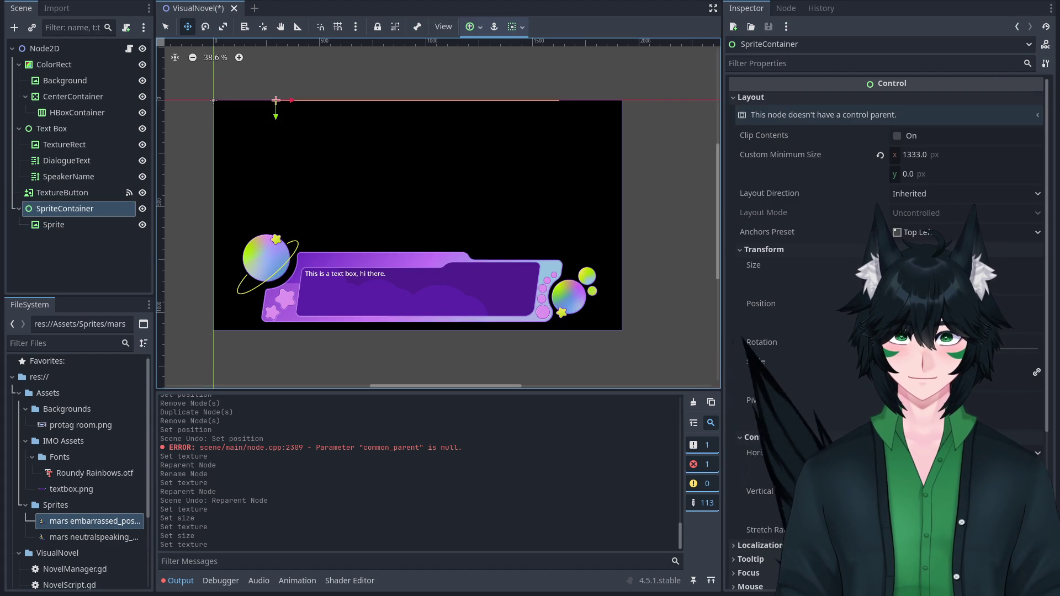
{"action": "left_click", "coordinate": [880, 303]}
{"action": "left_click", "coordinate": [68, 213]}
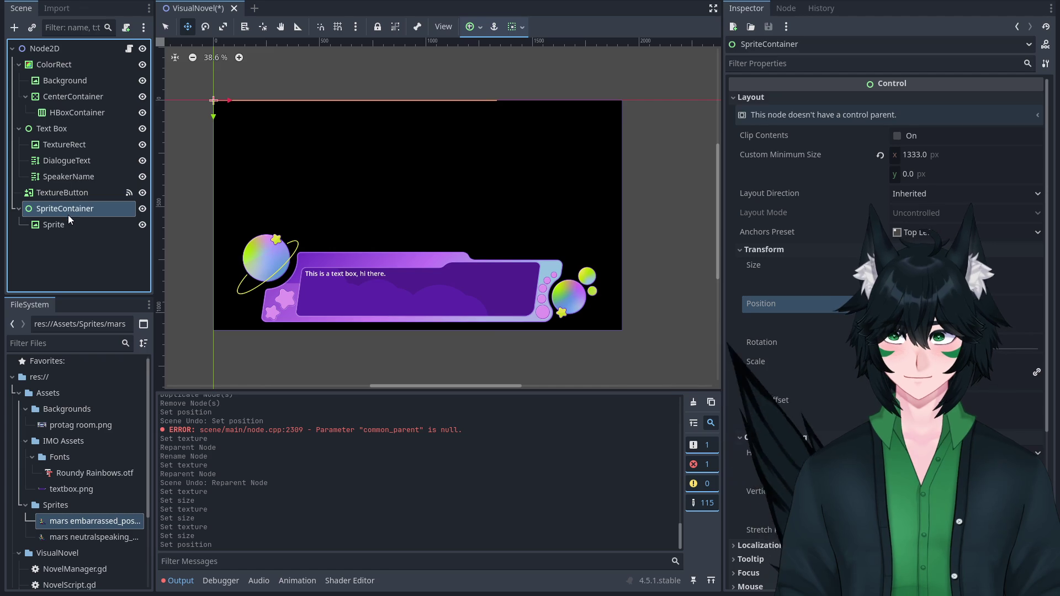
{"action": "left_click", "coordinate": [71, 223]}
{"action": "left_click", "coordinate": [78, 214]}
{"action": "left_click", "coordinate": [80, 228]}
{"action": "mouse_move", "coordinate": [89, 521]}
{"action": "left_mouse_down"}
{"action": "mouse_move", "coordinate": [486, 348]}
{"action": "mouse_move", "coordinate": [947, 104]}
{"action": "left_mouse_up"}
{"action": "mouse_move", "coordinate": [65, 208]}
{"action": "left_mouse_down"}
{"action": "mouse_move", "coordinate": [97, 92]}
{"action": "mouse_move", "coordinate": [91, 114]}
{"action": "left_mouse_up"}
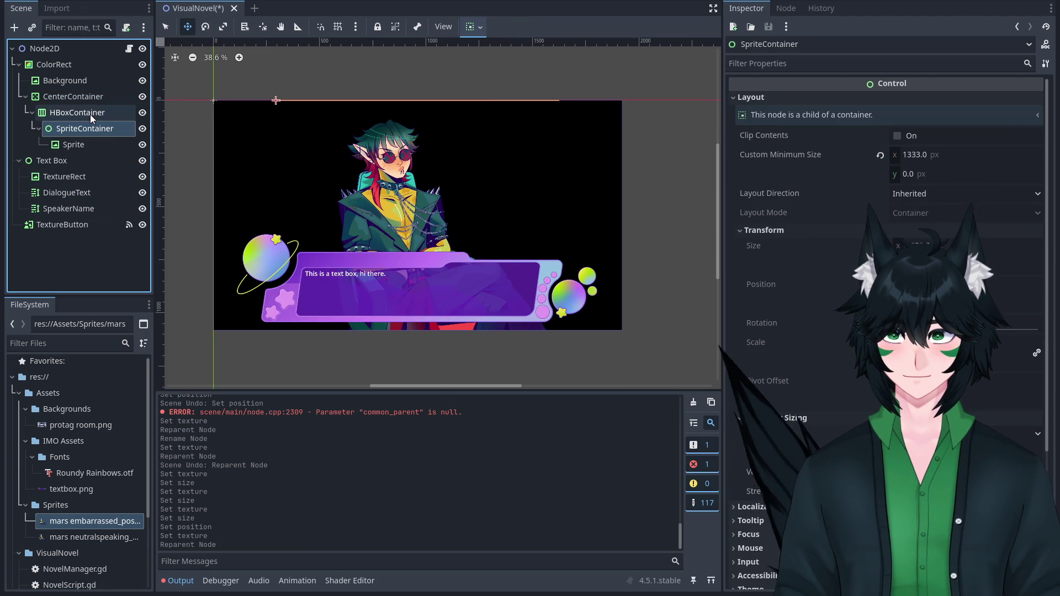
{"action": "key", "text": "ctrl+z"}
{"action": "key", "text": "ctrl+z"}
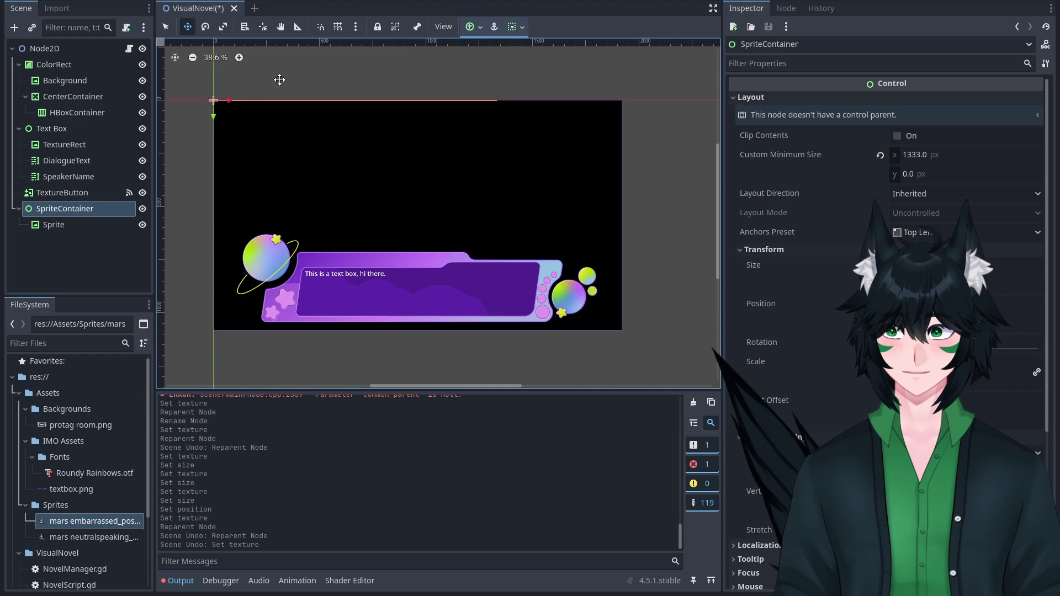
Reset SpriteContainer's minimum size, give Sprite the mars embarrassed texture, and move SpriteContainer into HBoxContainer.
{"action": "left_click", "coordinate": [881, 156]}
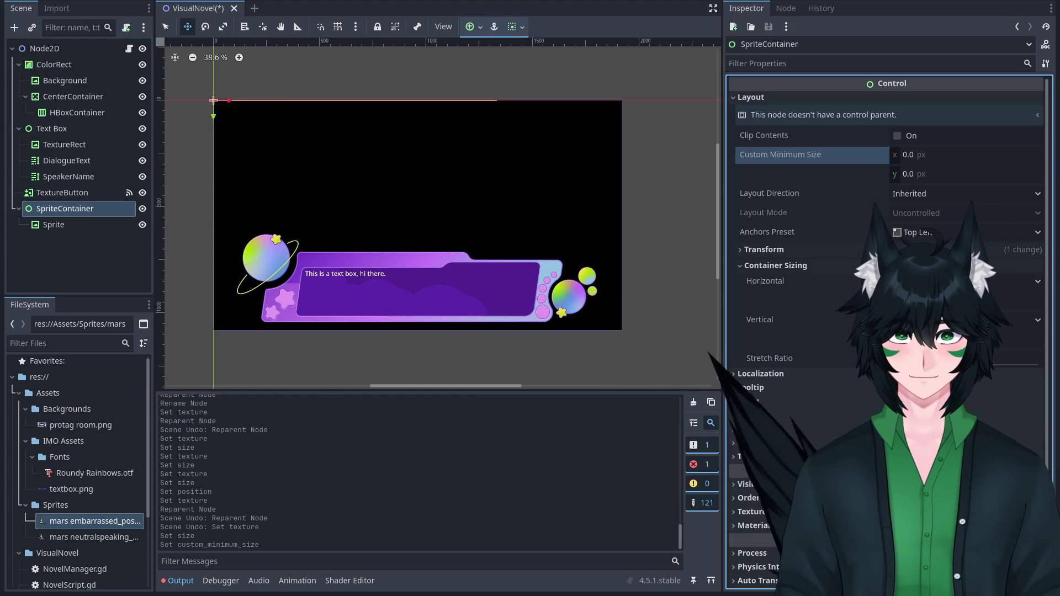
{"action": "left_click", "coordinate": [878, 266]}
{"action": "left_click", "coordinate": [54, 225]}
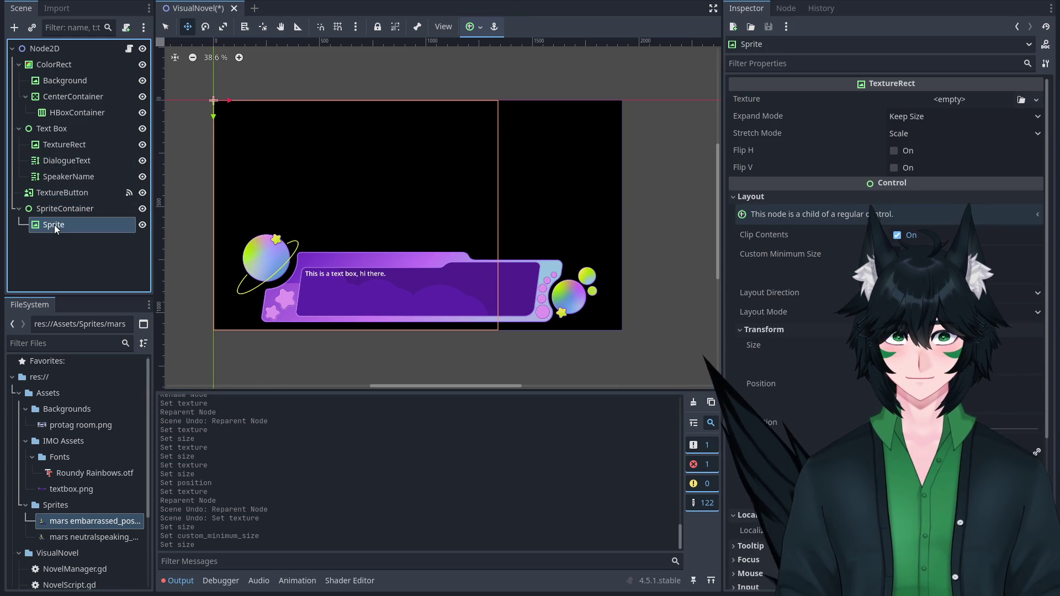
{"action": "mouse_move", "coordinate": [83, 522]}
{"action": "left_mouse_down"}
{"action": "mouse_move", "coordinate": [662, 166]}
{"action": "mouse_move", "coordinate": [948, 98]}
{"action": "left_mouse_up"}
{"action": "left_click_drag", "start_coordinate": [78, 210], "coordinate": [81, 108]}
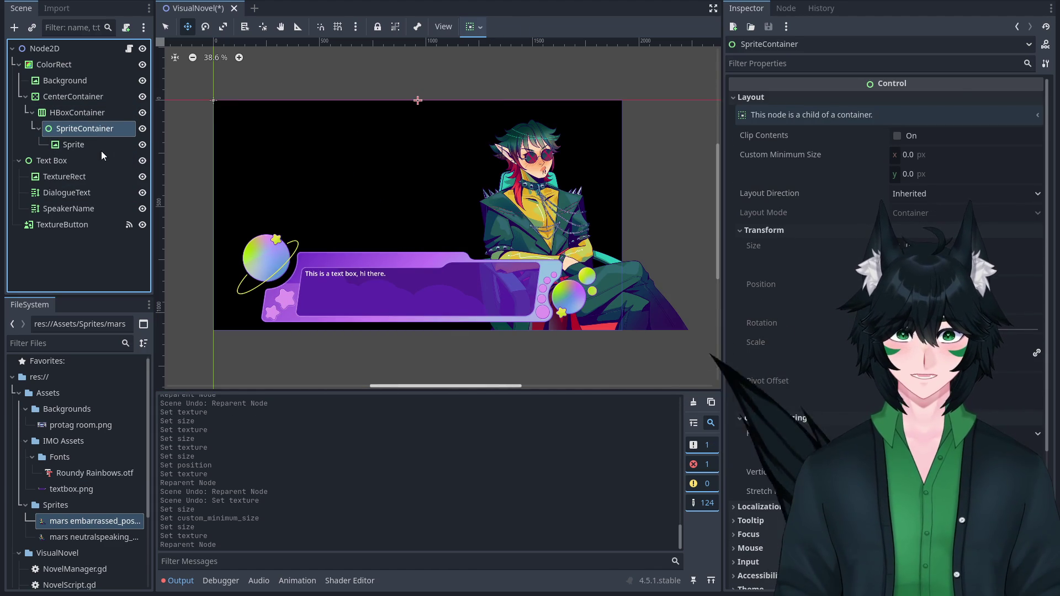
Try a 1300 px minimum width on SpriteContainer, then undo the width, reparent and texture changes.
{"action": "left_click", "coordinate": [101, 148]}
{"action": "left_click", "coordinate": [117, 131]}
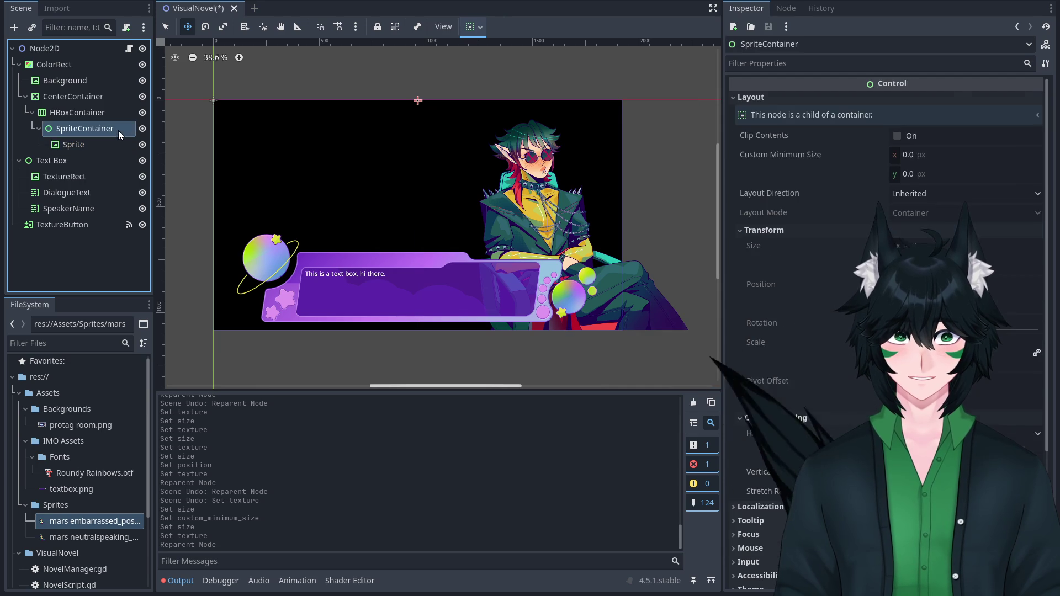
{"action": "left_click", "coordinate": [967, 160]}
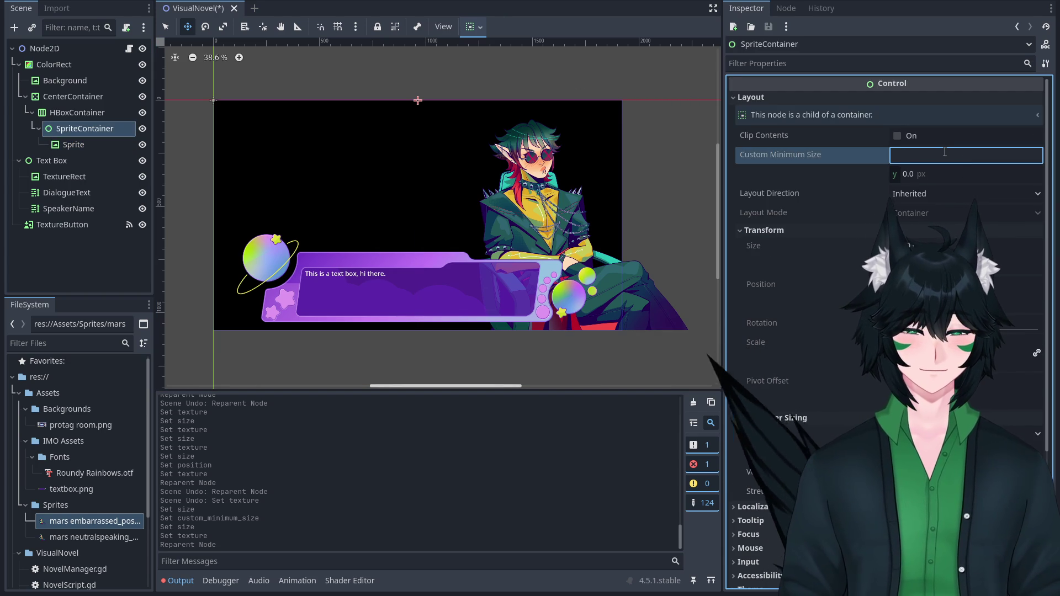
{"action": "type", "text": "30"}
{"action": "key", "text": "Return"}
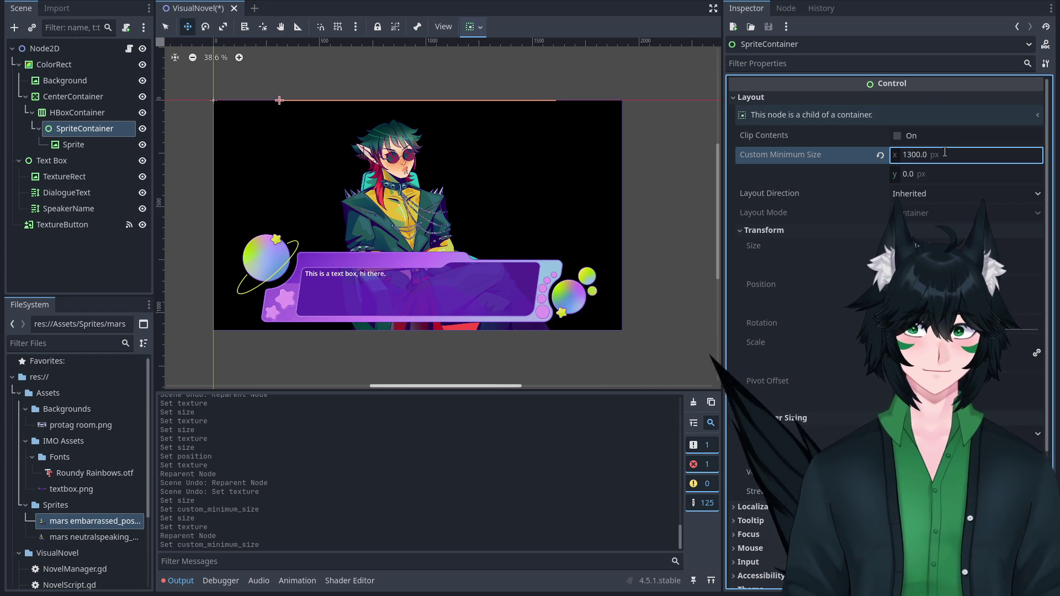
{"action": "scroll", "coordinate": [530, 121], "scroll_direction": "down", "scroll_amount": 3}
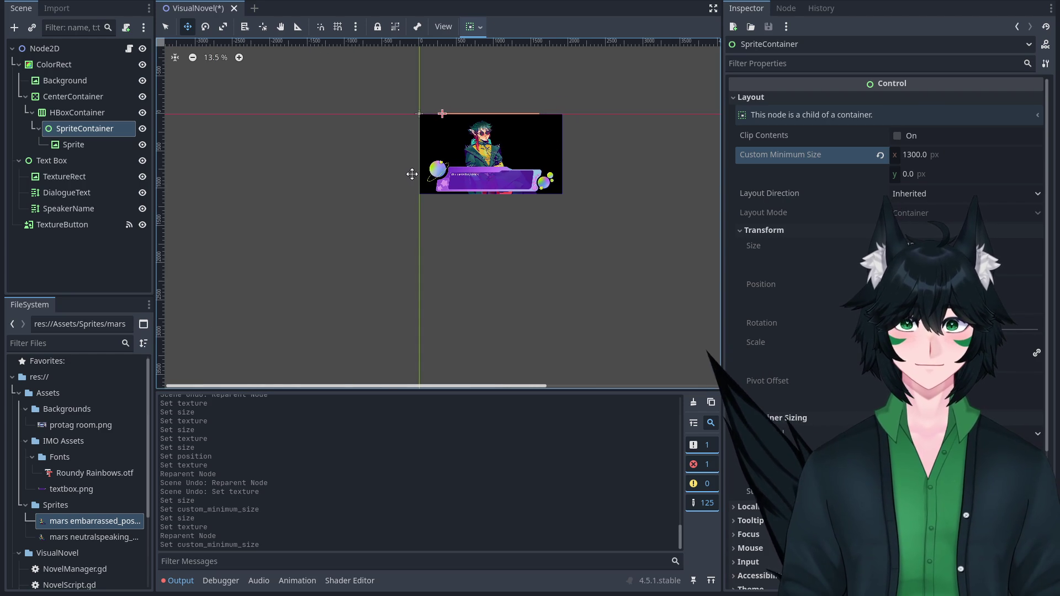
{"action": "scroll", "coordinate": [584, 169], "scroll_direction": "up", "scroll_amount": 1}
{"action": "left_click", "coordinate": [83, 128]}
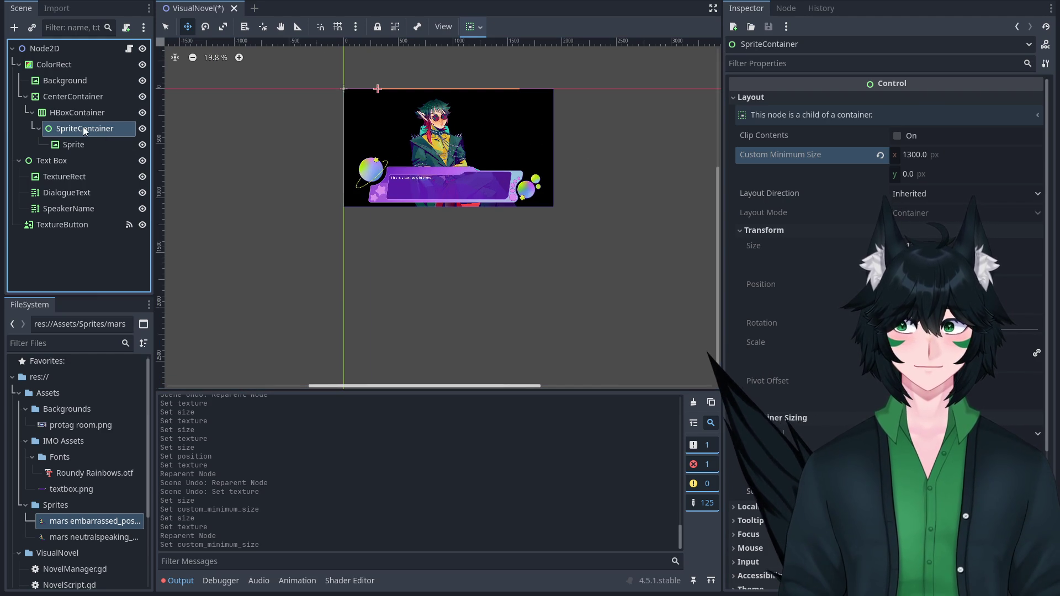
{"action": "key", "text": "ctrl+z"}
{"action": "key", "text": "ctrl+z"}
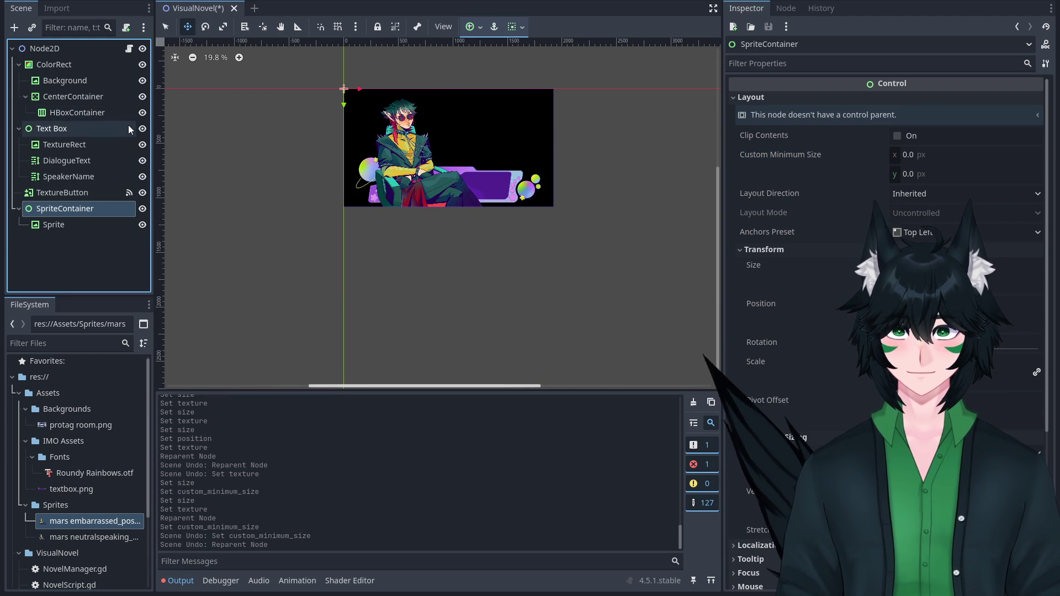
{"action": "key", "text": "ctrl+z"}
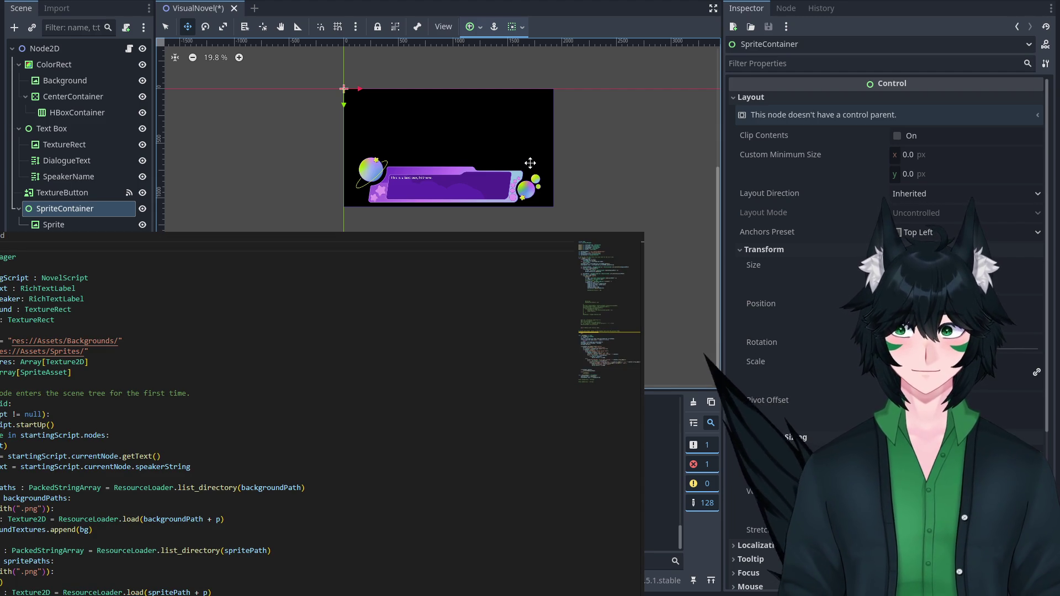
Review NovelManager on Node2D, add a blank line below the TextureRect declaration, and select SpriteContainer.
{"action": "left_click", "coordinate": [45, 48]}
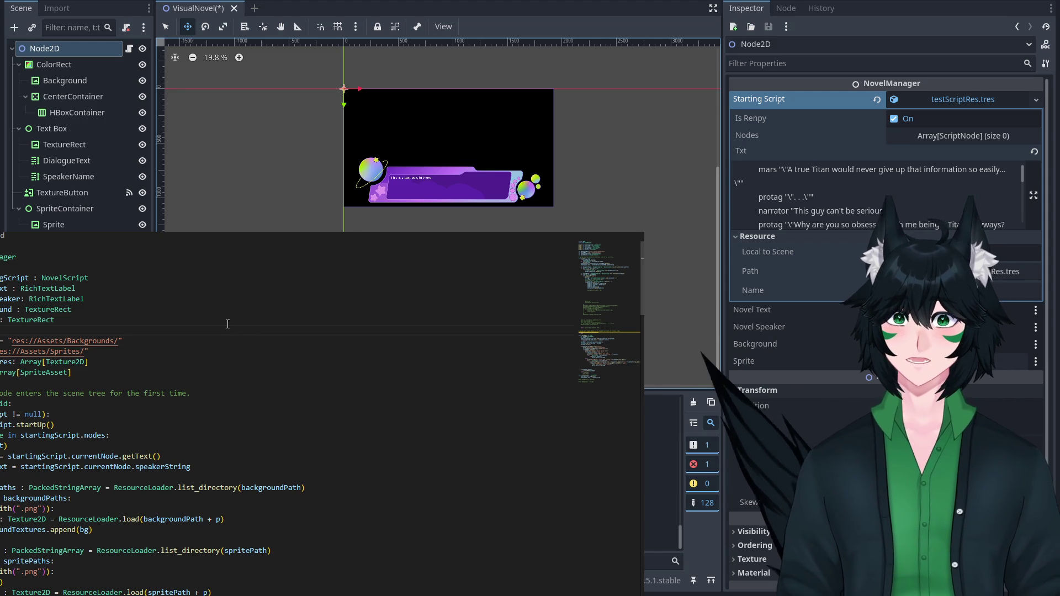
{"action": "key", "text": "Return"}
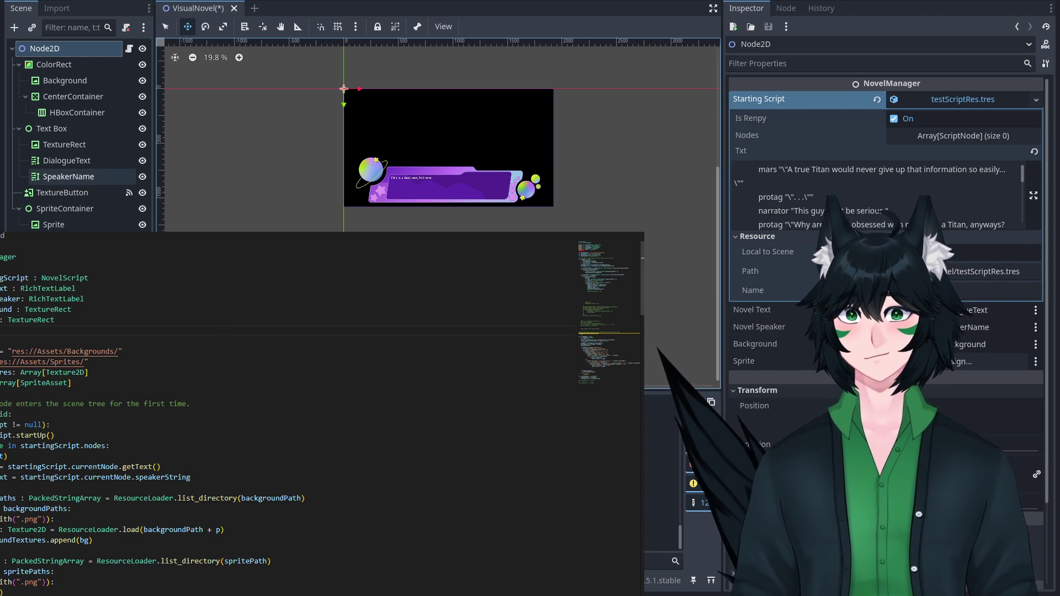
{"action": "left_click", "coordinate": [65, 208]}
{"action": "scroll", "coordinate": [773, 331], "scroll_direction": "down", "scroll_amount": 10}
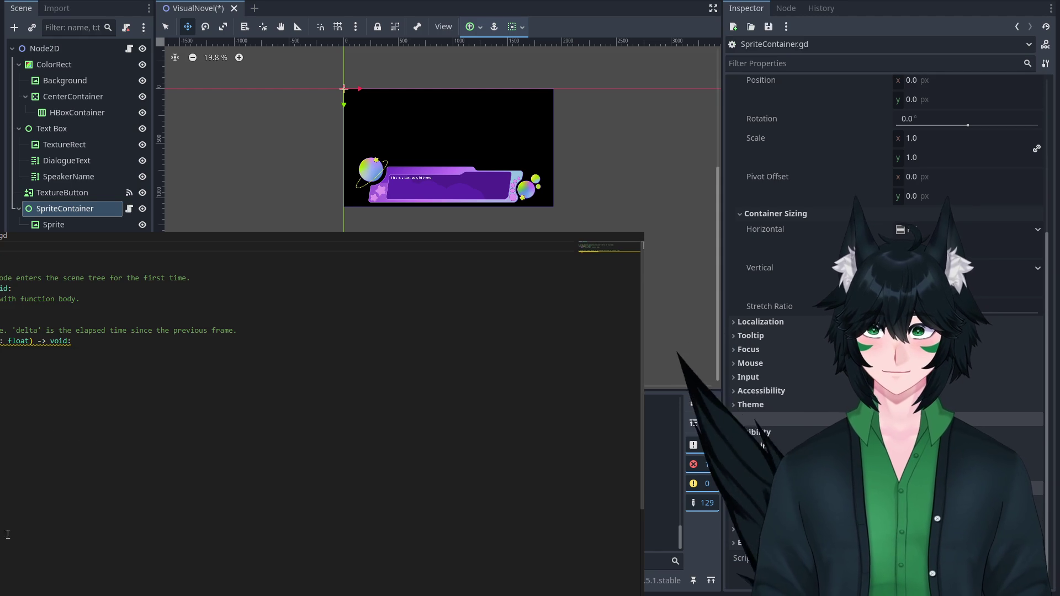
Paste code at the top of the SpriteContainer script, undoing the accidental paste and stray text.
{"action": "left_click", "coordinate": [111, 379]}
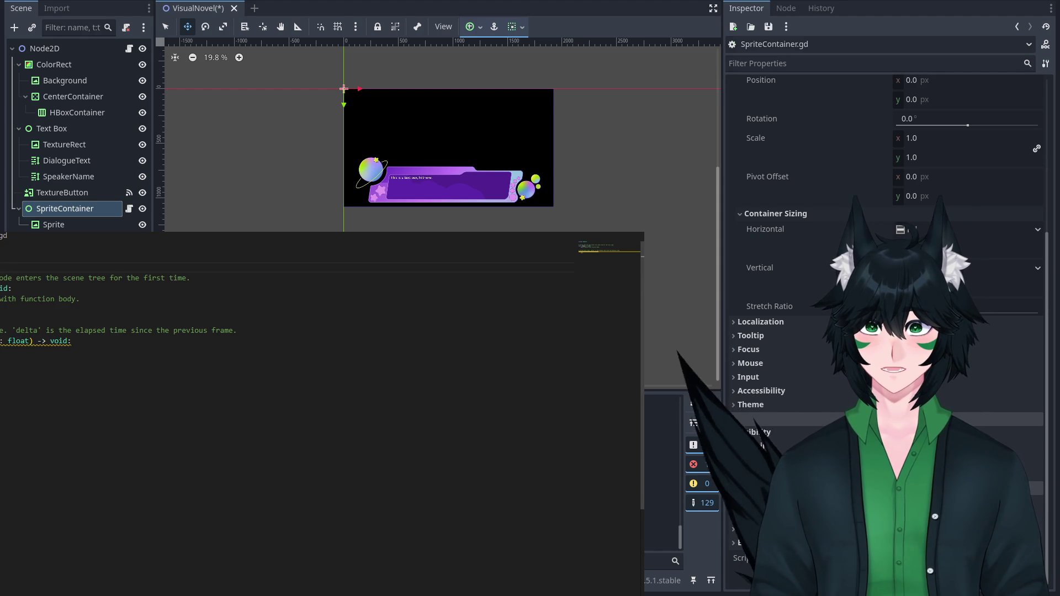
{"action": "left_click", "coordinate": [127, 258]}
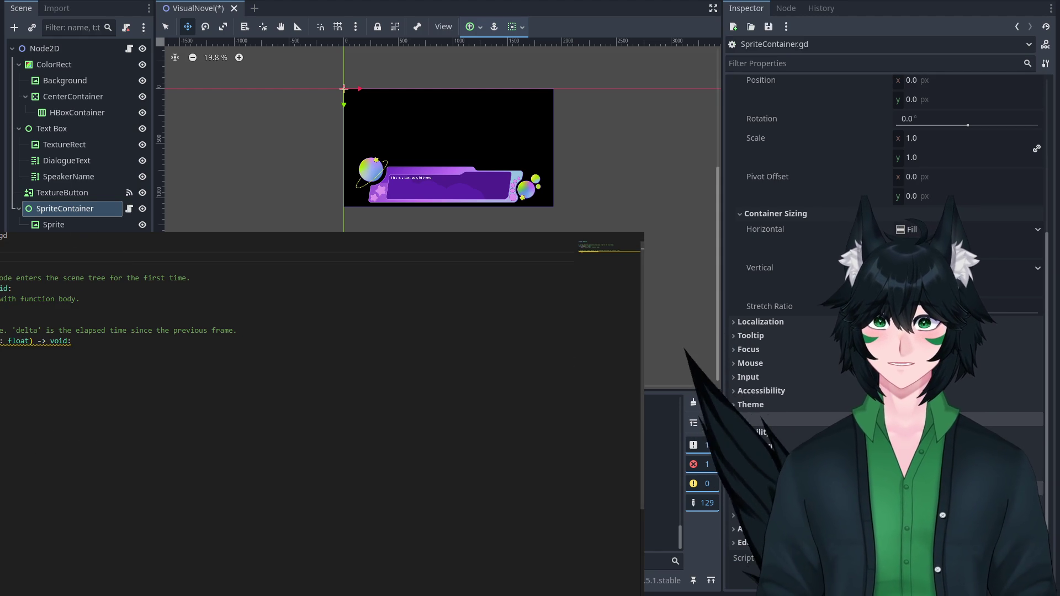
{"action": "key", "text": "ctrl+v"}
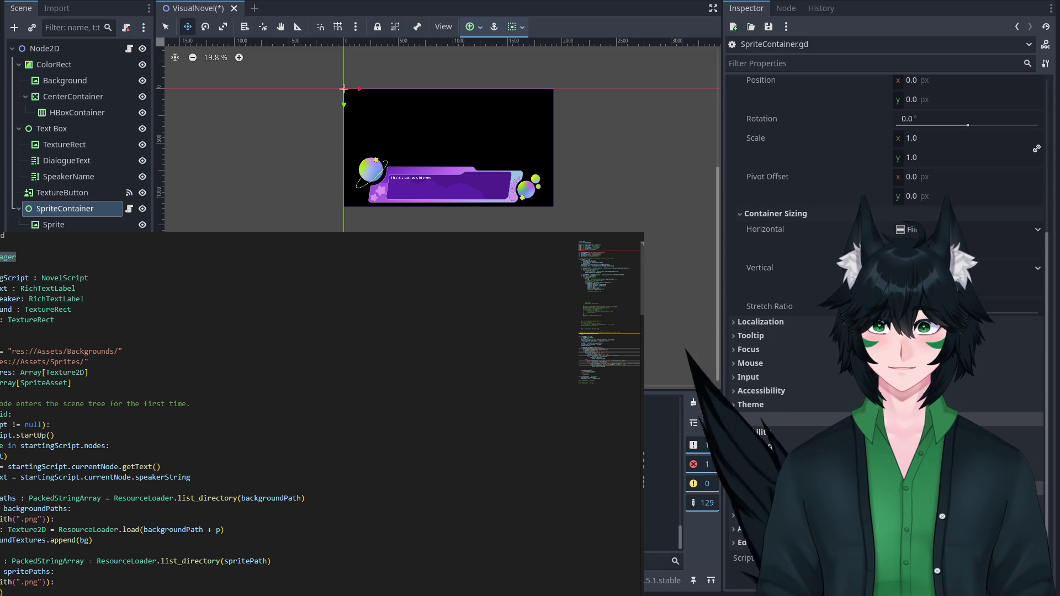
{"action": "key", "text": "ctrl+z"}
{"action": "type", "text": "ager"}
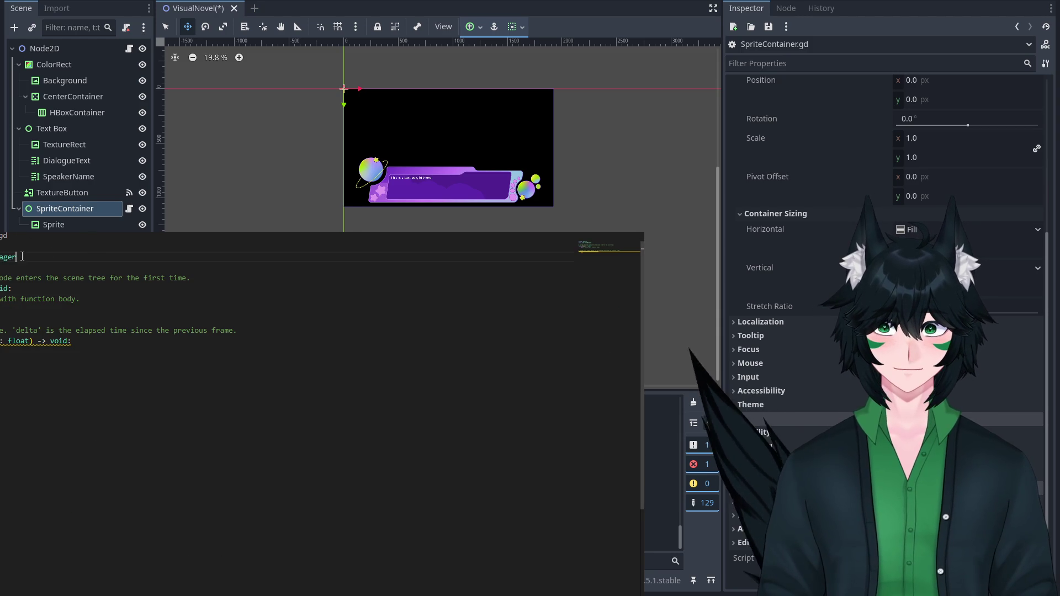
{"action": "key", "text": "ctrl+z"}
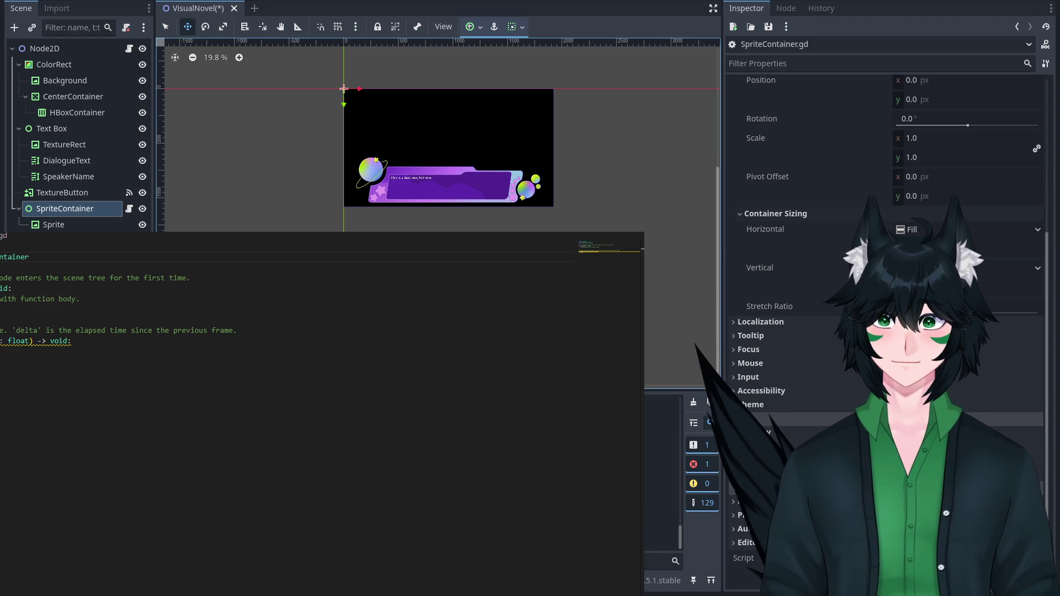
{"action": "key", "text": "ctrl+y"}
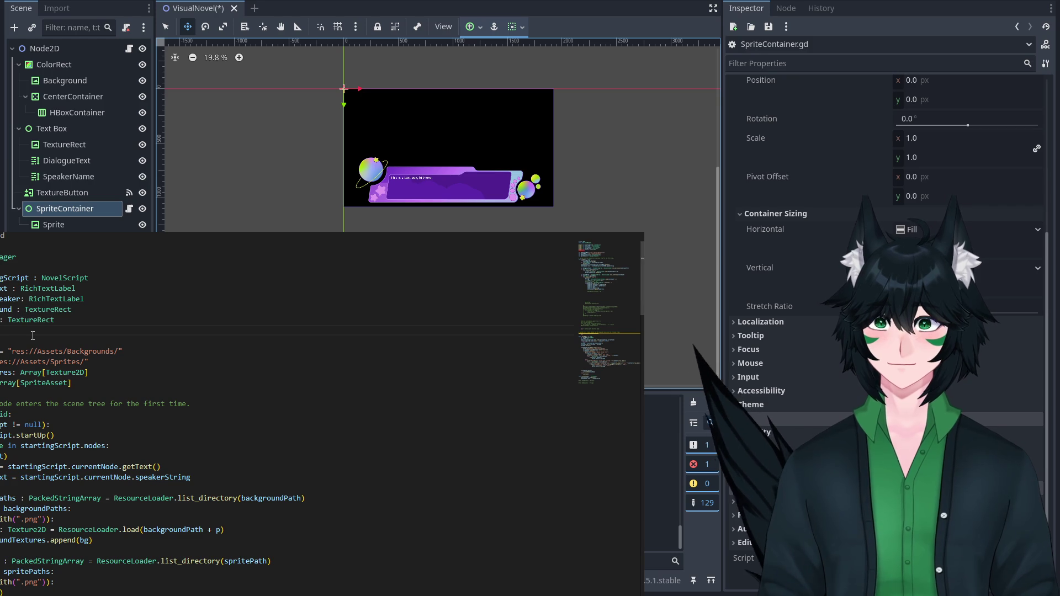
Finish the SpriteContainer-typed template variable in NovelManager.gd and check the SpriteContainer script it references.
{"action": "type", "text": "ontainerTemplate : SpriteContainer"}
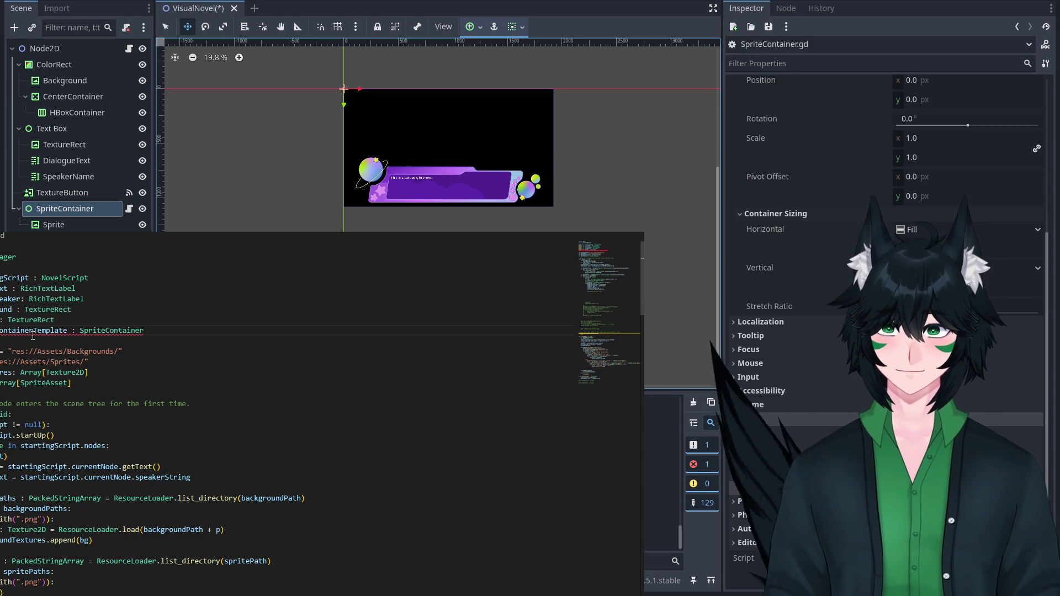
{"action": "mouse_move", "coordinate": [142, 328]}
{"action": "key", "text": "Up"}
{"action": "key", "text": "Up"}
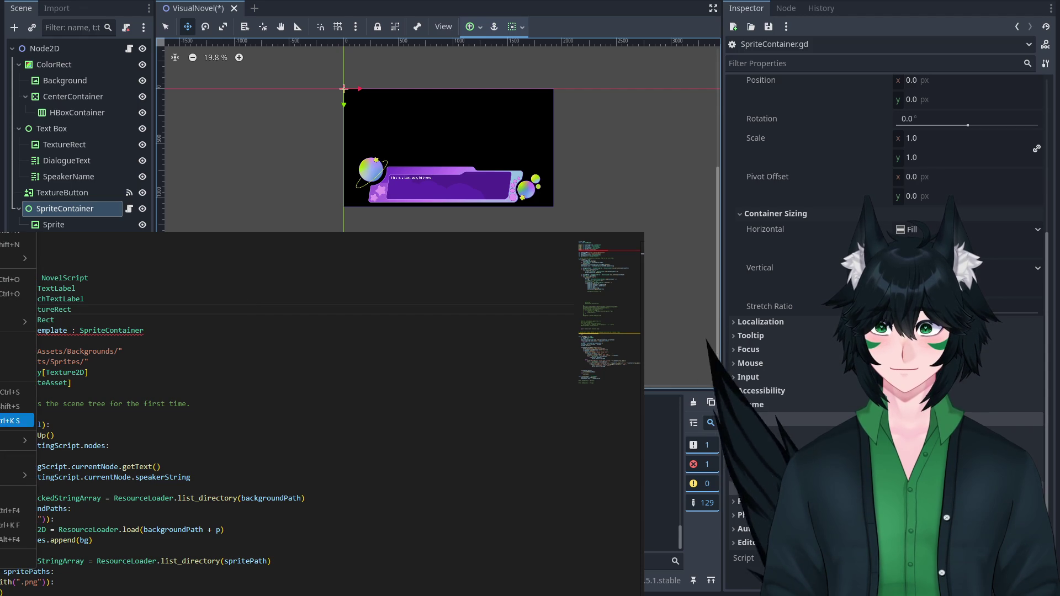
{"action": "left_click", "coordinate": [146, 330]}
{"action": "left_click", "coordinate": [146, 330], "text": "ctrl"}
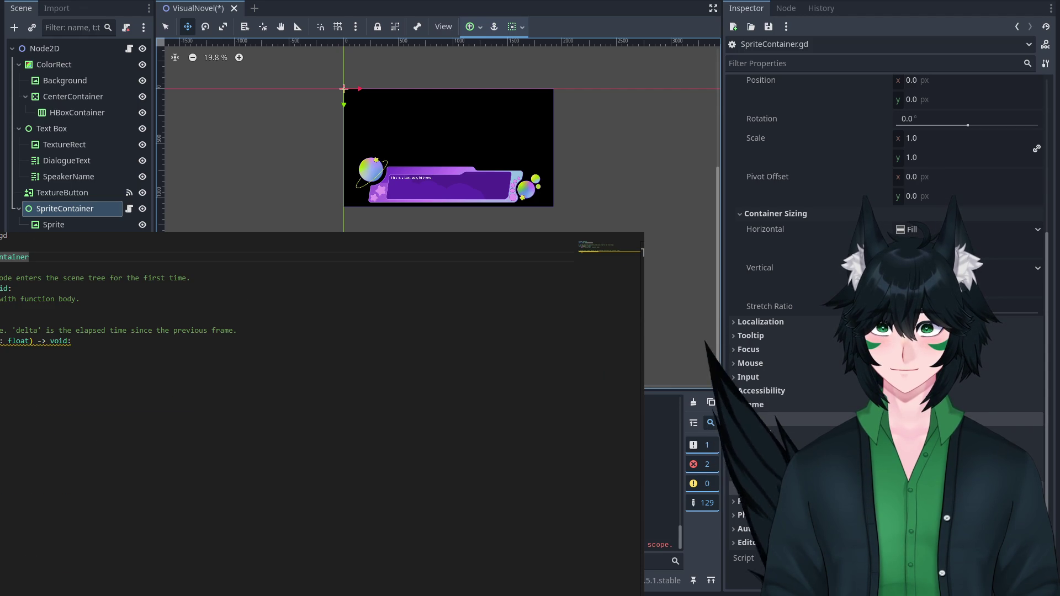
{"action": "key", "text": "alt+Left"}
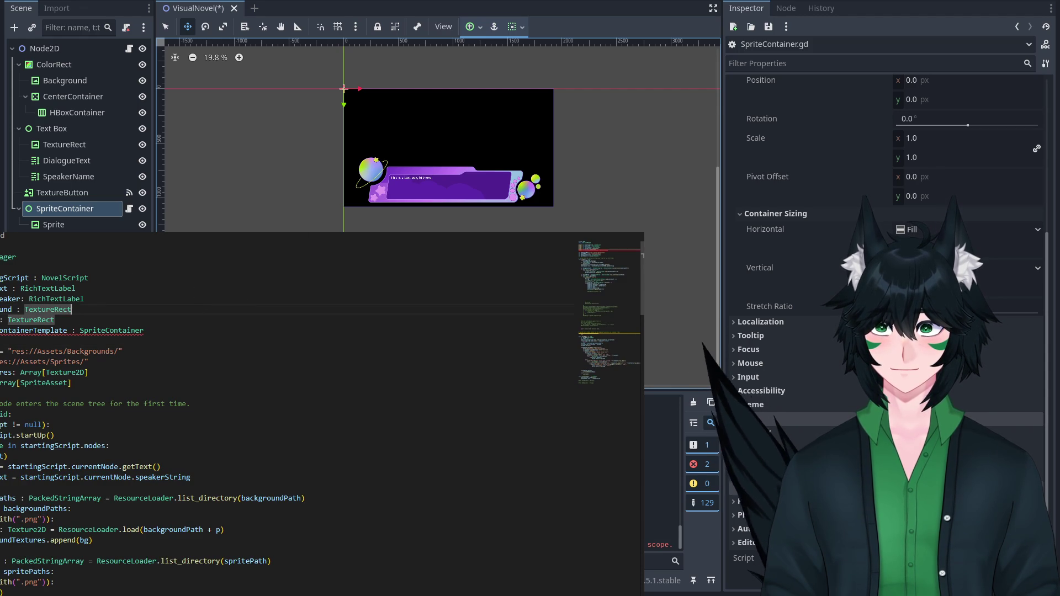
Run the project with F5 so SpriteContainer registers, then tidy the blank line below the declaration.
{"action": "key", "text": "F5"}
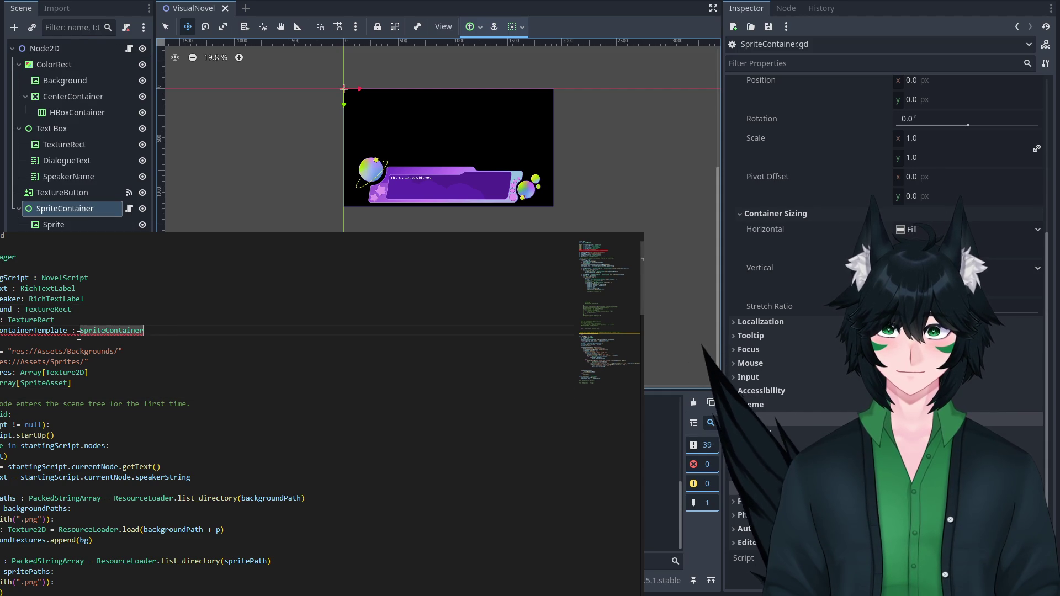
{"action": "mouse_move", "coordinate": [79, 335]}
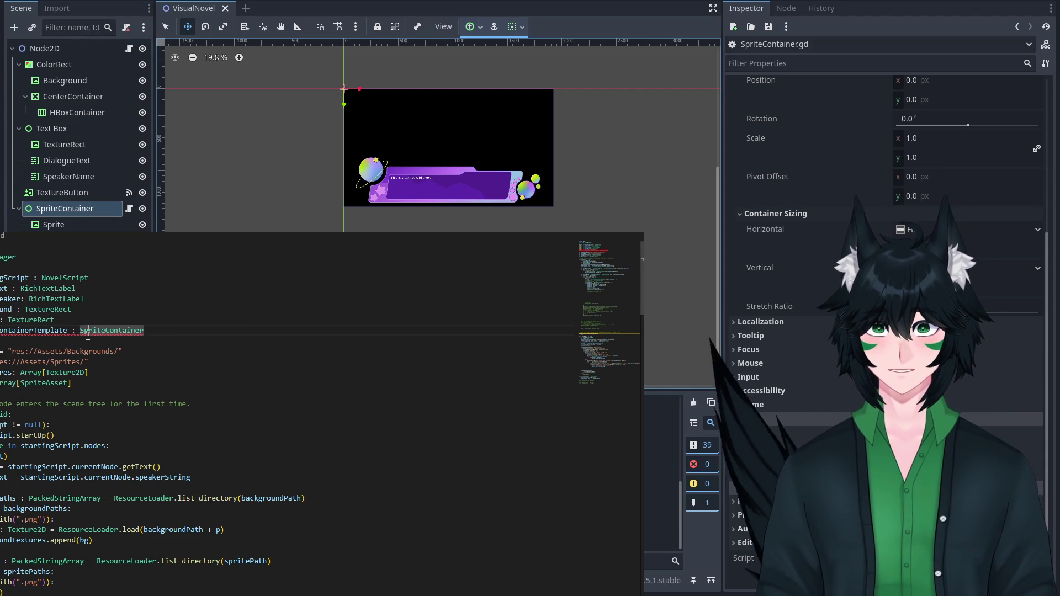
{"action": "left_click", "coordinate": [161, 334]}
{"action": "key", "text": "Delete"}
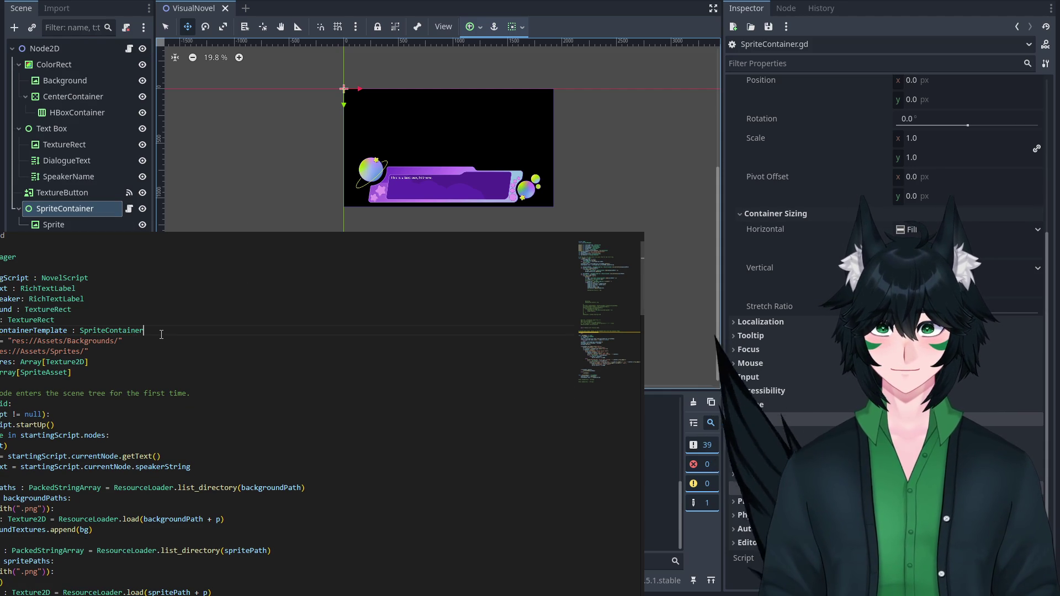
{"action": "key", "text": "Return"}
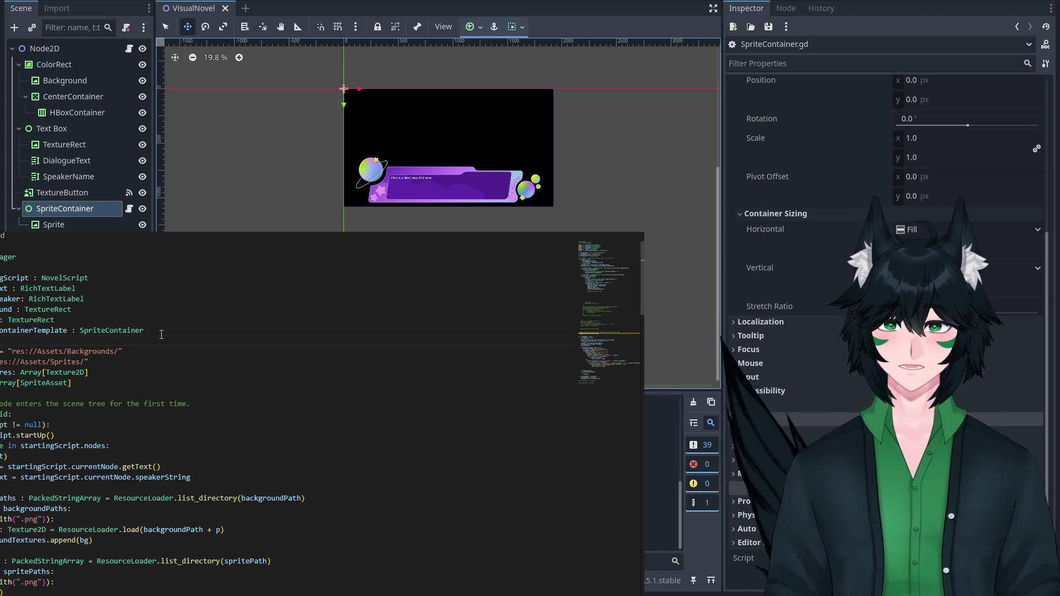
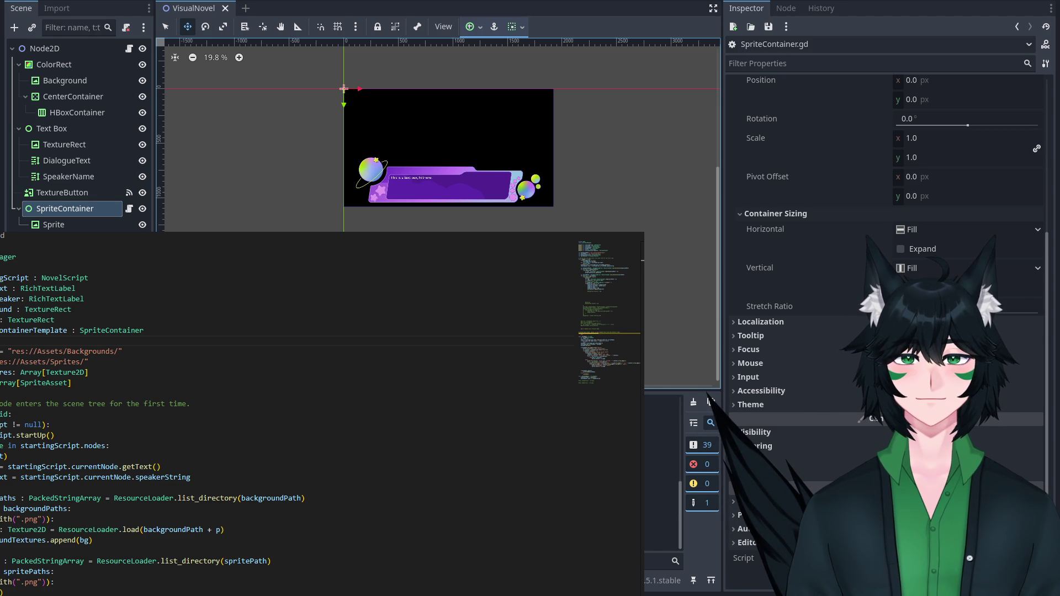
Declare an exported sprite variable typed Texture2D just under extends in SpriteContainer.gd.
{"action": "double_click", "coordinate": [276, 330]}
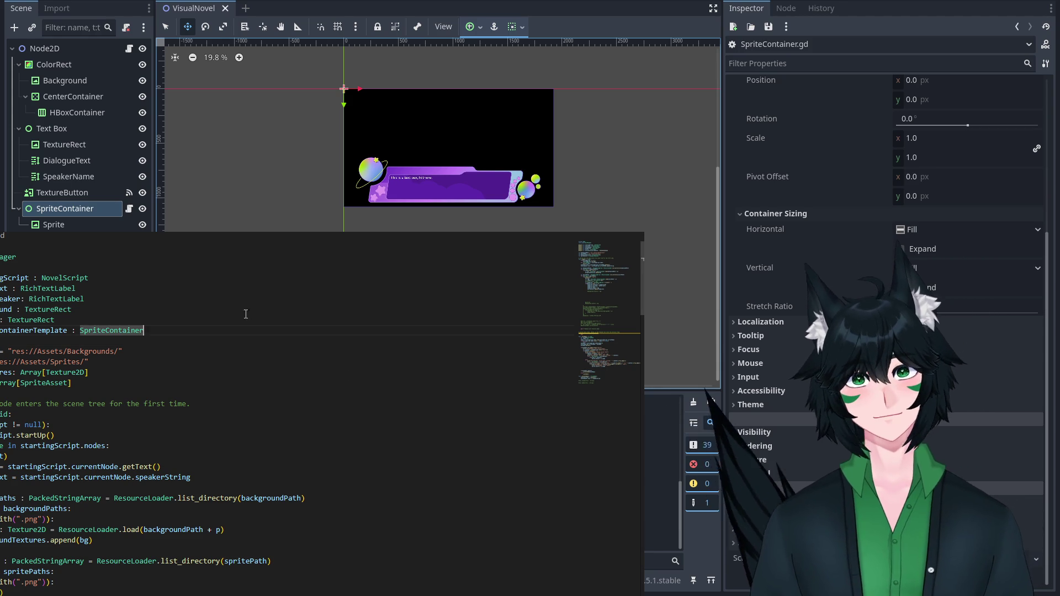
{"action": "double_click", "coordinate": [244, 309]}
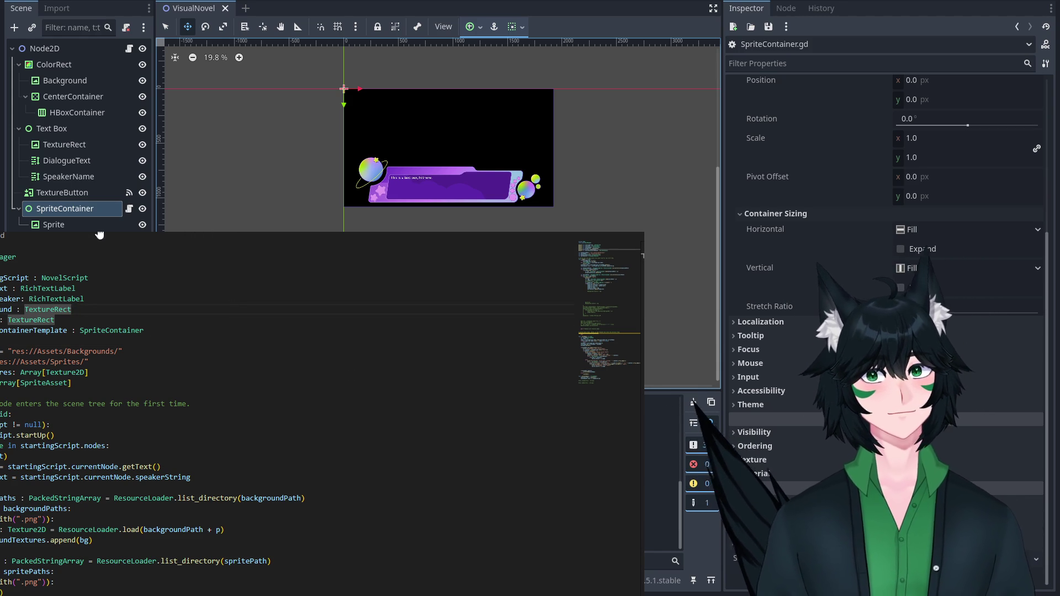
{"action": "left_click", "coordinate": [129, 208]}
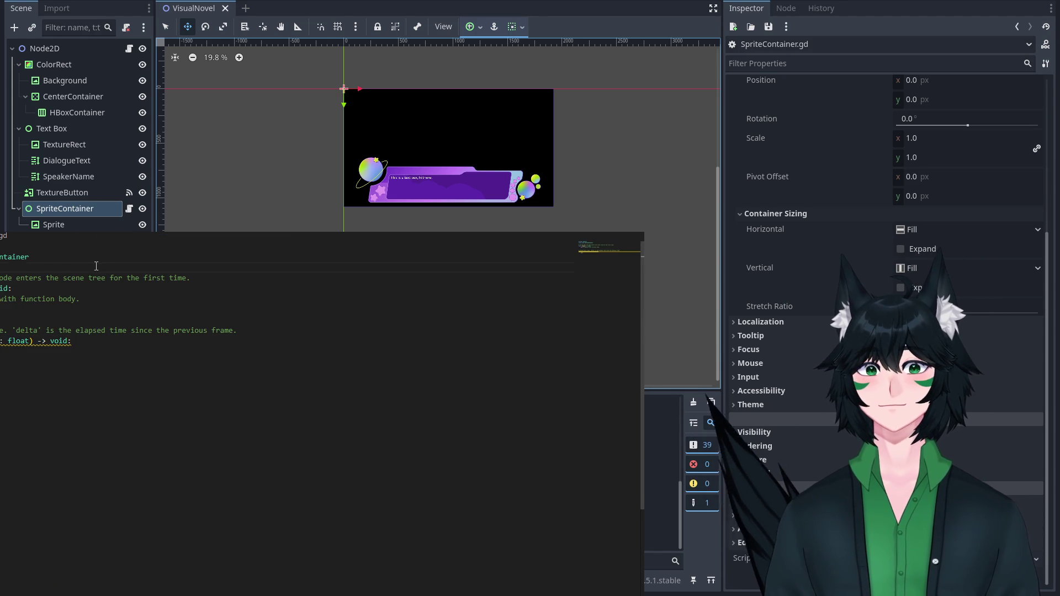
{"action": "key", "text": "Return"}
{"action": "key", "text": "Return"}
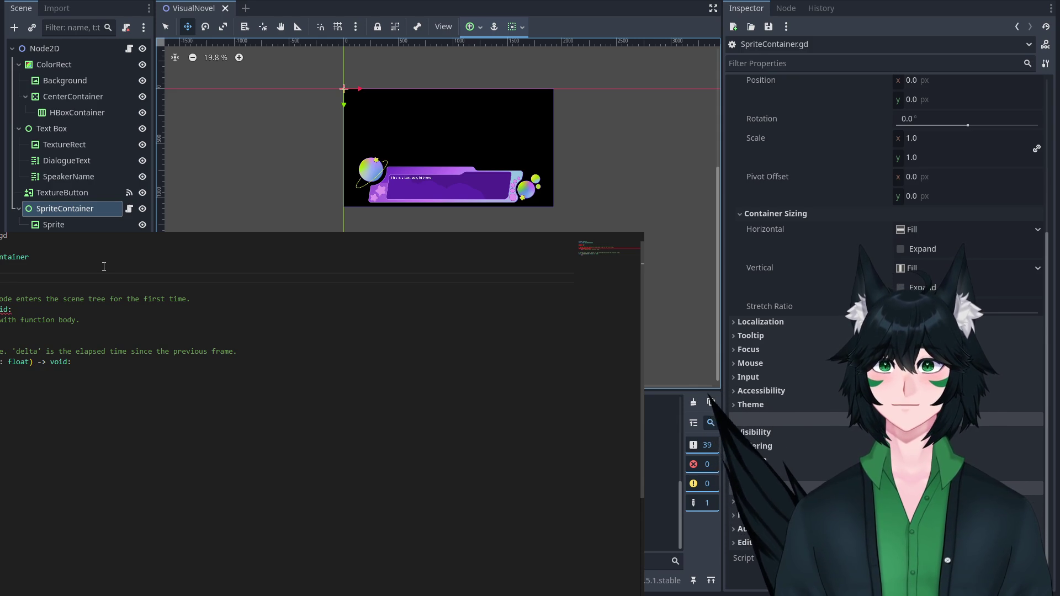
{"action": "type", "text": "xture2D"}
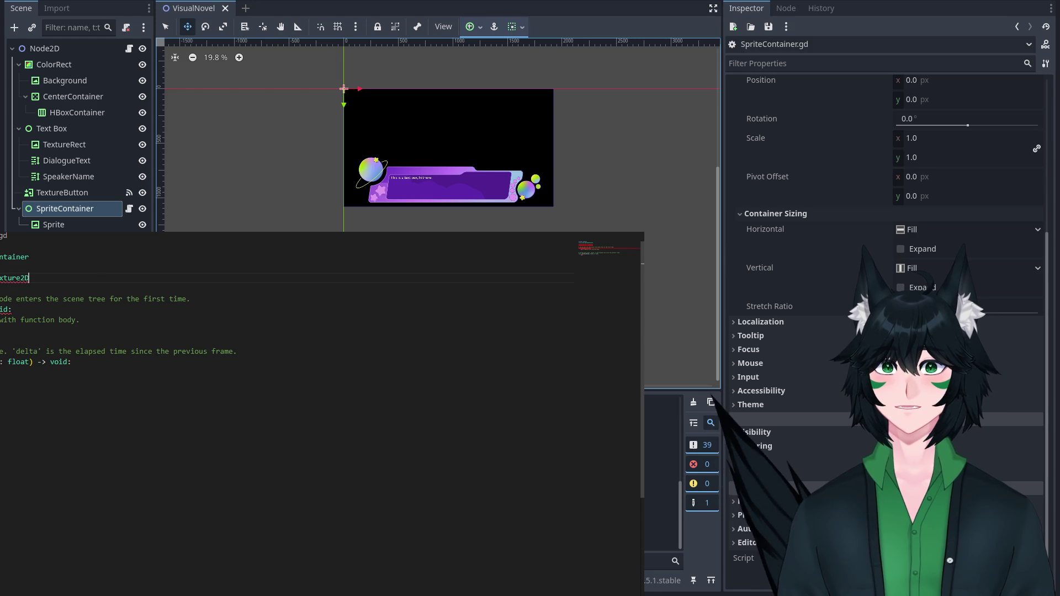
{"action": "key", "text": "alt+Left"}
{"action": "key", "text": "alt+Right"}
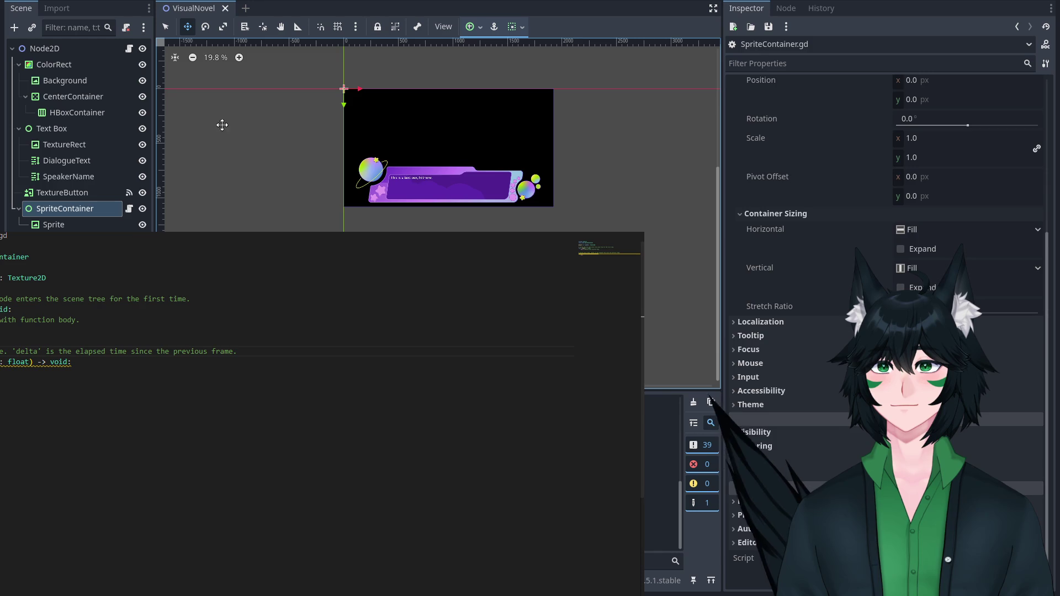
Change the sprite variable's type hint from Texture2D to TextureRect.
{"action": "left_click", "coordinate": [86, 224]}
{"action": "left_click", "coordinate": [87, 210]}
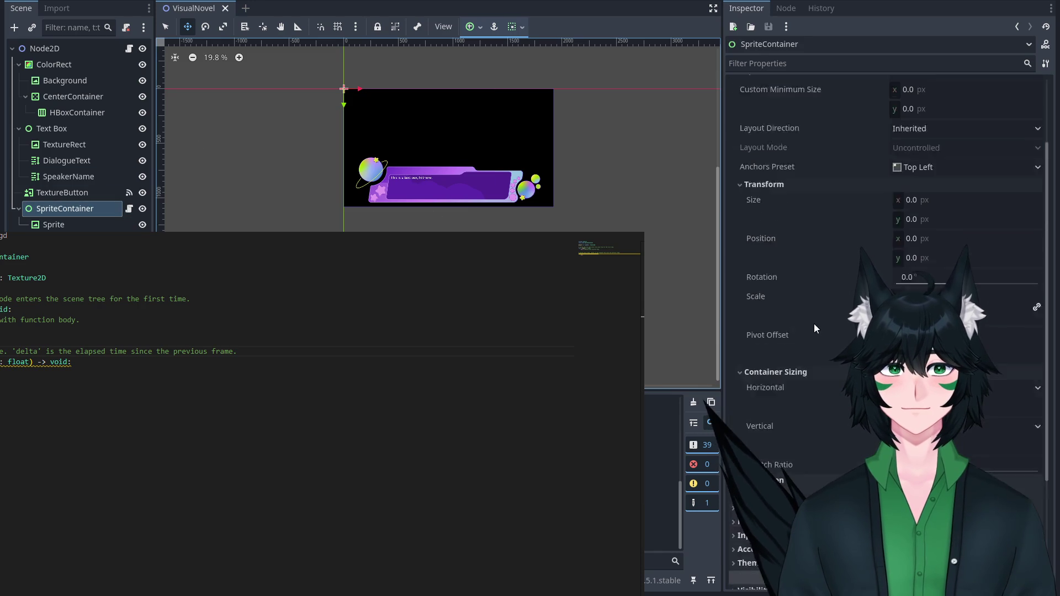
{"action": "left_click", "coordinate": [56, 224]}
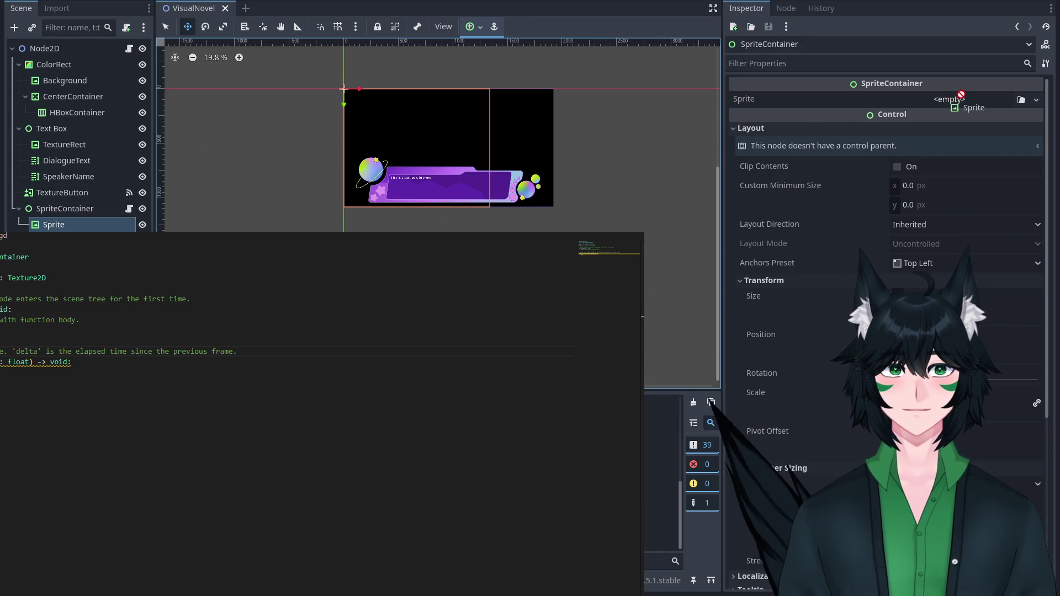
{"action": "left_click_drag", "start_coordinate": [64, 223], "coordinate": [950, 103]}
{"action": "double_click", "coordinate": [90, 351]}
{"action": "left_click", "coordinate": [97, 372]}
{"action": "double_click", "coordinate": [27, 277]}
{"action": "type", "text": "TextureRect"}
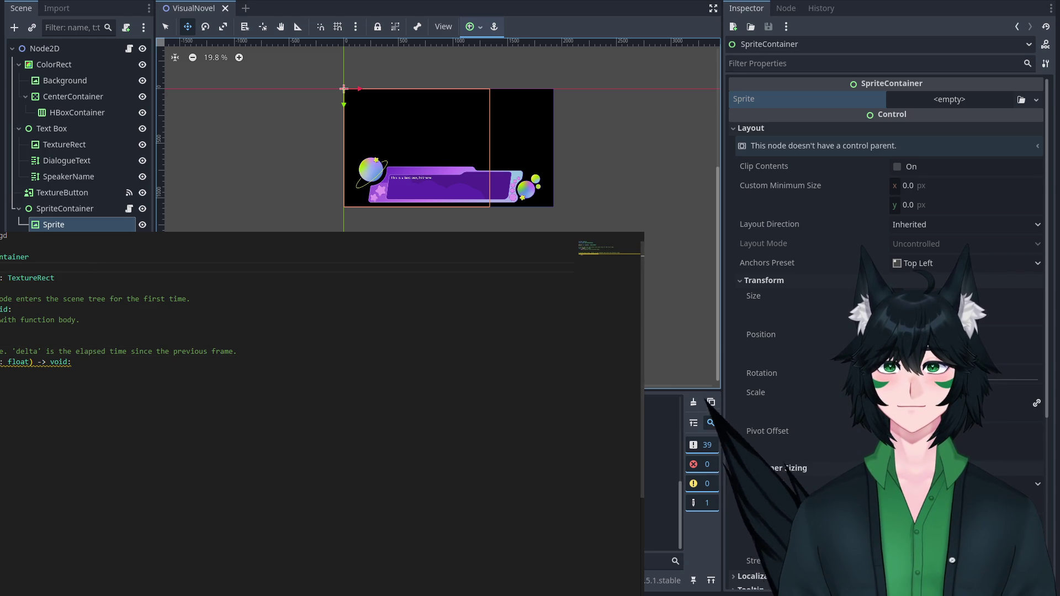
Save the script and drag the child Sprite node into SpriteContainer's Sprite property.
{"action": "mouse_move", "coordinate": [55, 224]}
{"action": "left_mouse_down"}
{"action": "mouse_move", "coordinate": [837, 150]}
{"action": "mouse_move", "coordinate": [950, 100]}
{"action": "left_mouse_up"}
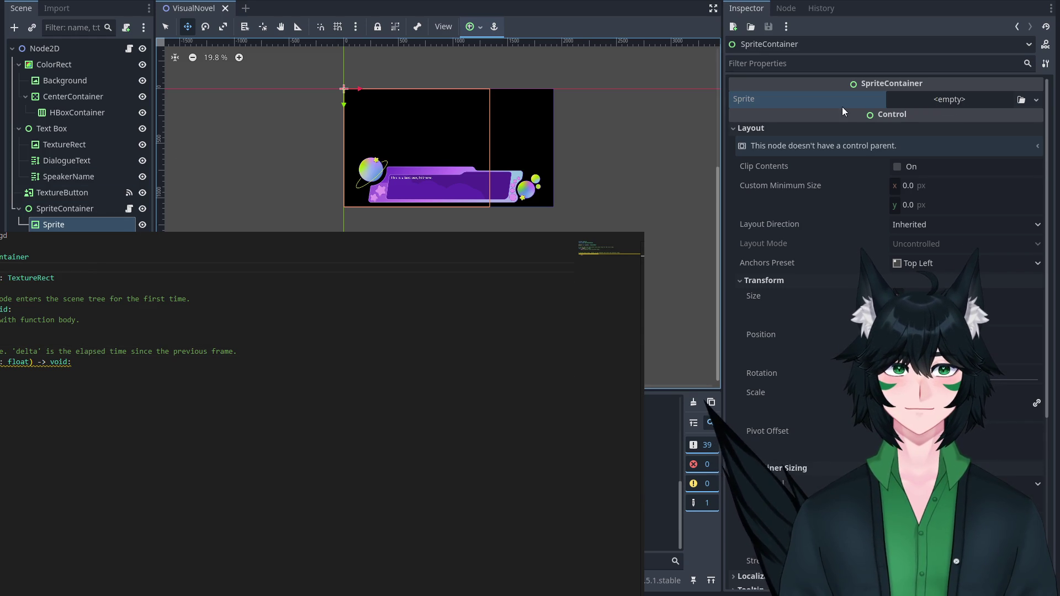
{"action": "left_click", "coordinate": [78, 214]}
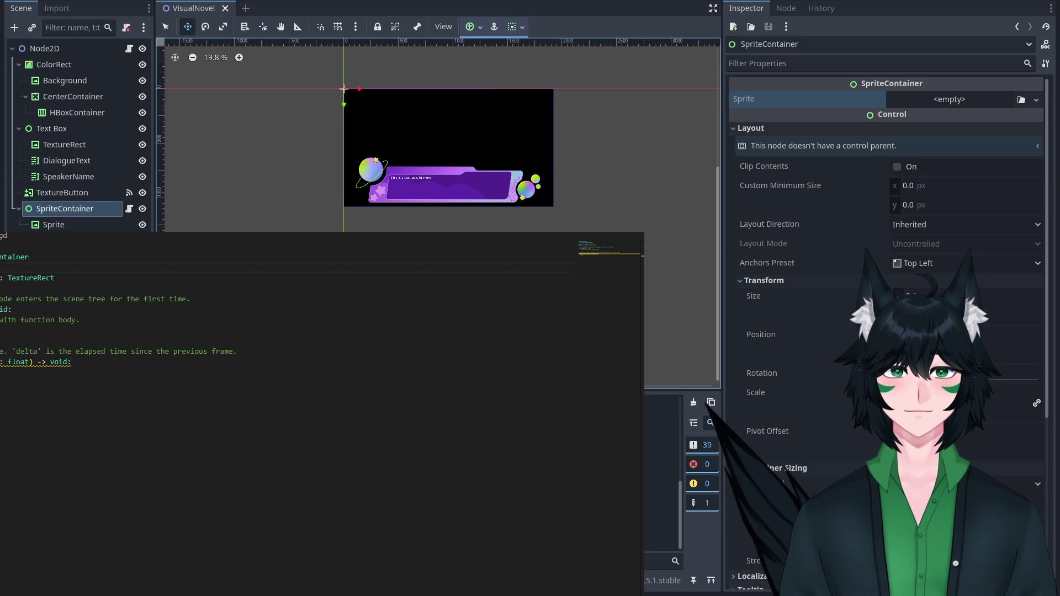
{"action": "left_click", "coordinate": [3, 235]}
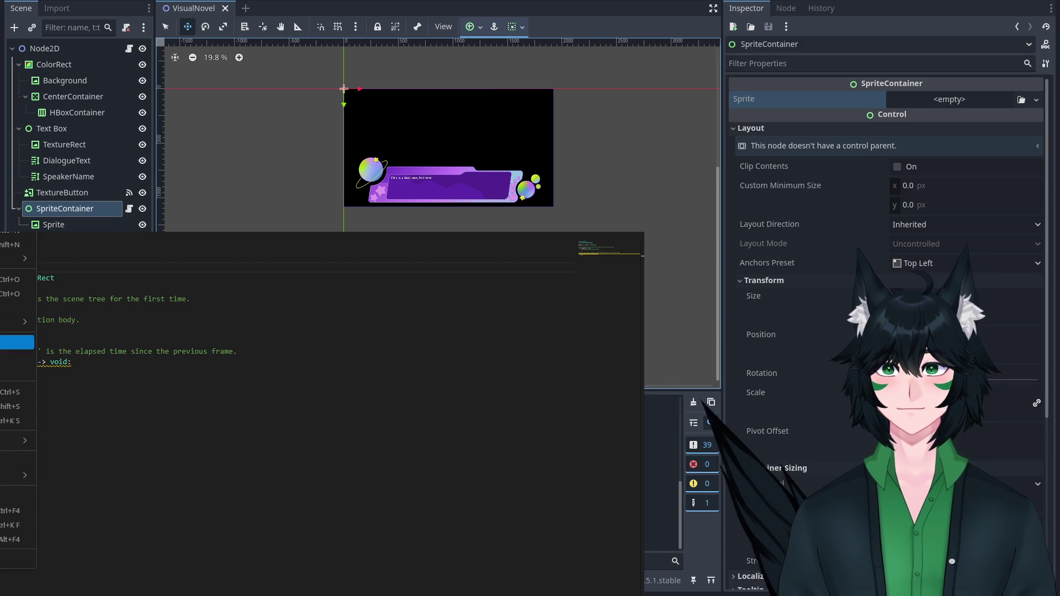
{"action": "key", "text": "Escape"}
{"action": "mouse_move", "coordinate": [66, 225]}
{"action": "left_mouse_down"}
{"action": "mouse_move", "coordinate": [1011, 149]}
{"action": "mouse_move", "coordinate": [961, 114]}
{"action": "left_mouse_up"}
{"action": "mouse_move", "coordinate": [254, 215]}
{"action": "left_mouse_down"}
{"action": "mouse_move", "coordinate": [261, 196]}
{"action": "mouse_move", "coordinate": [942, 99]}
{"action": "mouse_move", "coordinate": [831, 122]}
{"action": "mouse_move", "coordinate": [953, 92]}
{"action": "left_mouse_up"}
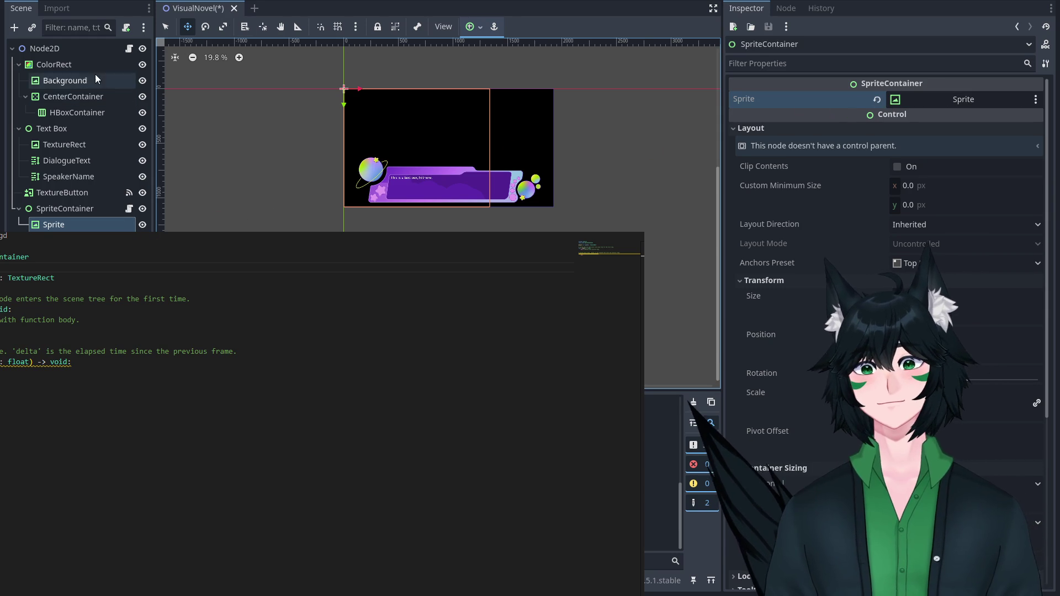
{"action": "left_click", "coordinate": [78, 65]}
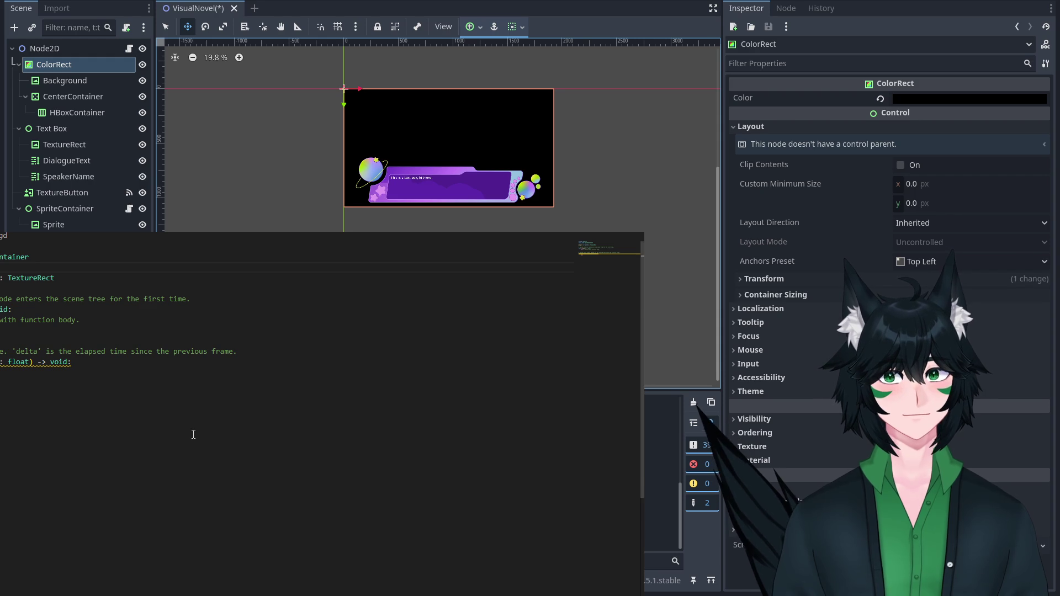
{"action": "left_click", "coordinate": [188, 352]}
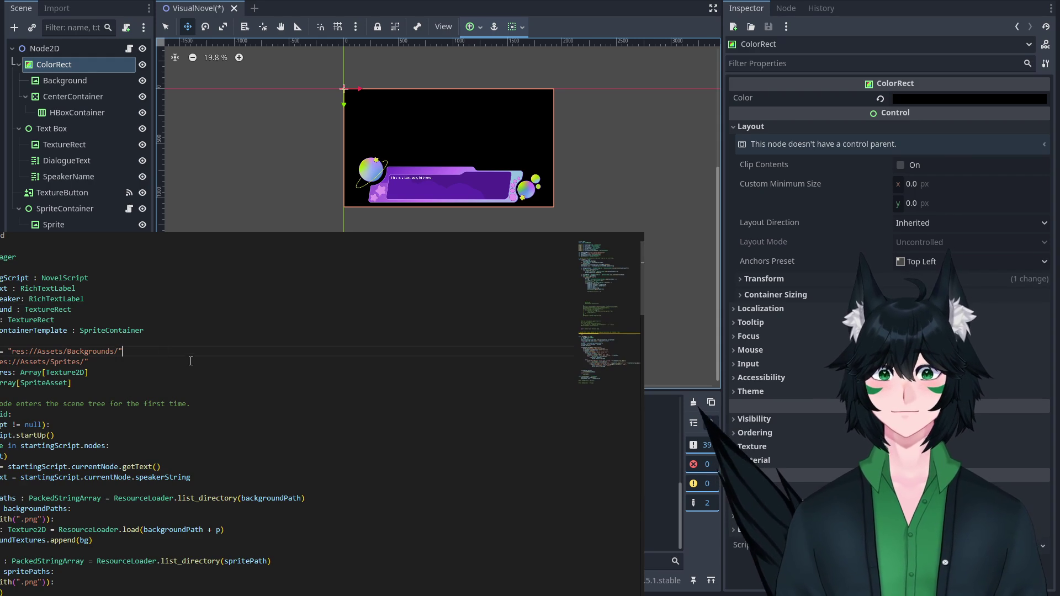
Comment out the sprite.texture = a.image line in the manager script.
{"action": "scroll", "coordinate": [193, 392], "scroll_direction": "down", "scroll_amount": 5}
{"action": "scroll", "coordinate": [198, 396], "scroll_direction": "down", "scroll_amount": 15}
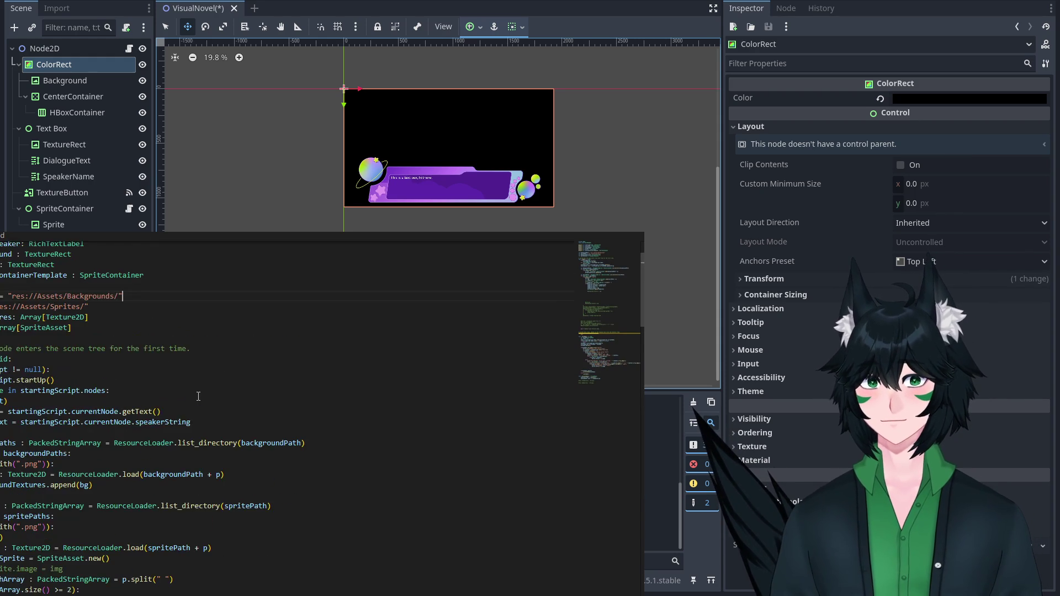
{"action": "scroll", "coordinate": [198, 396], "scroll_direction": "down", "scroll_amount": 10}
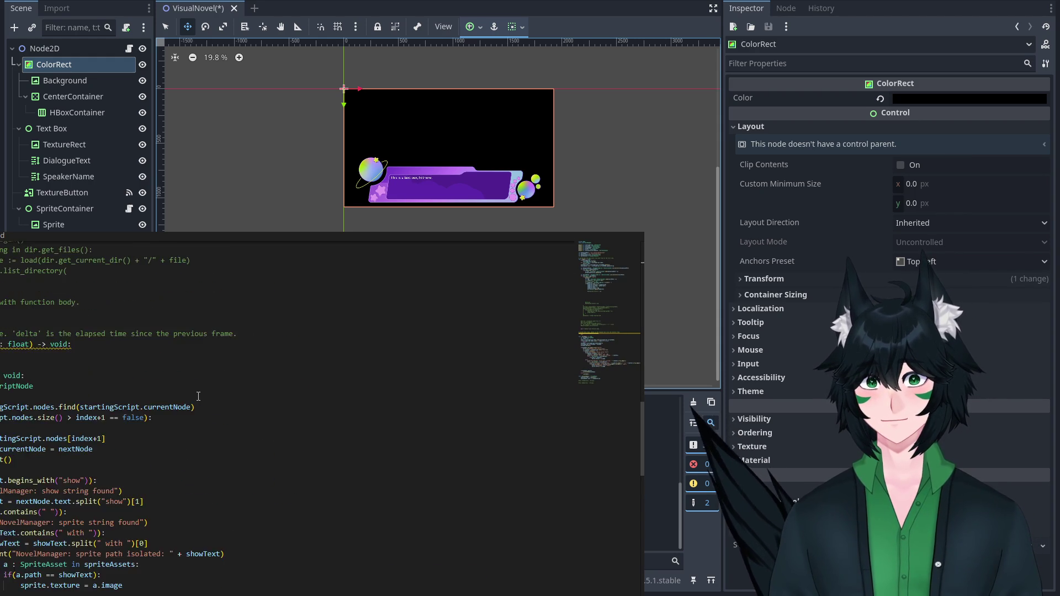
{"action": "left_click", "coordinate": [204, 519]}
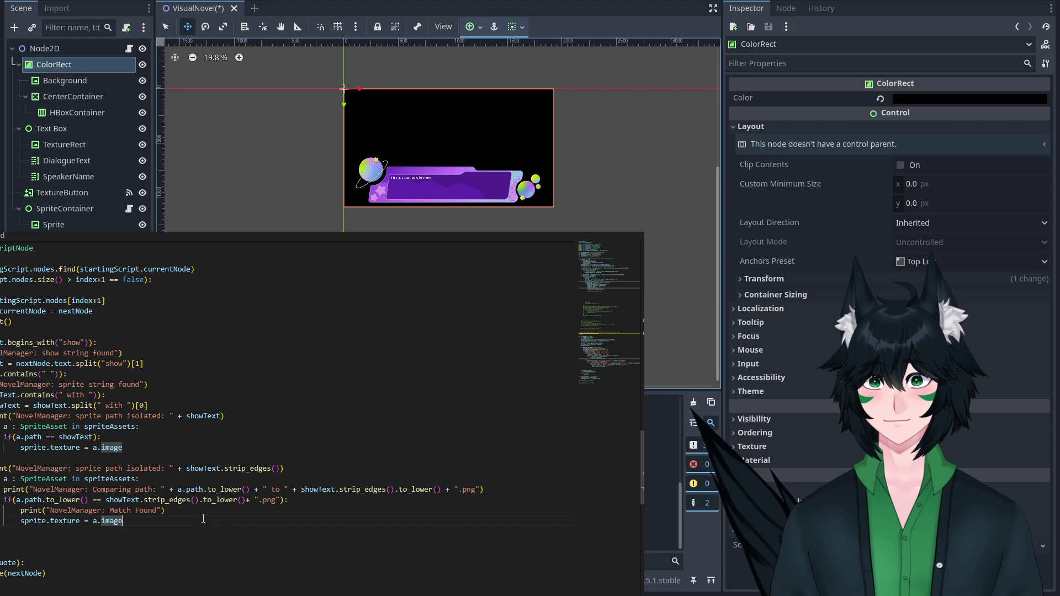
{"action": "left_click", "coordinate": [20, 521]}
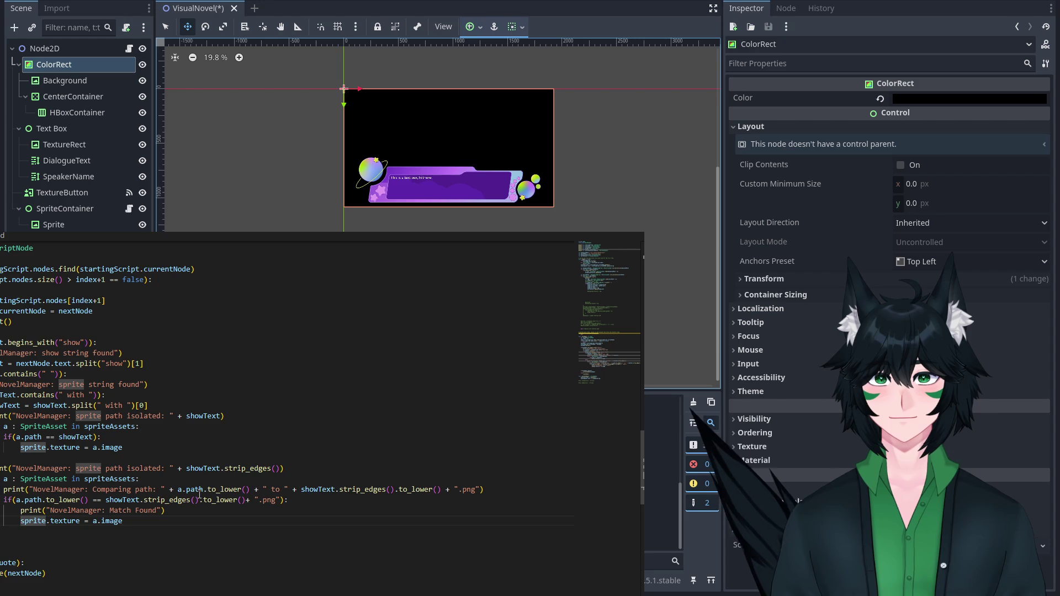
{"action": "type", "text": "#"}
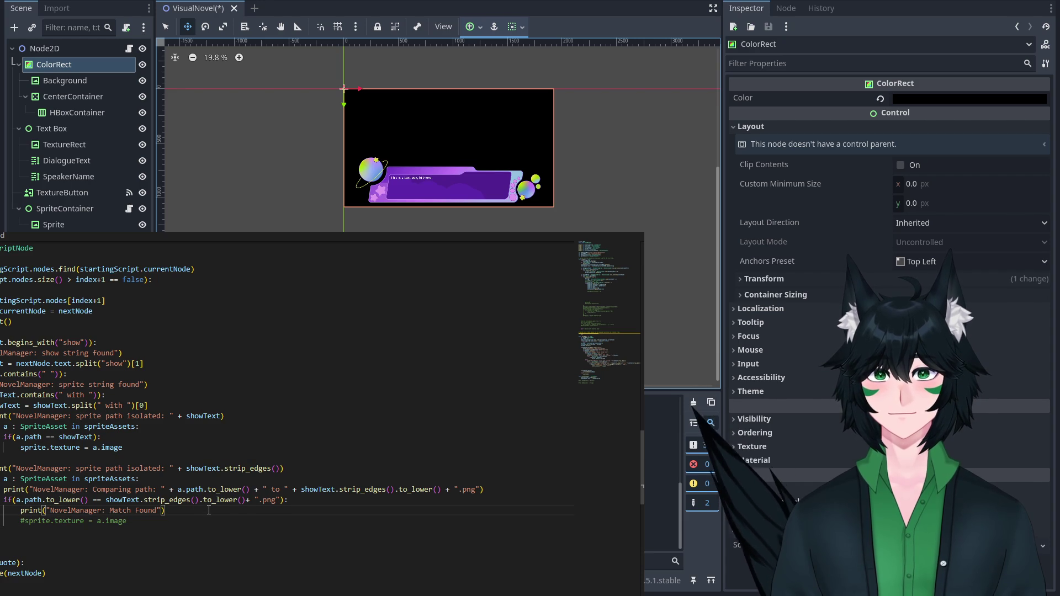
Delete the Match Found and comparing-path print lines from the loop.
{"action": "key", "text": "Return"}
{"action": "key", "text": "Return"}
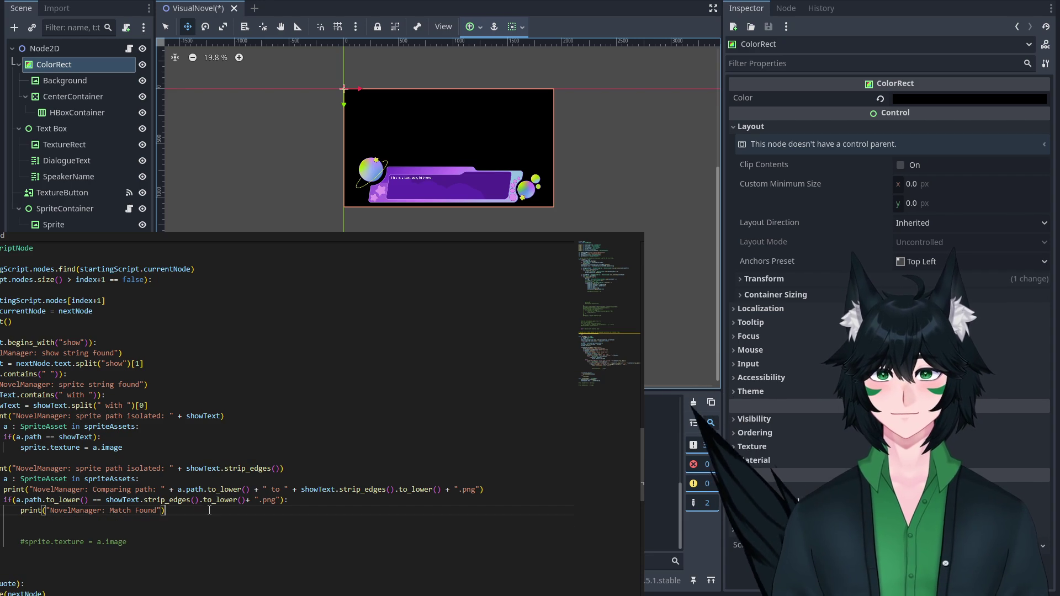
{"action": "left_click", "coordinate": [203, 509]}
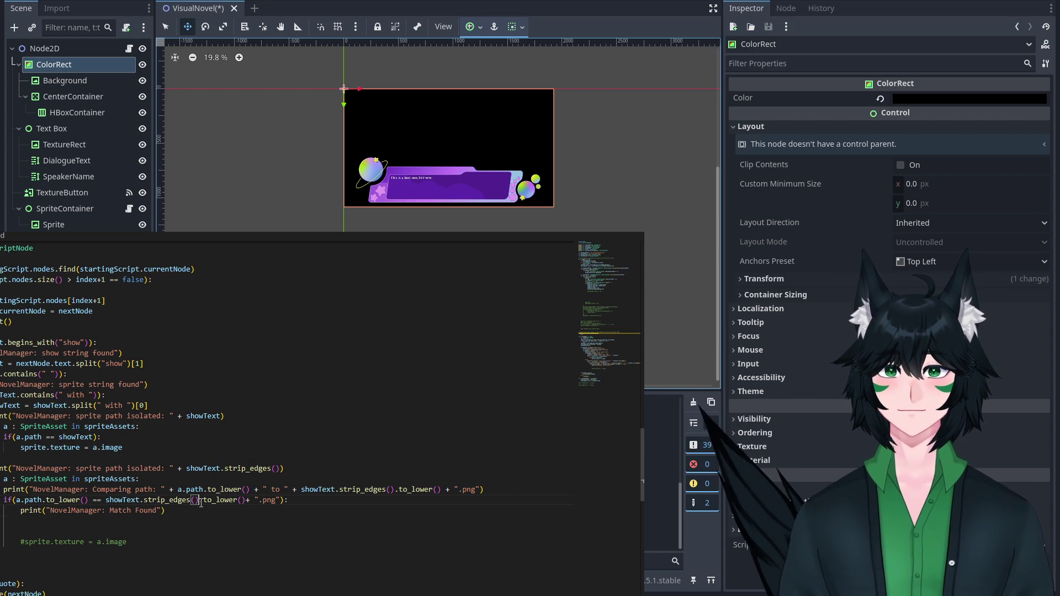
{"action": "key", "text": "shift+Home"}
{"action": "key", "text": "BackSpace"}
{"action": "key", "text": "BackSpace"}
{"action": "left_click_drag", "start_coordinate": [3, 489], "coordinate": [535, 499]}
{"action": "key", "text": "ctrl+x"}
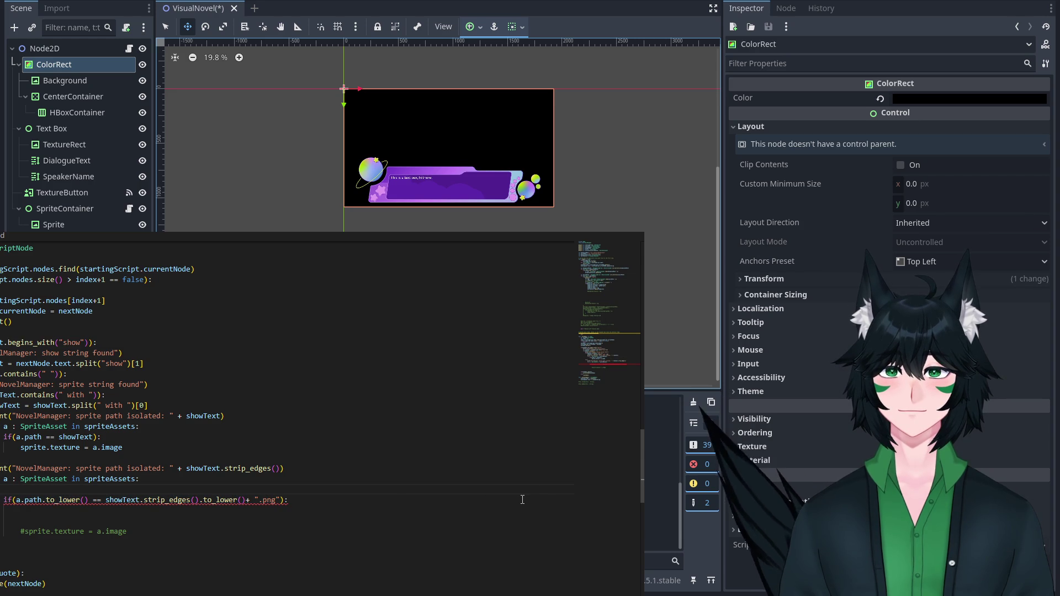
{"action": "key", "text": "BackSpace"}
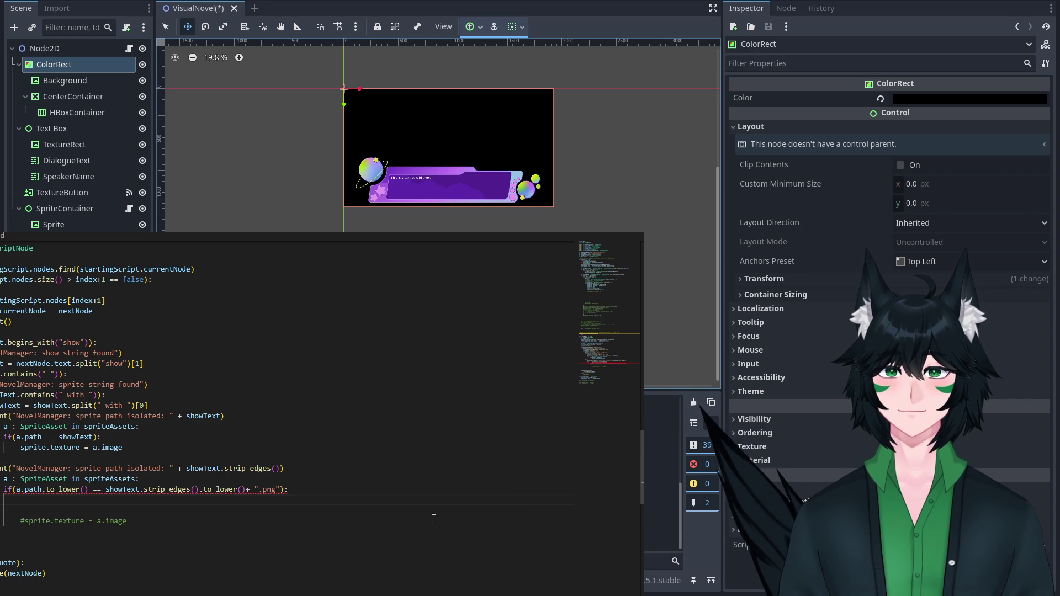
Start a 'var newContainer :' declaration on the empty loop line.
{"action": "left_click", "coordinate": [336, 500]}
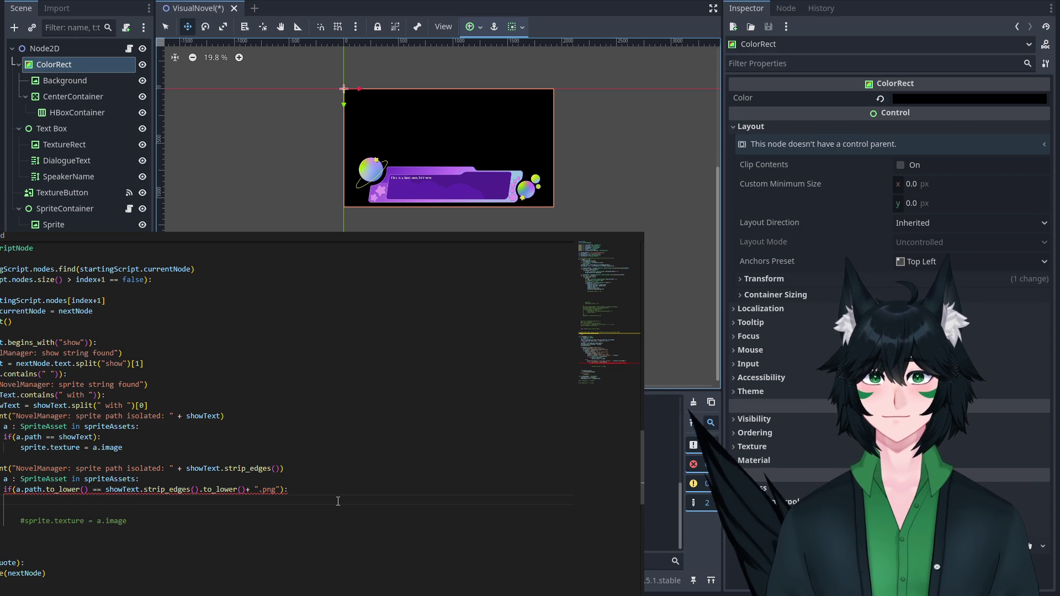
{"action": "type", "text": "spriteContainer"}
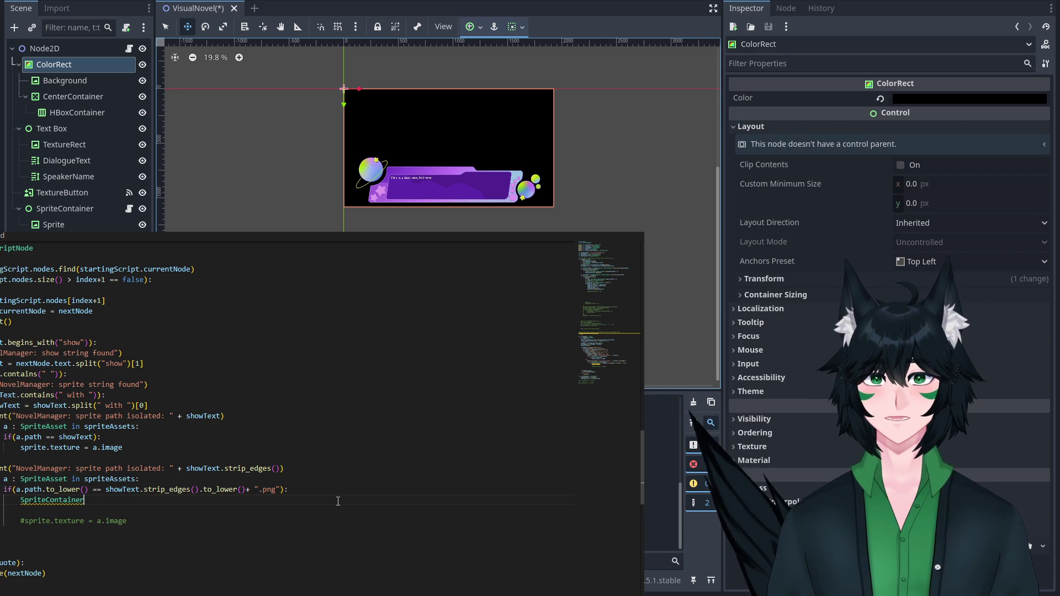
{"action": "key", "text": "Home"}
{"action": "type", "text": "var "}
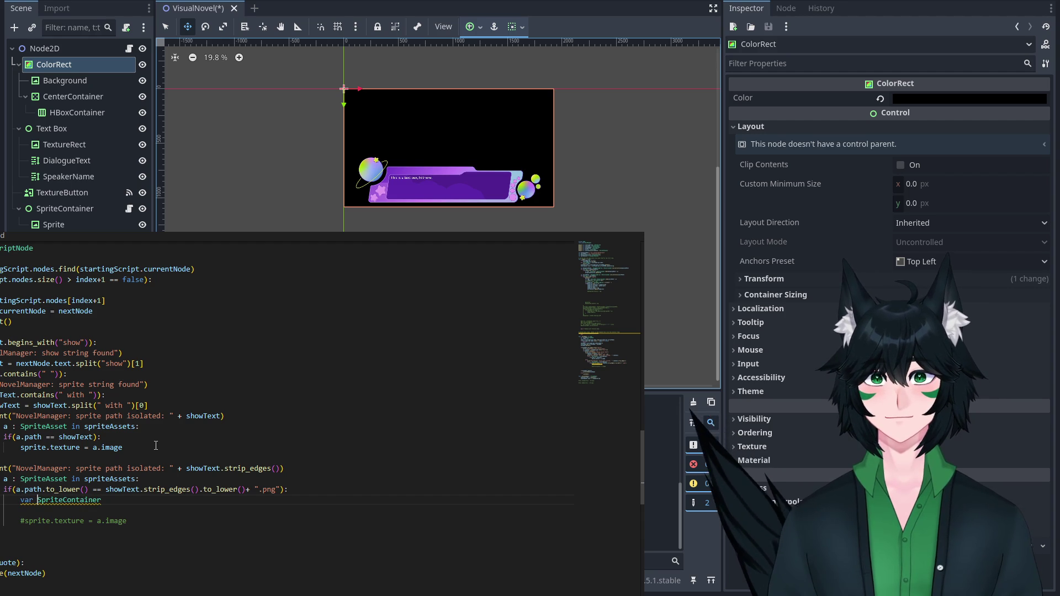
{"action": "type", "text": "newContainer :"}
{"action": "left_click", "coordinate": [204, 500]}
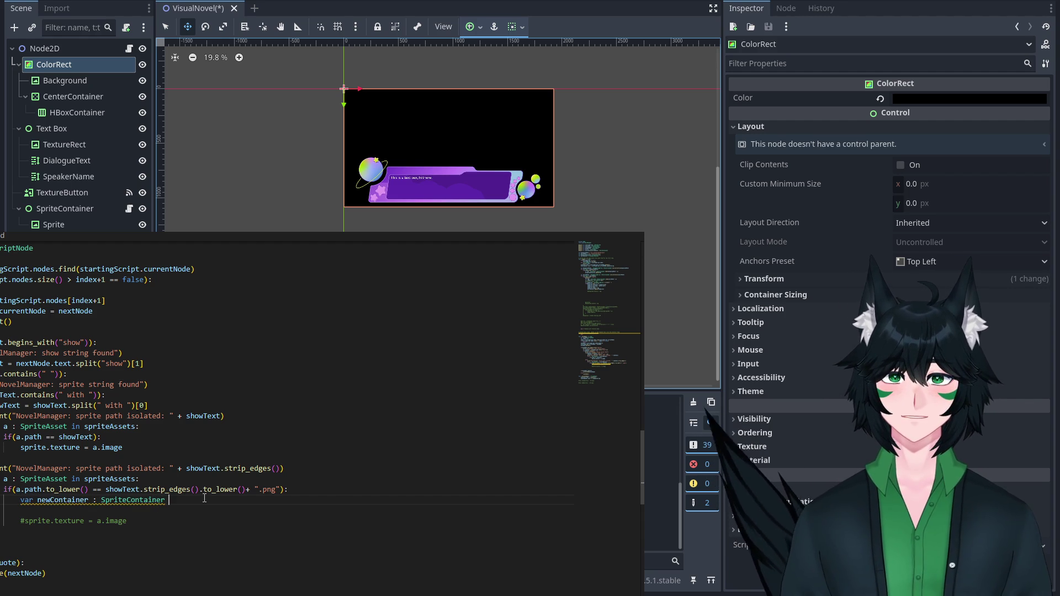
{"action": "type", "text": "sprite"}
Assign spriteContainerTemplate. to the newContainer variable.
{"action": "scroll", "coordinate": [204, 499], "scroll_direction": "up", "scroll_amount": 15}
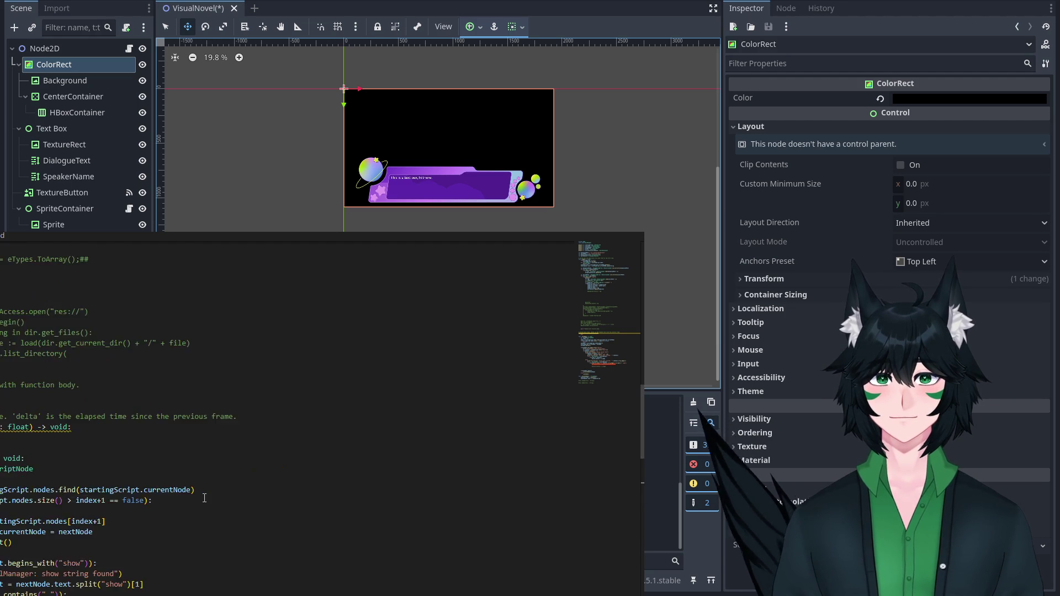
{"action": "scroll", "coordinate": [205, 499], "scroll_direction": "down", "scroll_amount": 15}
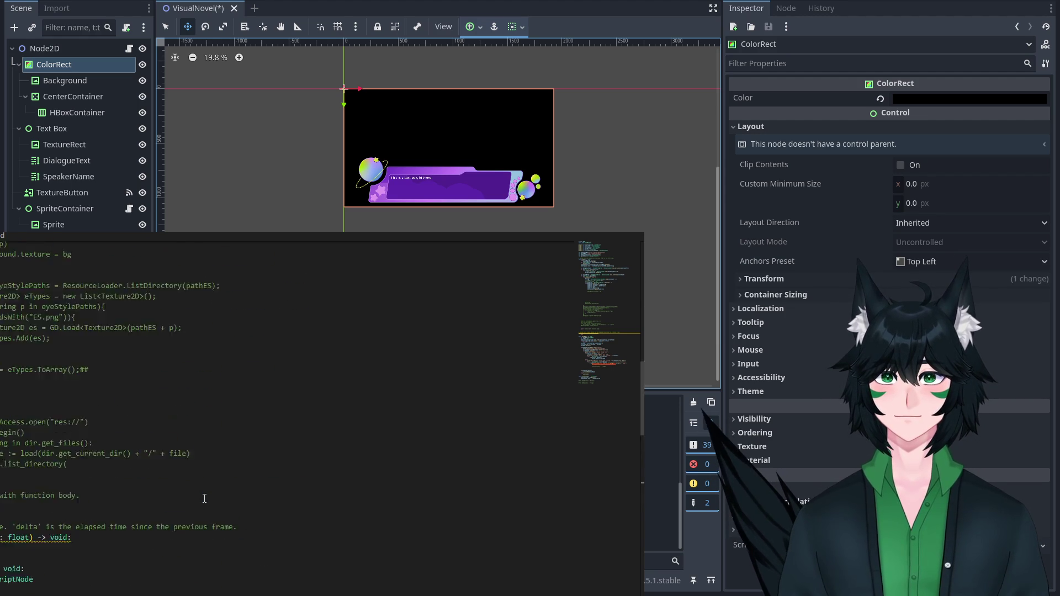
{"action": "left_click_drag", "start_coordinate": [203, 528], "coordinate": [103, 527]}
{"action": "key", "text": "BackSpace"}
{"action": "key", "text": "BackSpace"}
{"action": "key", "text": "BackSpace"}
{"action": "type", "text": "var newContainer"}
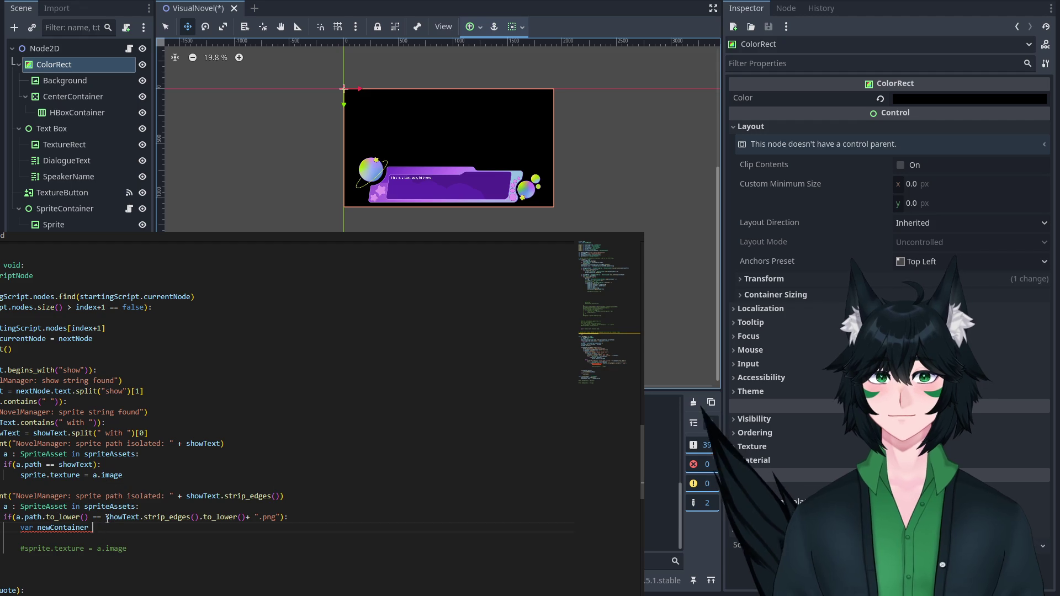
{"action": "type", "text": "= spritec"}
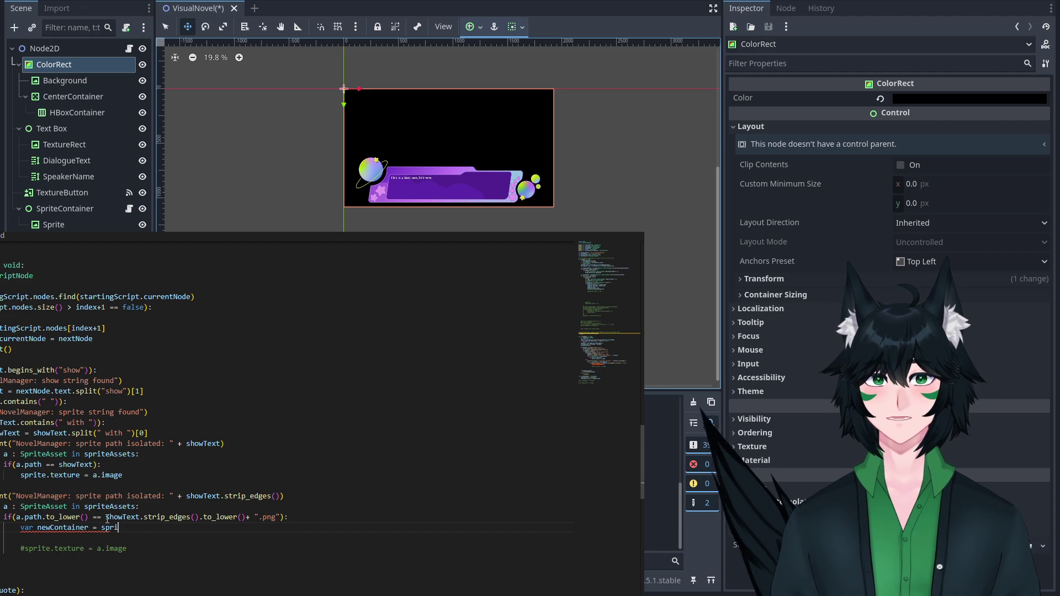
{"action": "key", "text": "BackSpace"}
{"action": "type", "text": "Container."}
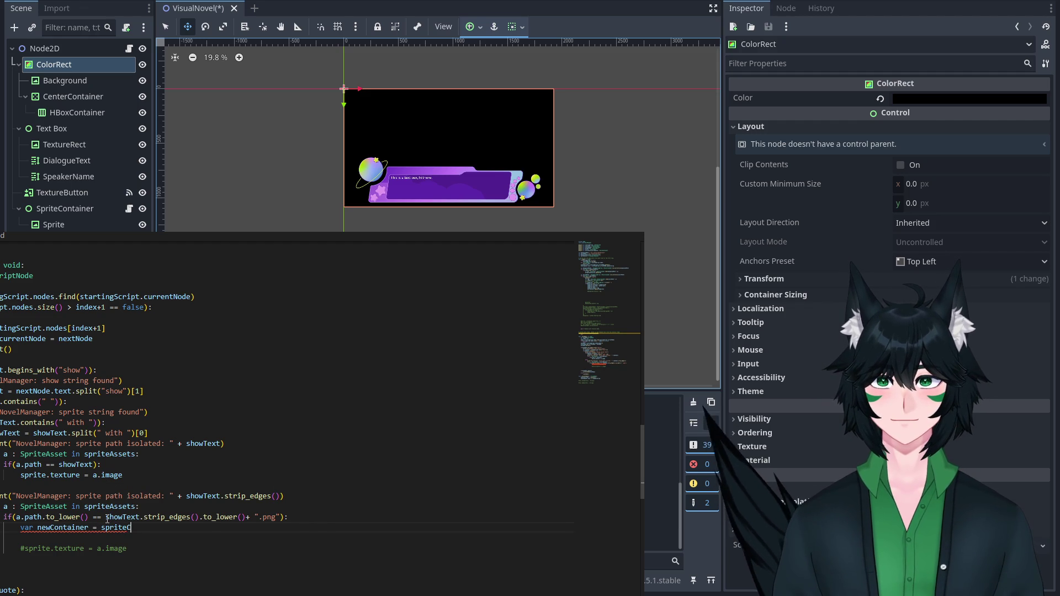
{"action": "key", "text": "BackSpace"}
{"action": "type", "text": "Template."}
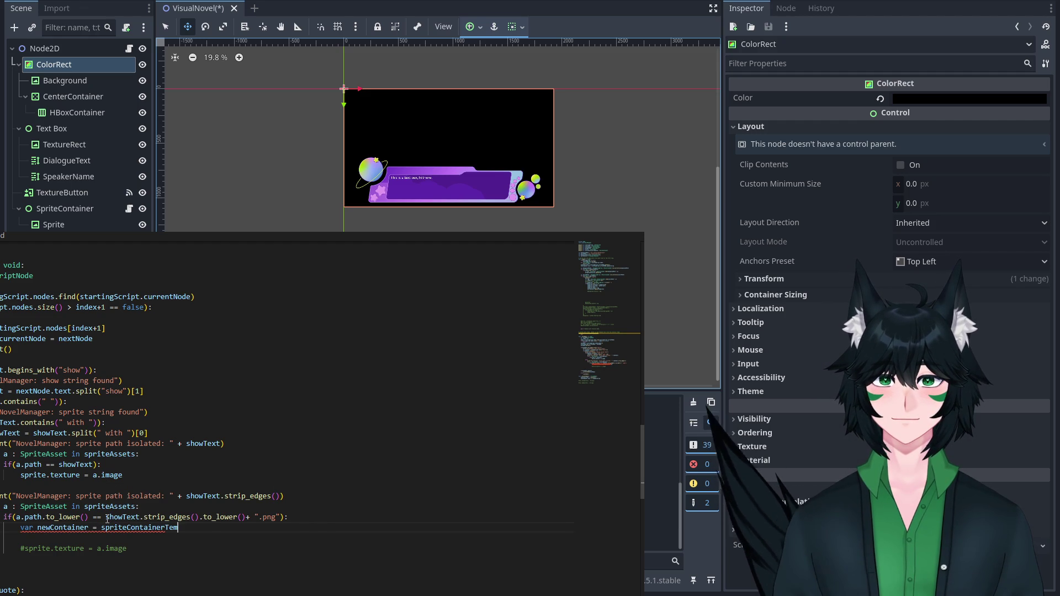
Delete the unfinished newContainer line, leaving an empty line.
{"action": "scroll", "coordinate": [107, 519], "scroll_direction": "down", "scroll_amount": 3}
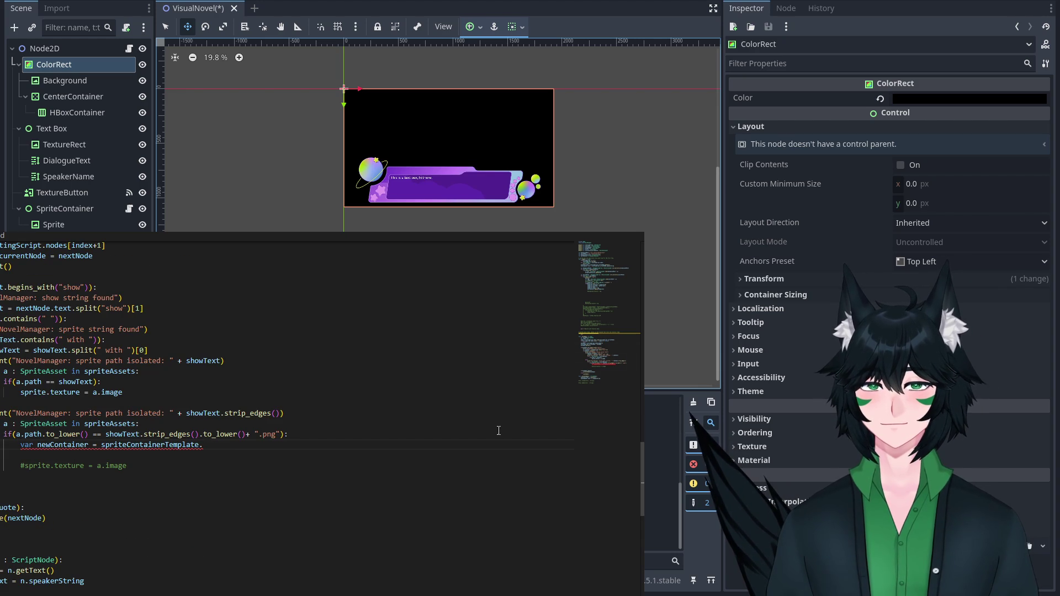
{"action": "scroll", "coordinate": [638, 459], "scroll_direction": "up", "scroll_amount": 2}
{"action": "key", "text": "alt+f"}
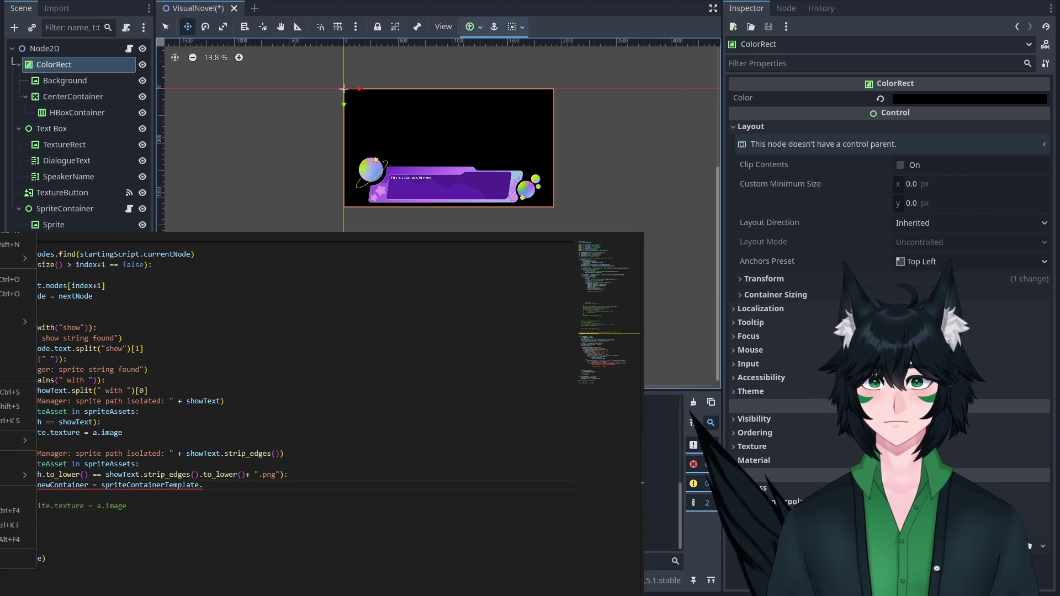
{"action": "key", "text": "Escape"}
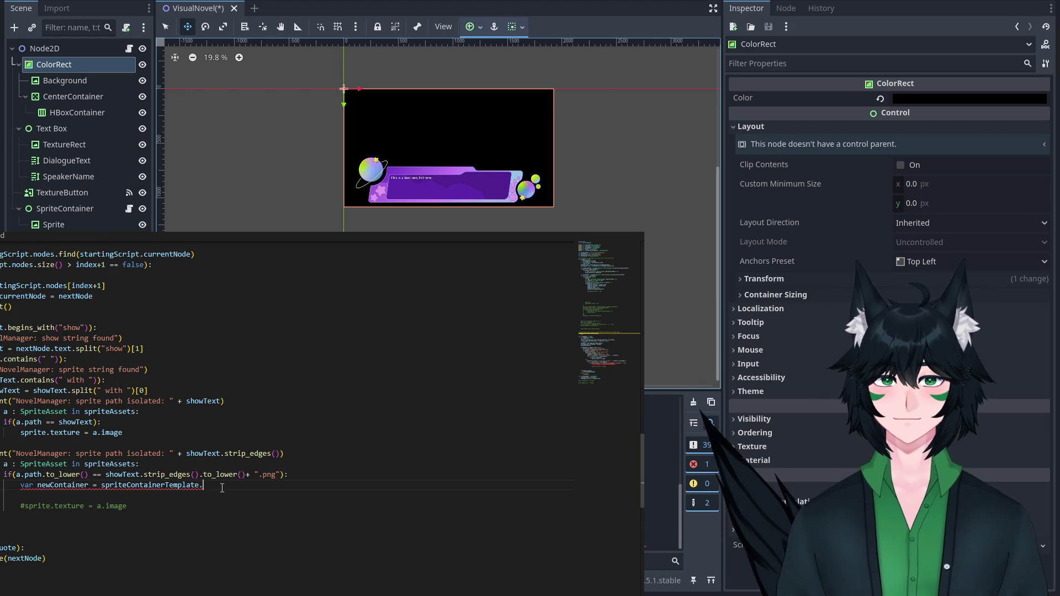
{"action": "left_click_drag", "start_coordinate": [642, 481], "coordinate": [637, 257]}
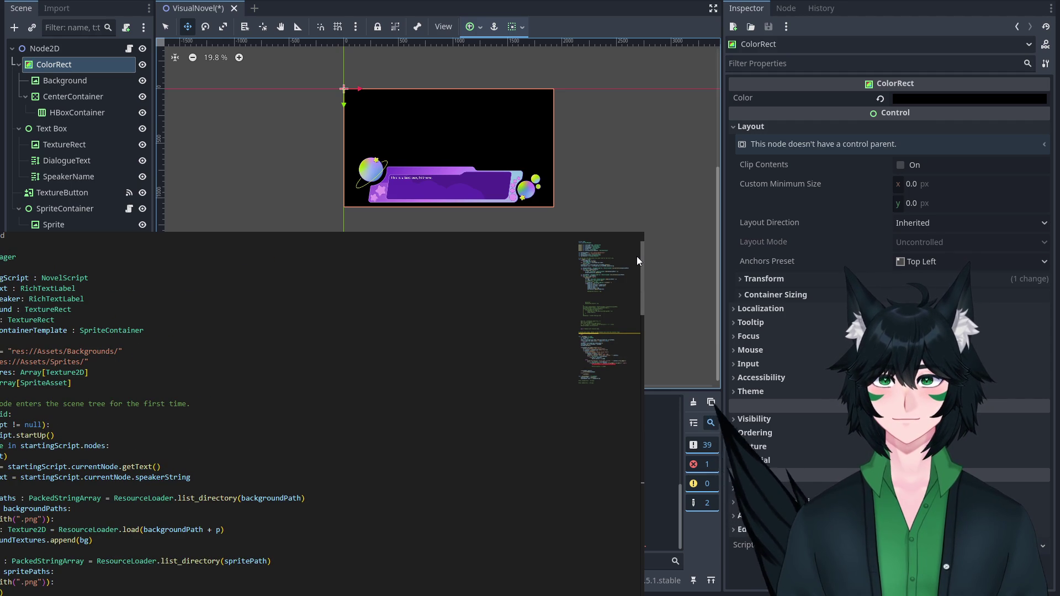
{"action": "left_click_drag", "start_coordinate": [637, 256], "coordinate": [637, 439]}
{"action": "key", "text": "shift+Home"}
{"action": "type", "text": "sprit"}
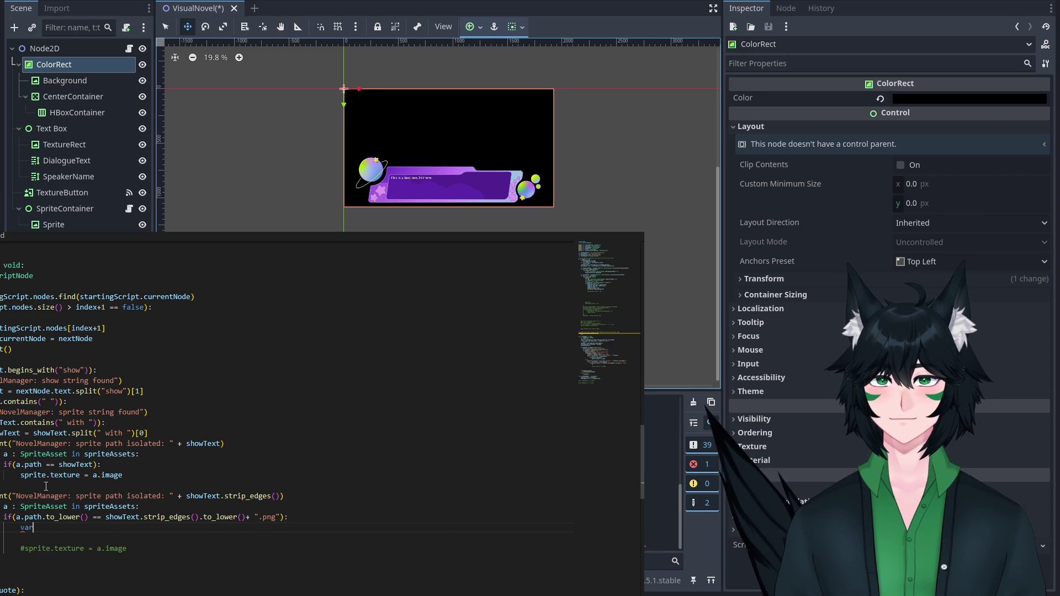
{"action": "key", "text": "BackSpace"}
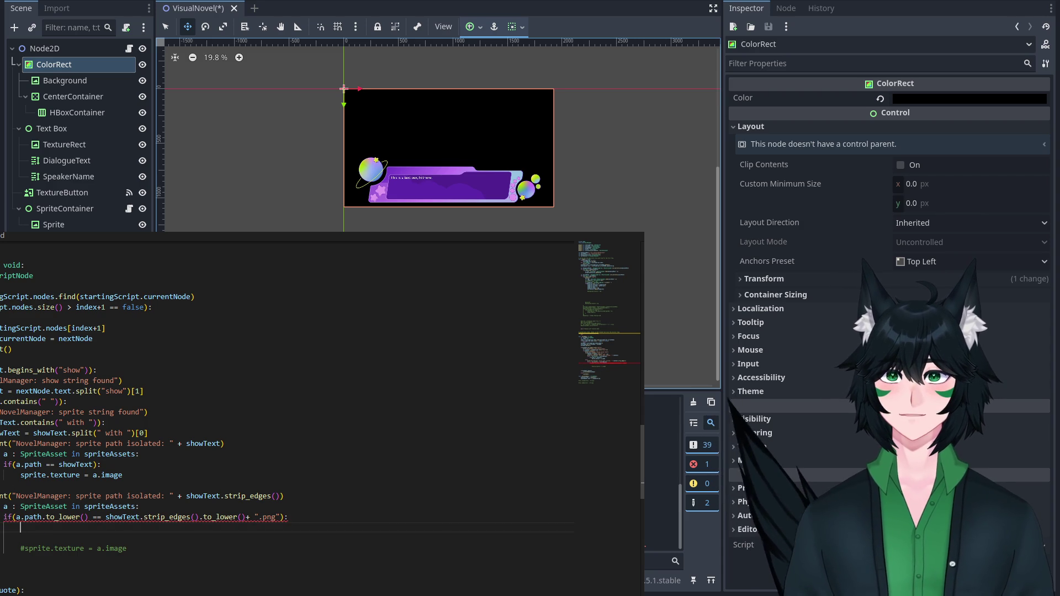
Uncomment sprite.texture = a.image with Ctrl+K and open the container script.
{"action": "left_click", "coordinate": [29, 552]}
{"action": "key", "text": "ctrl+k"}
{"action": "scroll", "coordinate": [29, 552], "scroll_direction": "down", "scroll_amount": 1}
{"action": "left_click", "coordinate": [16, 392]}
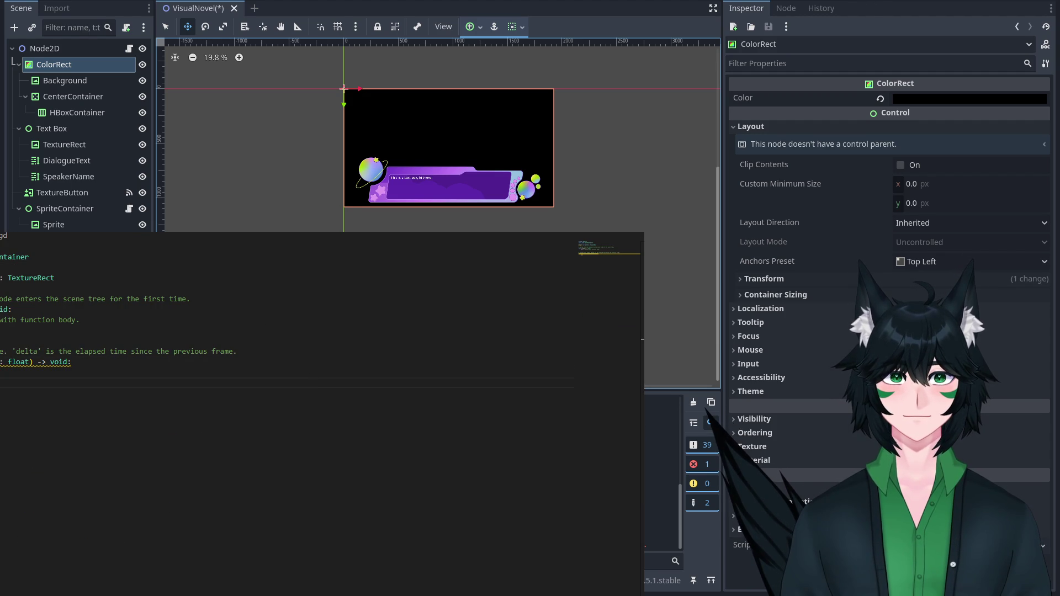
Save the scene and script changes, then review the script warnings list.
{"action": "key", "text": "F5"}
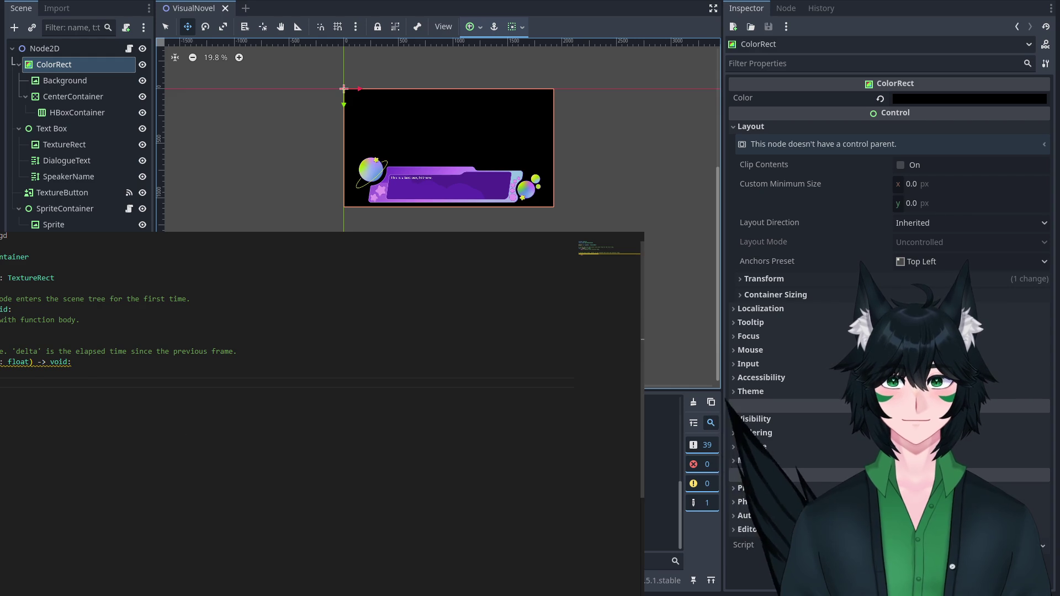
{"action": "left_click", "coordinate": [141, 518]}
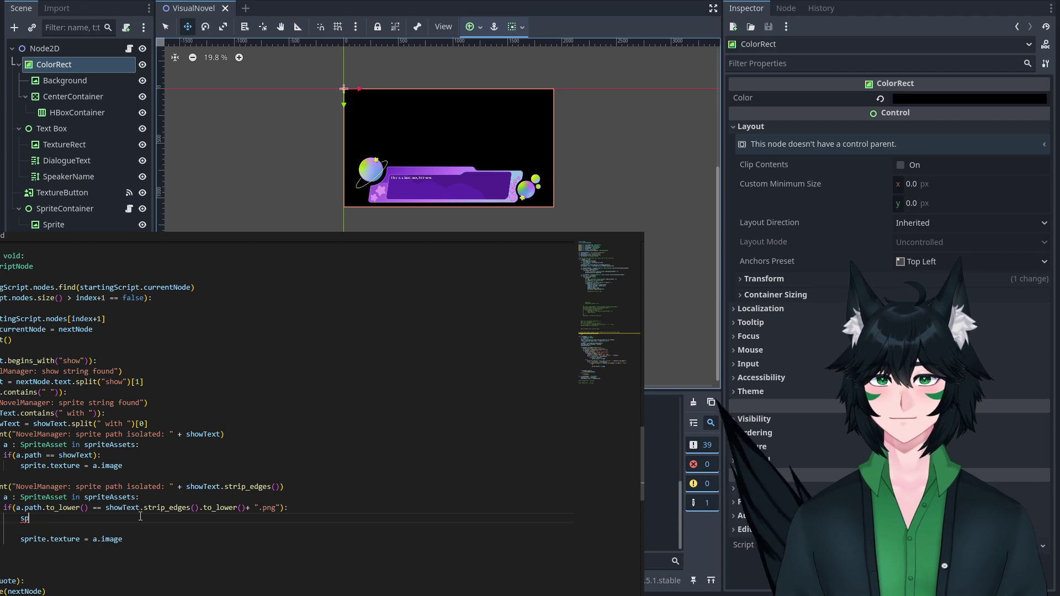
{"action": "key", "text": "ctrl+shift+m"}
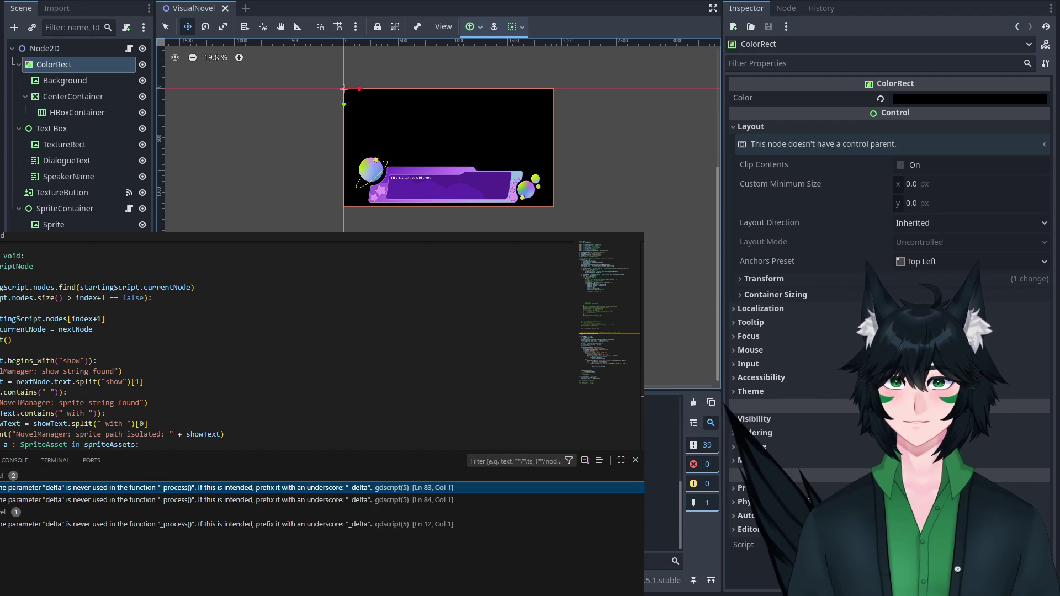
{"action": "key", "text": "ctrl+shift+m"}
Add a pass placeholder in the lowercase-path match branch above sprite.texture = a.image.
{"action": "scroll", "coordinate": [197, 423], "scroll_direction": "up", "scroll_amount": 6}
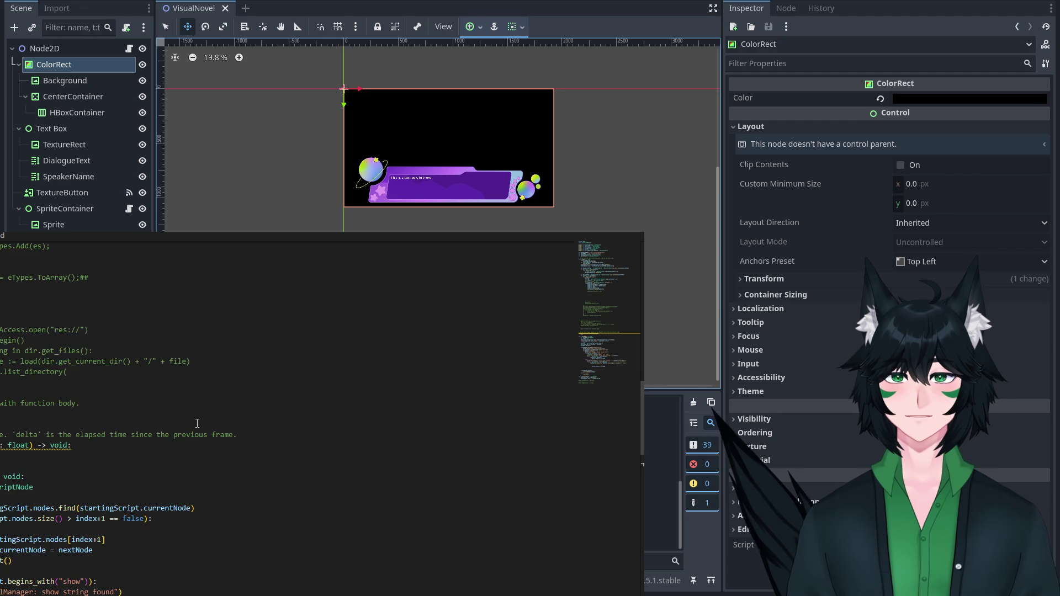
{"action": "scroll", "coordinate": [198, 423], "scroll_direction": "down", "scroll_amount": 3}
{"action": "left_click", "coordinate": [140, 376]}
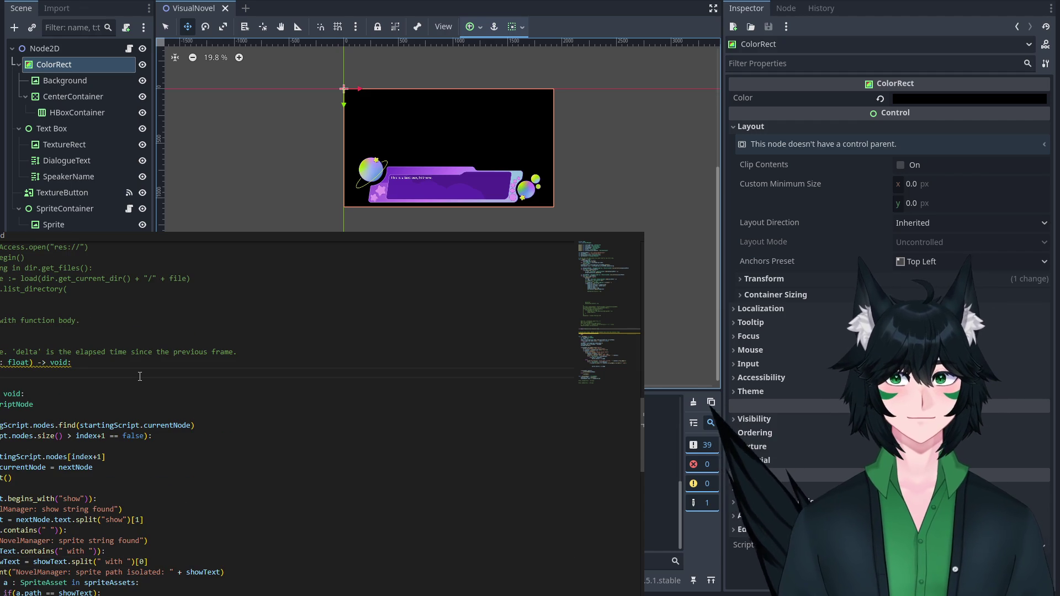
{"action": "scroll", "coordinate": [140, 377], "scroll_direction": "down", "scroll_amount": 6}
{"action": "type", "text": "pass"}
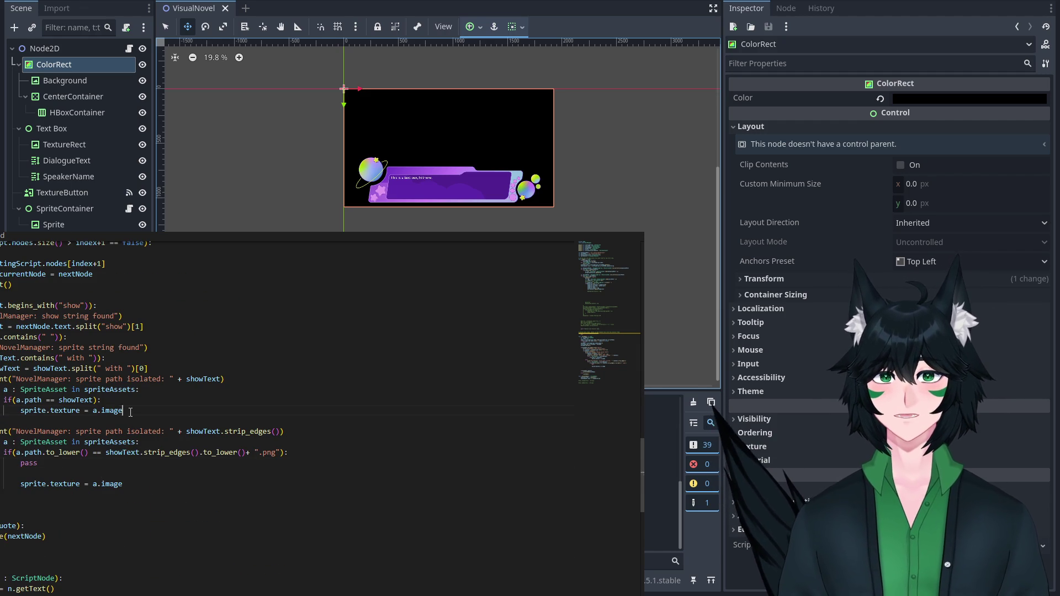
{"action": "left_click", "coordinate": [89, 482]}
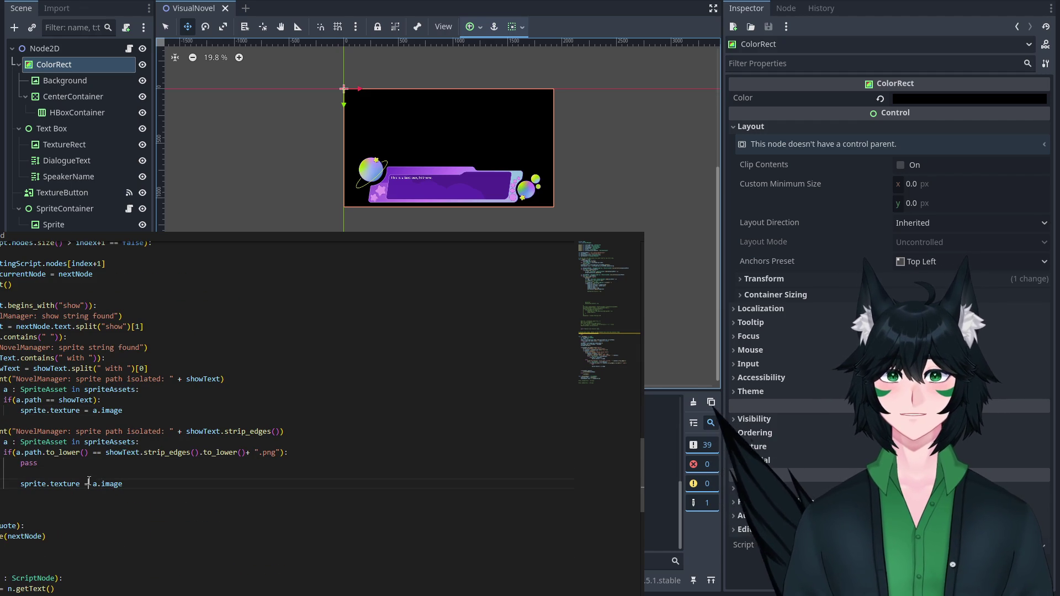
{"action": "scroll", "coordinate": [91, 478], "scroll_direction": "up", "scroll_amount": 7}
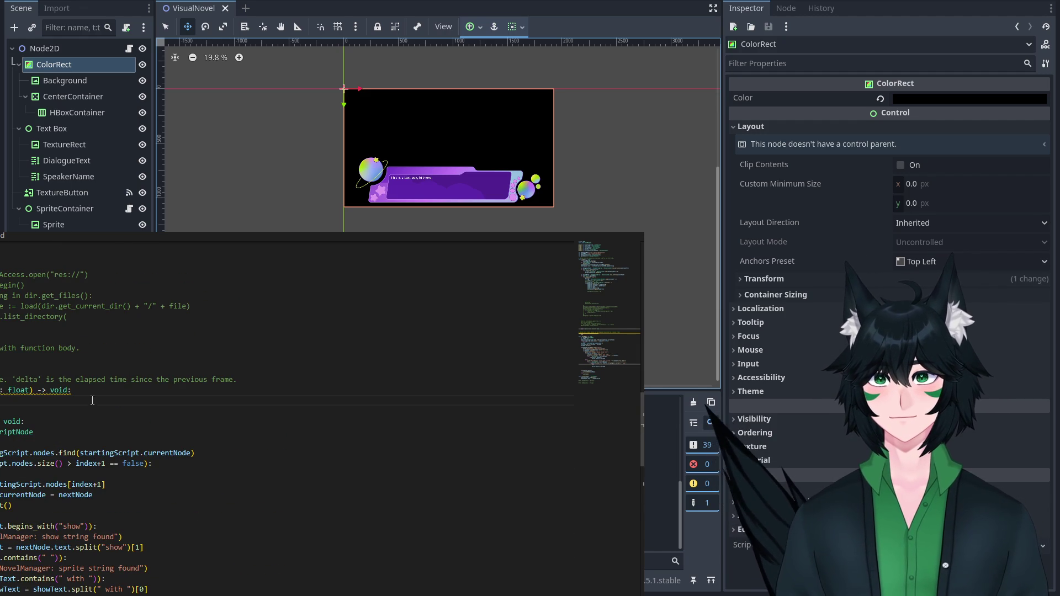
{"action": "scroll", "coordinate": [96, 412], "scroll_direction": "up", "scroll_amount": 10}
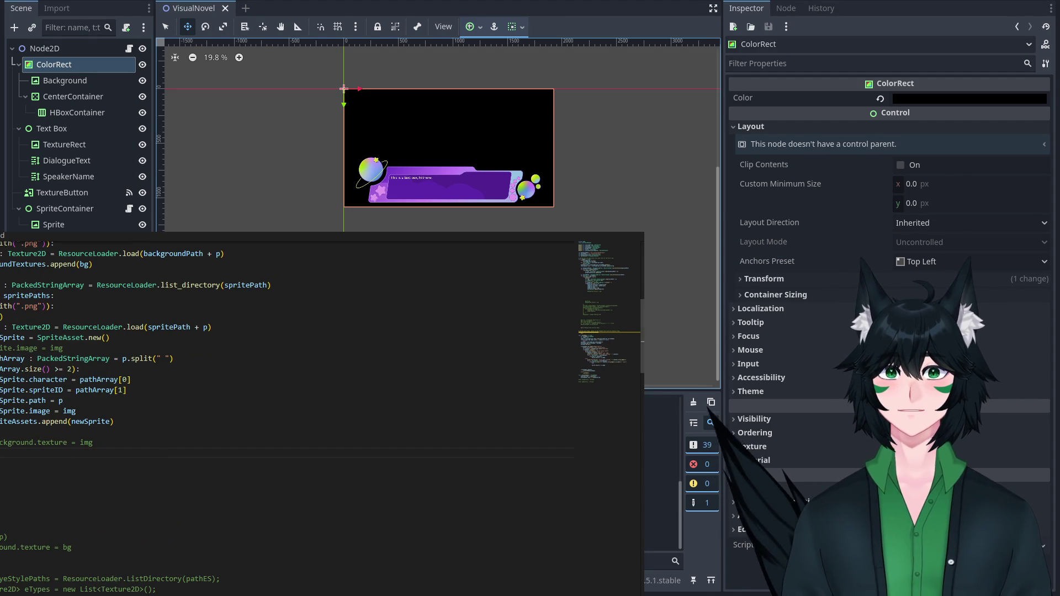
{"action": "key", "text": "alt+Left"}
Inspect the container script's template code, then return to NovelManager.
{"action": "key", "text": "shift+Up"}
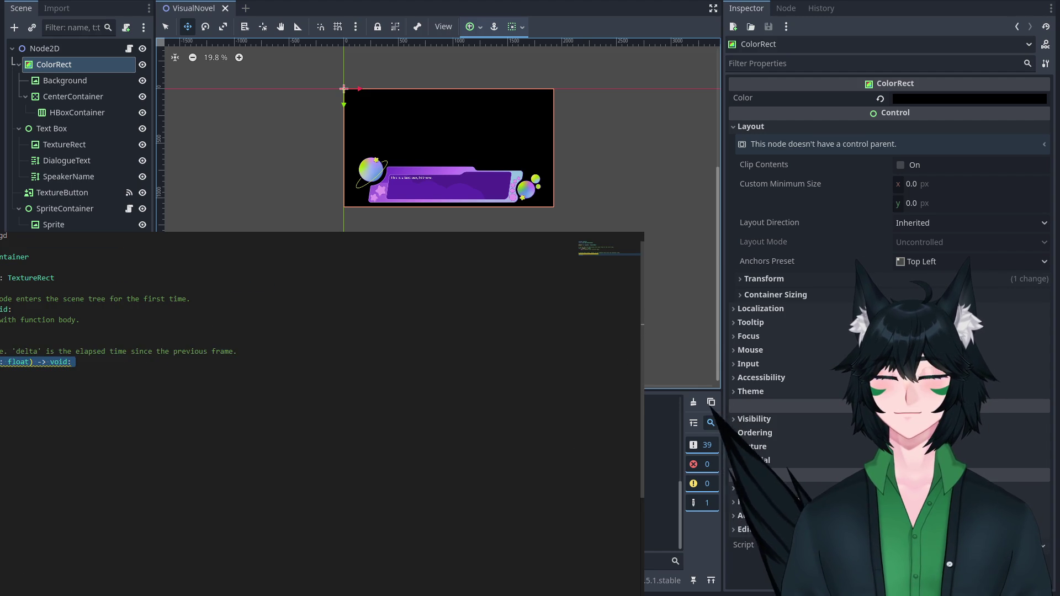
{"action": "left_click", "coordinate": [227, 325]}
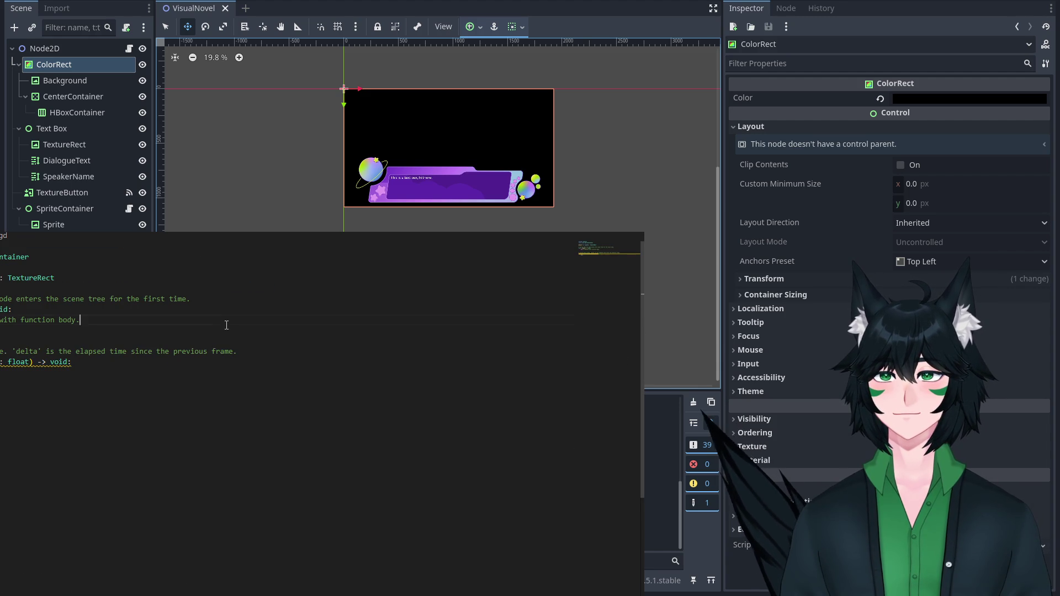
{"action": "double_click", "coordinate": [207, 349]}
{"action": "left_click", "coordinate": [131, 372]}
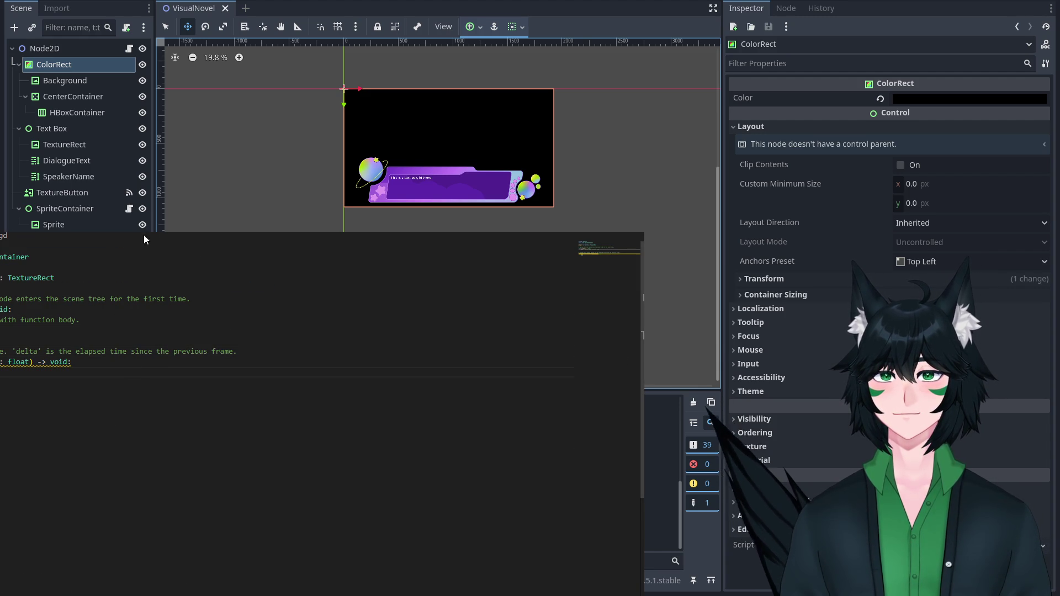
{"action": "double_click", "coordinate": [64, 261]}
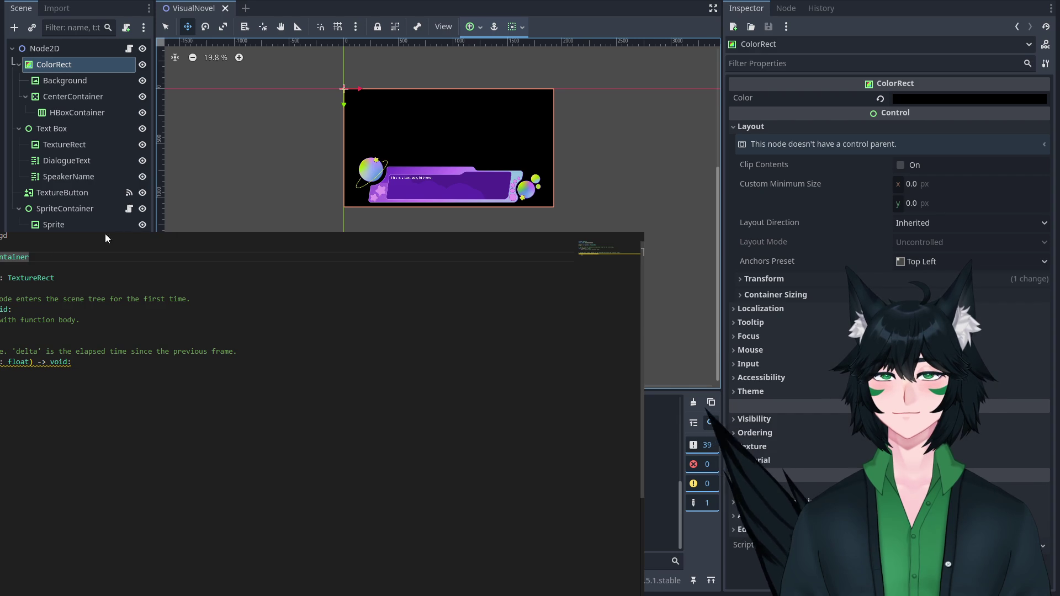
{"action": "key", "text": "ctrl+v"}
Remove the blank line after the Array[SpriteAsset] declaration before the _ready code.
{"action": "scroll", "coordinate": [303, 382], "scroll_direction": "up", "scroll_amount": 9}
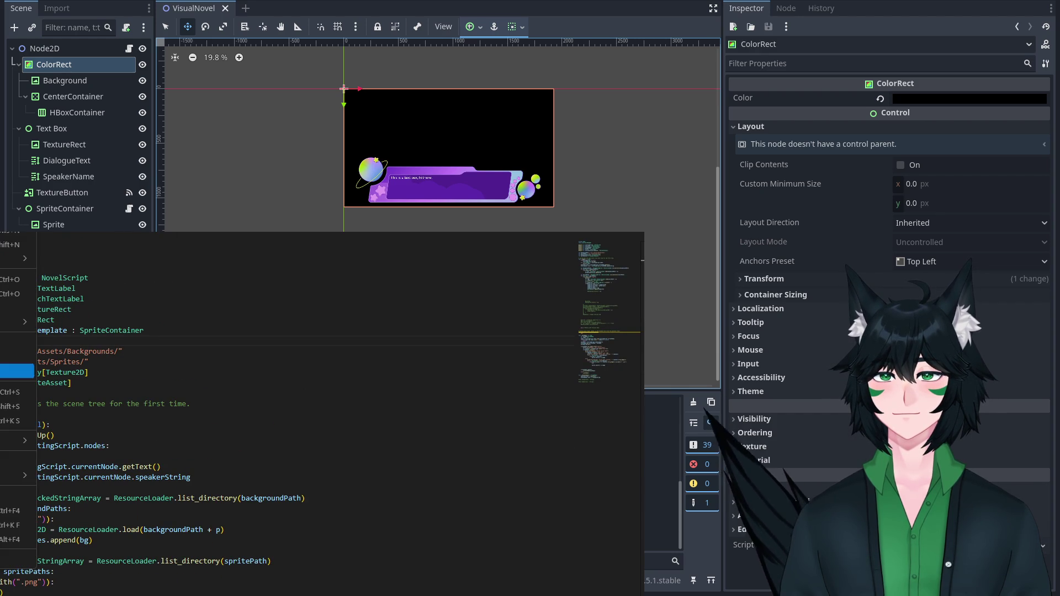
{"action": "left_click", "coordinate": [111, 394]}
{"action": "key", "text": "Return"}
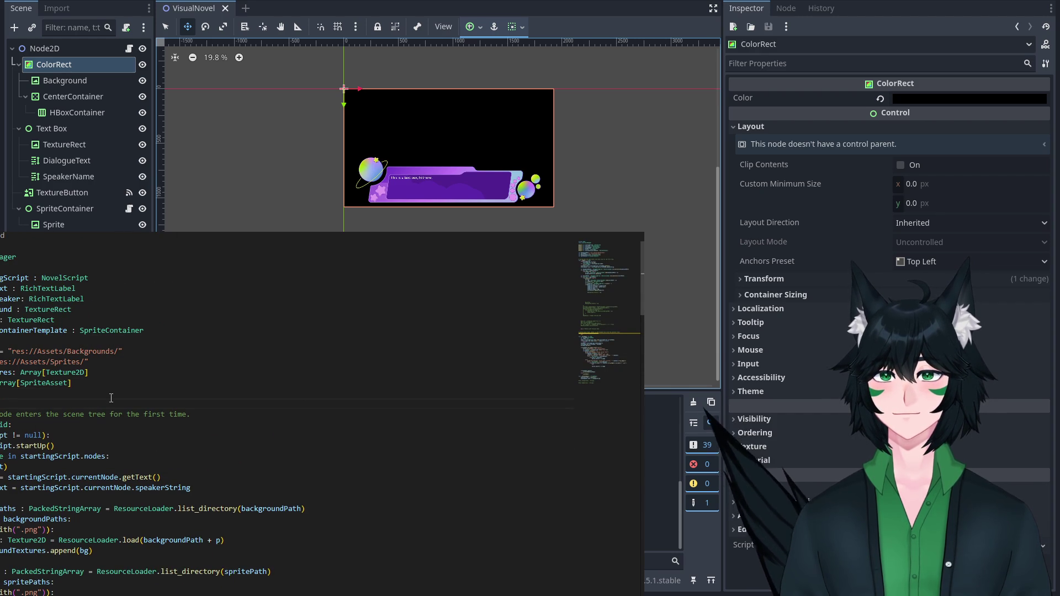
{"action": "key", "text": "Delete"}
{"action": "key", "text": "Delete"}
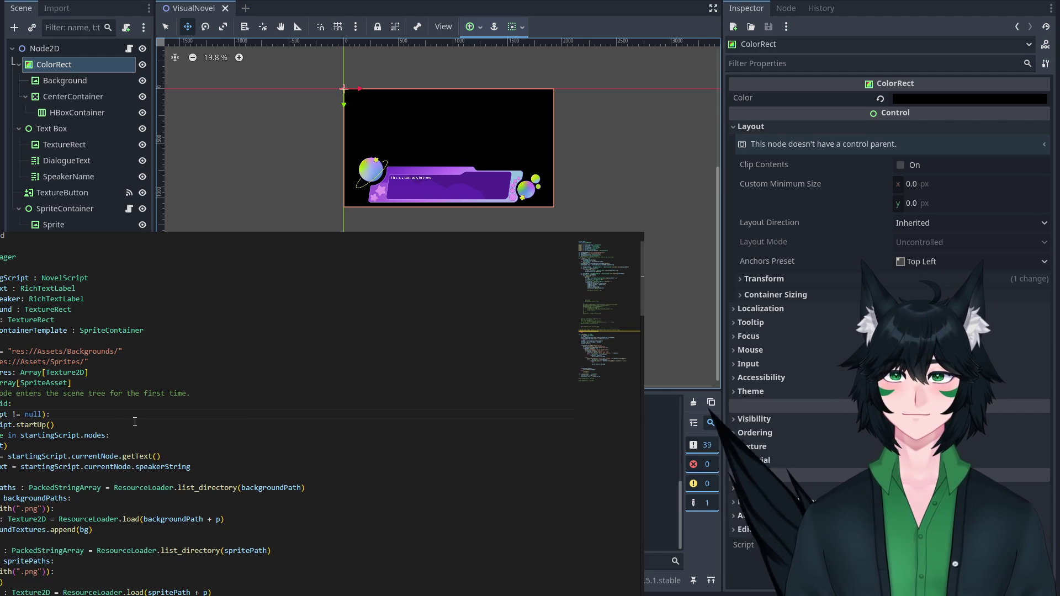
{"action": "scroll", "coordinate": [276, 414], "scroll_direction": "right", "scroll_amount": 3}
{"action": "scroll", "coordinate": [276, 414], "scroll_direction": "left", "scroll_amount": 3}
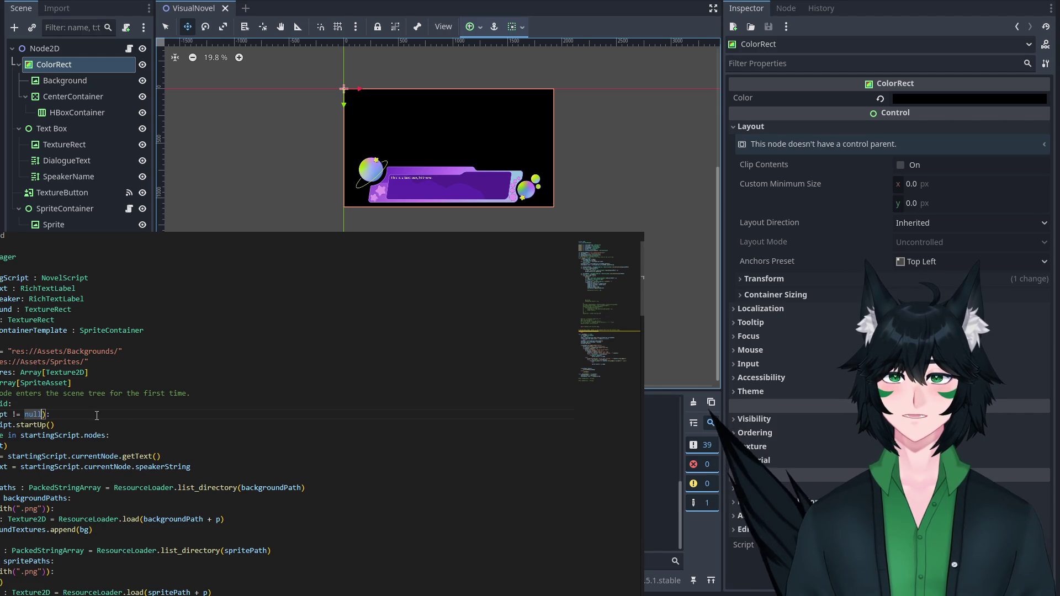
{"action": "scroll", "coordinate": [119, 466], "scroll_direction": "down", "scroll_amount": 10}
{"action": "scroll", "coordinate": [119, 466], "scroll_direction": "down", "scroll_amount": 5}
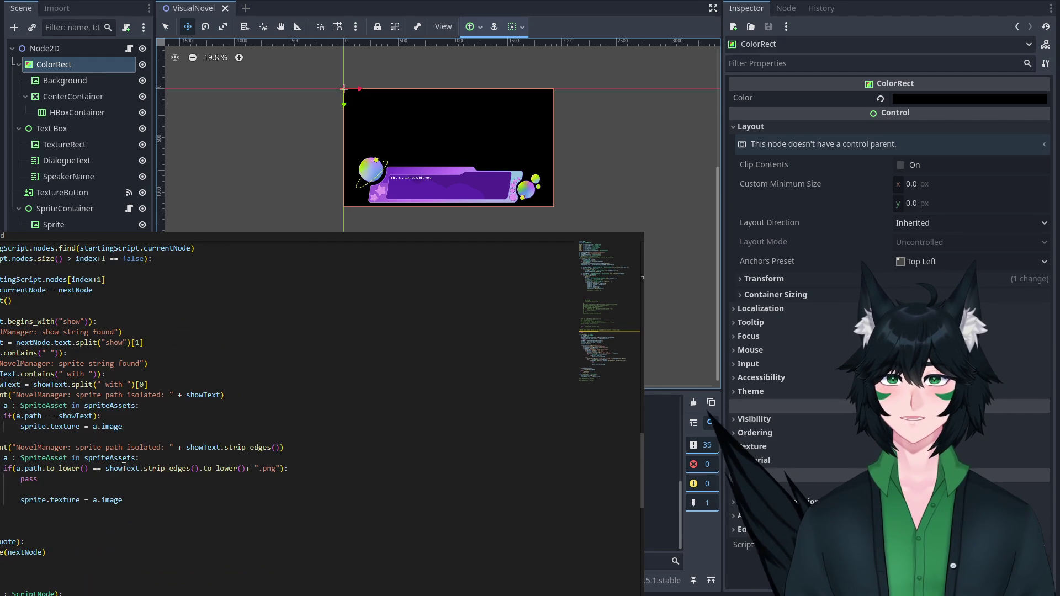